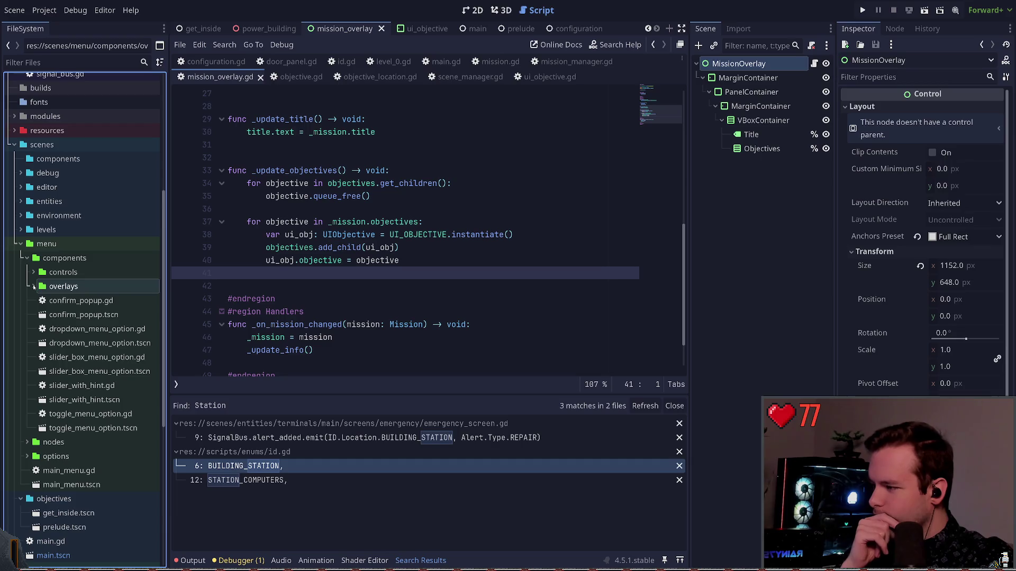
Step: Tidy the FileSystem dock by collapsing the nodes, overlays and menu components folders
click(27, 441)
scroll(29, 438, down, 3)
scroll(29, 438, down, 1)
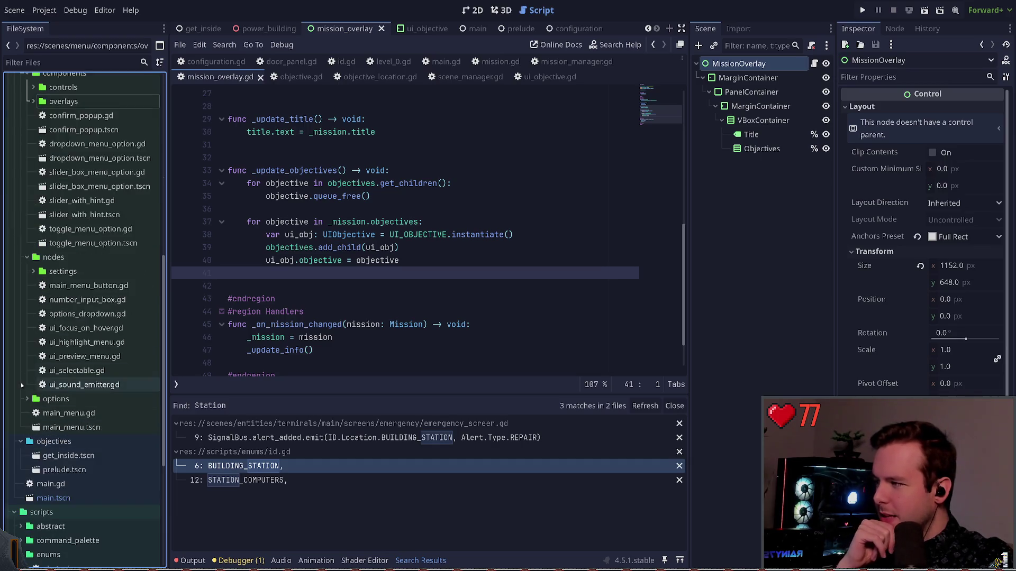
click(27, 257)
scroll(40, 201, up, 1)
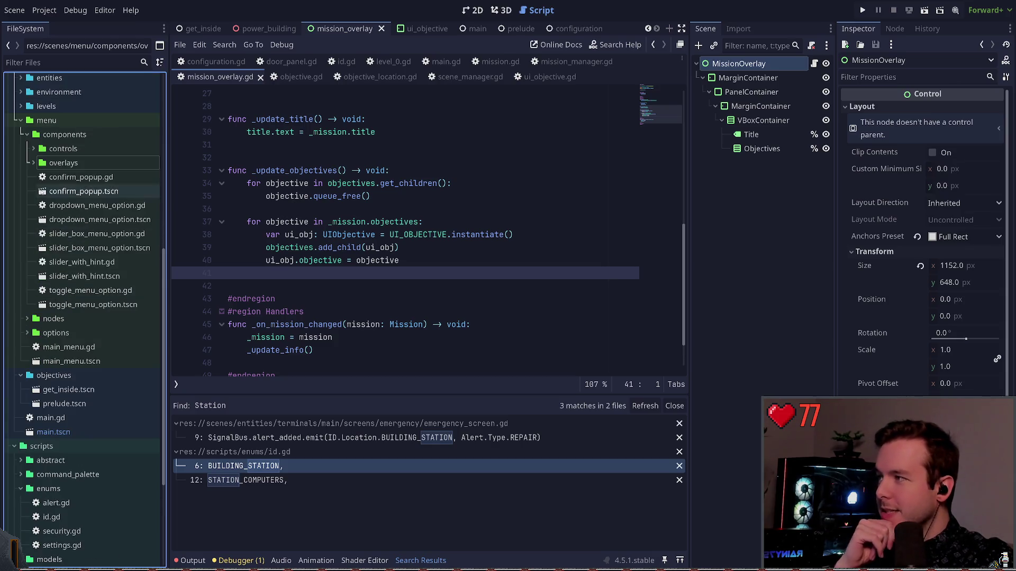
click(34, 163)
click(34, 162)
click(27, 134)
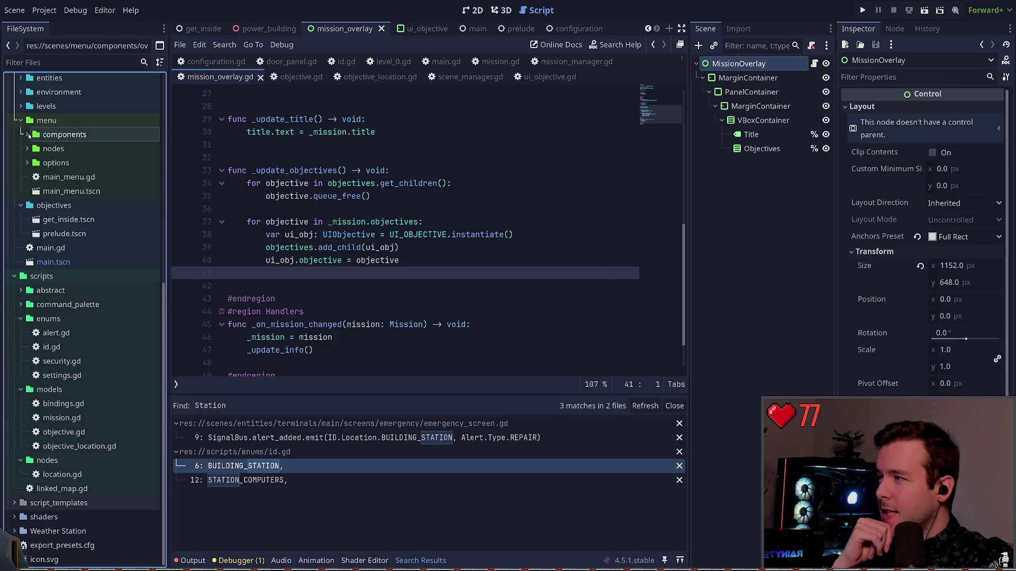
Step: Open objective.gd and objective_location.gd, then select the models folder
double_click(66, 432)
double_click(69, 447)
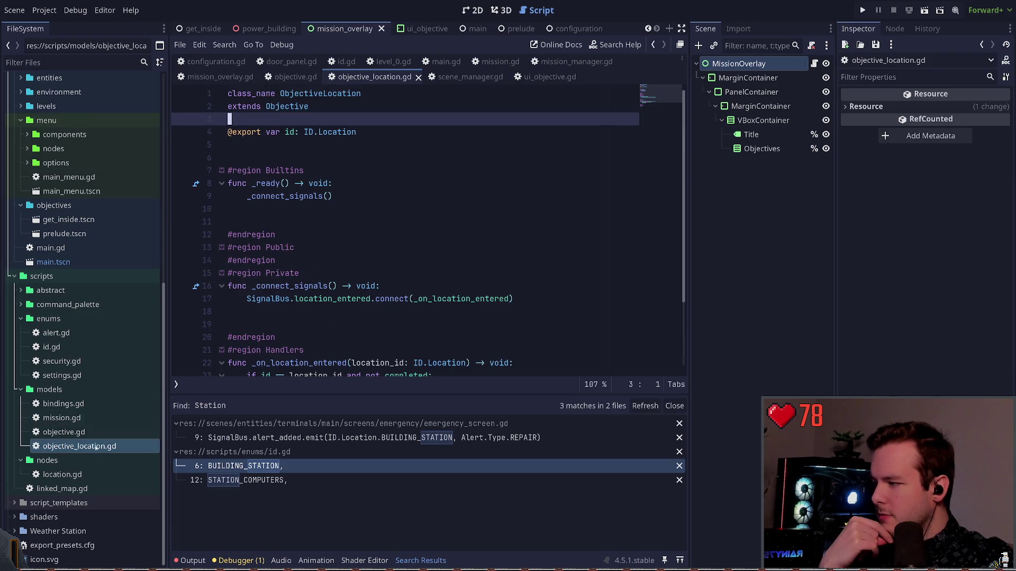
click(74, 395)
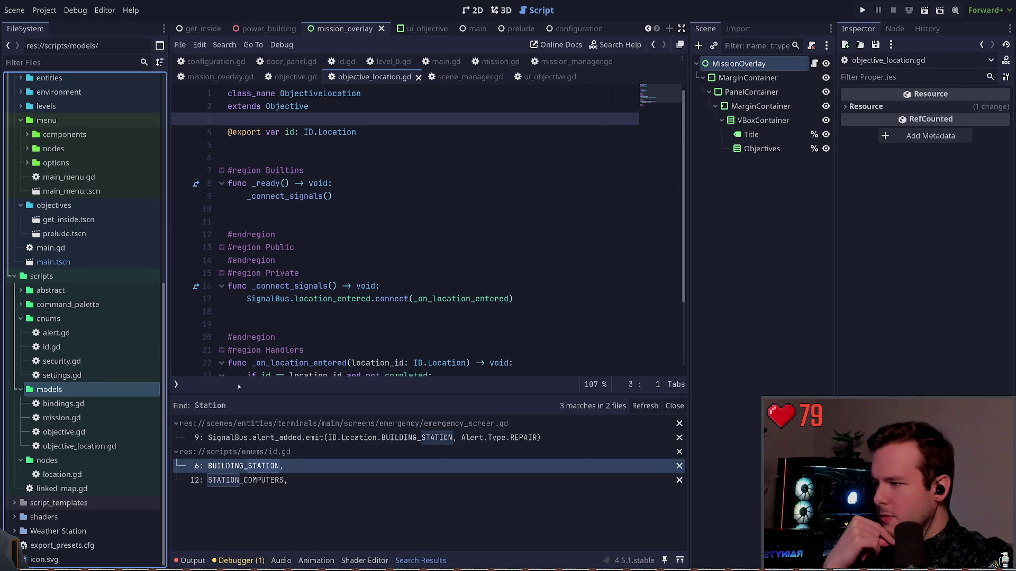
Step: Create objective_interact.gd in models inheriting from Objective, then save
key(ctrl+n)
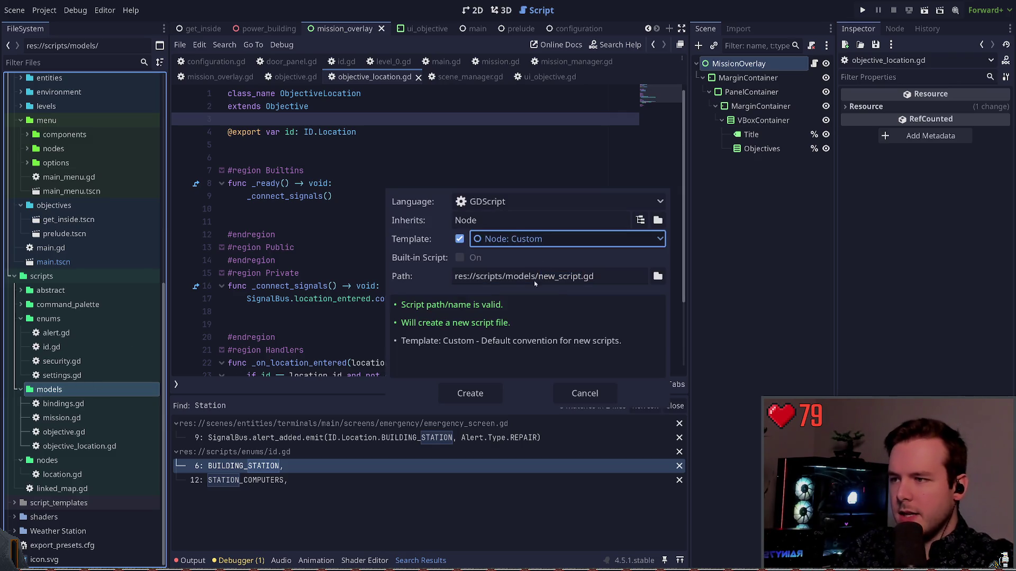
click(517, 221)
key(ctrl+a)
text(Objective)
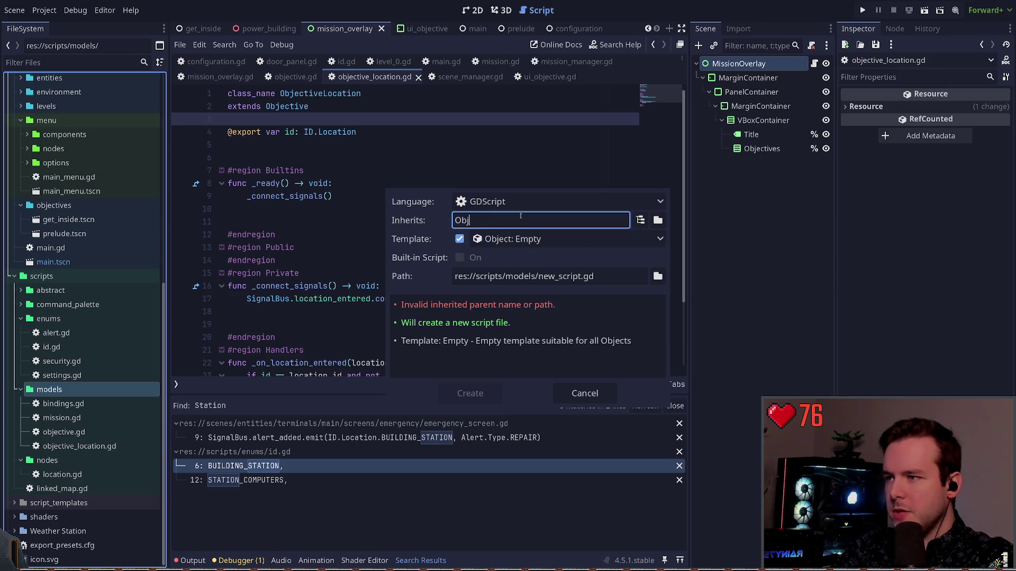
click(575, 284)
double_click(575, 276)
text(objective_interact)
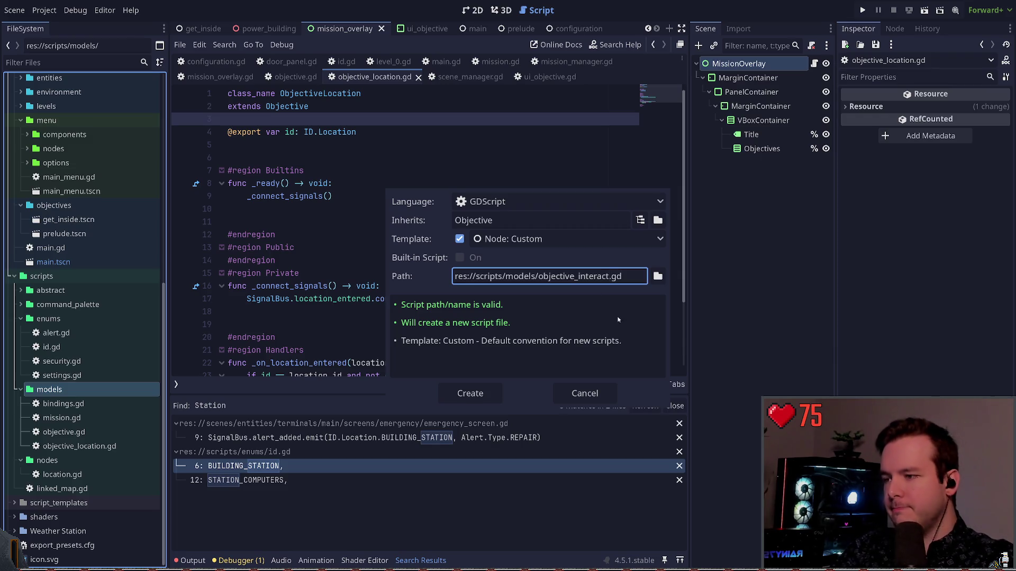
click(459, 394)
key(ctrl+s)
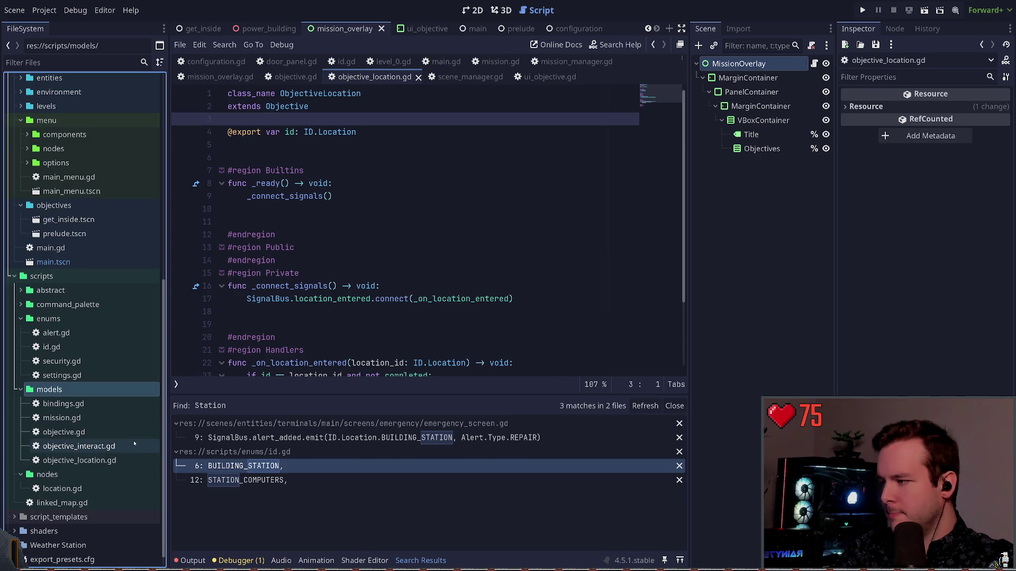
key(ctrl+s)
Step: Insert a new line below extends for the export declaration
click(354, 169)
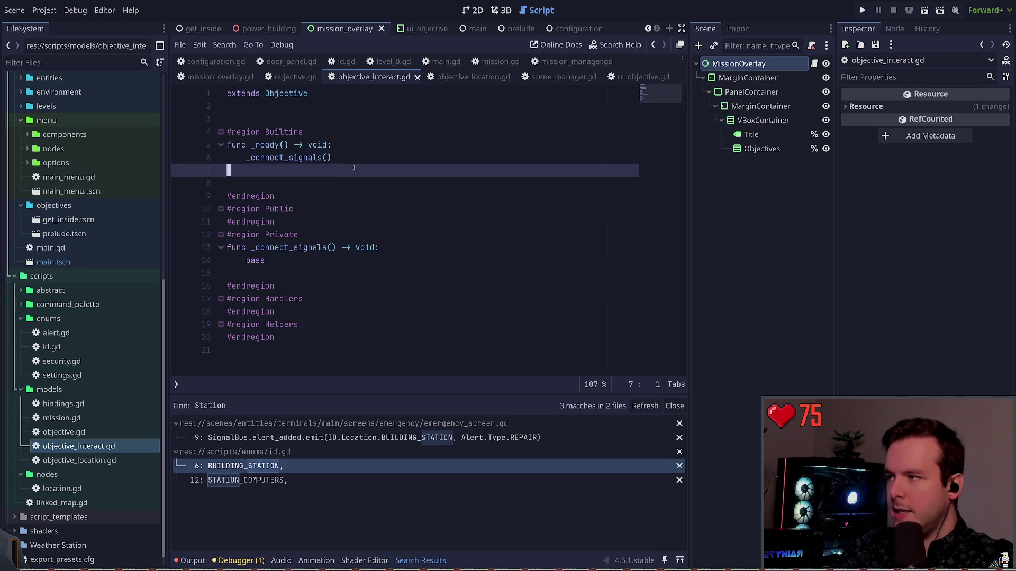
click(358, 108)
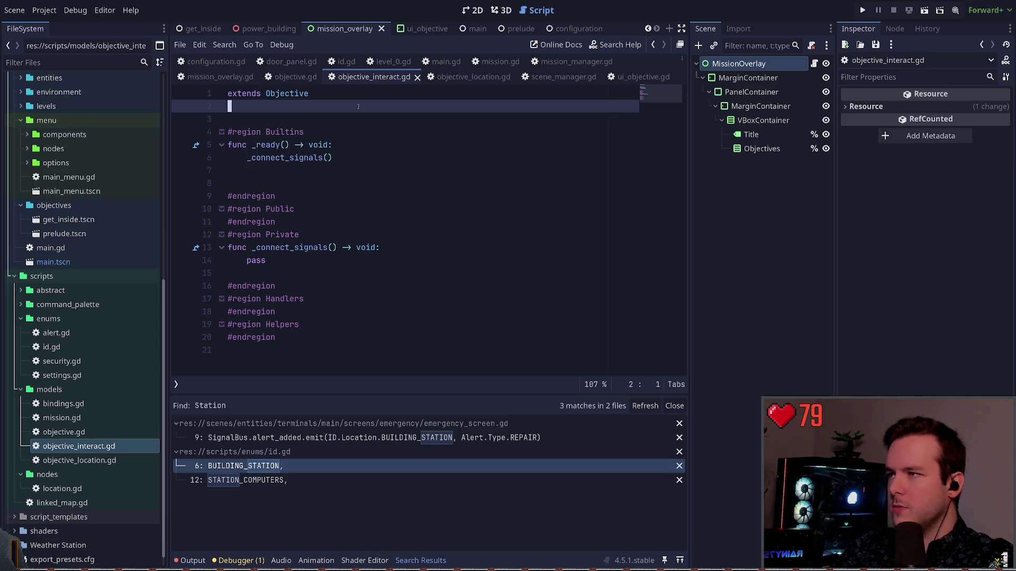
key(Return)
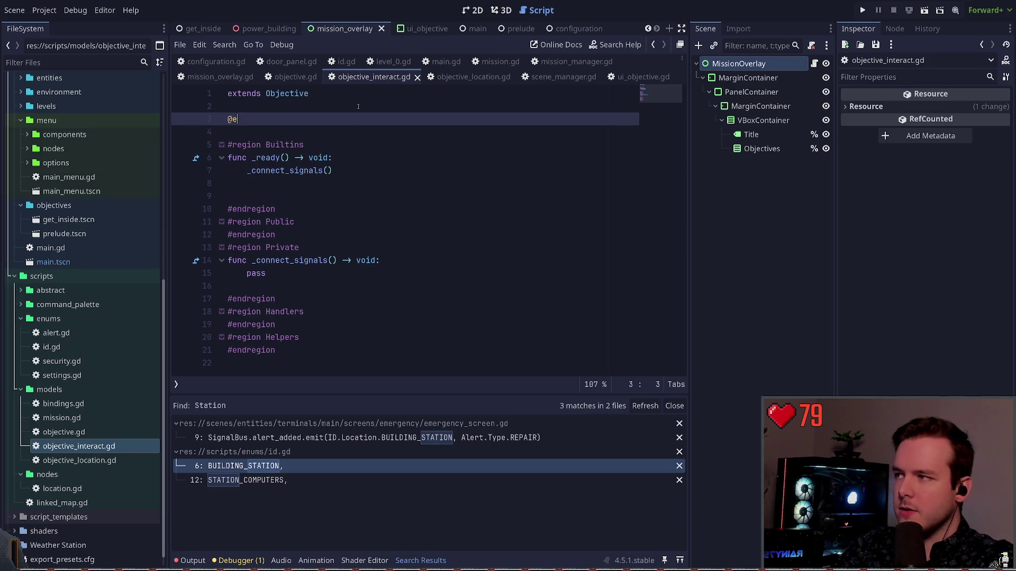
key(BackSpace)
key(BackSpace)
key(BackSpace)
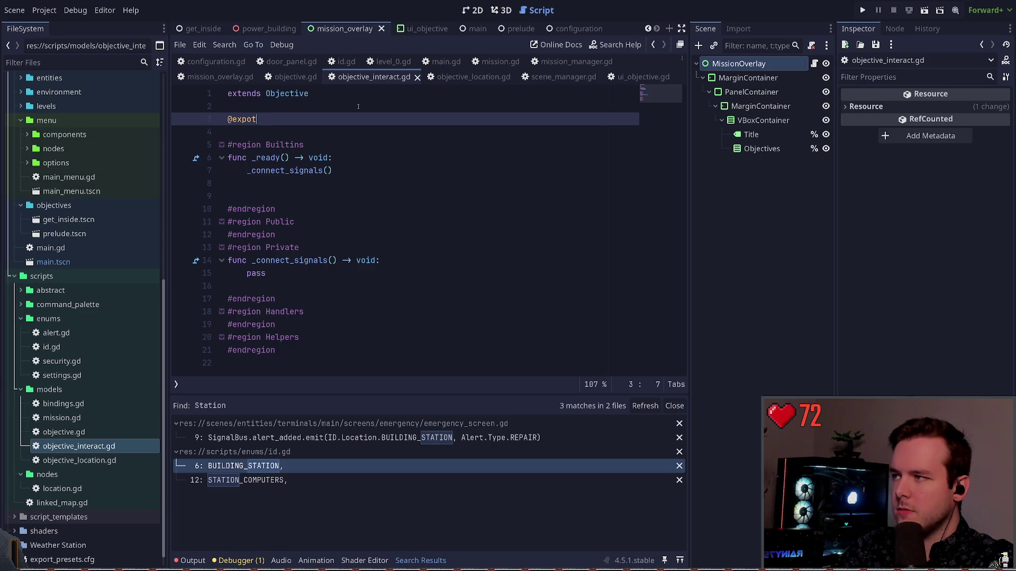
text(rt)
key(Escape)
Step: Add 'class_name ObjectiveInteract' as the script's first line above extends
key(Up)
key(Up)
key(ctrl+shift+Return)
text(class_name ObjectiveINter)
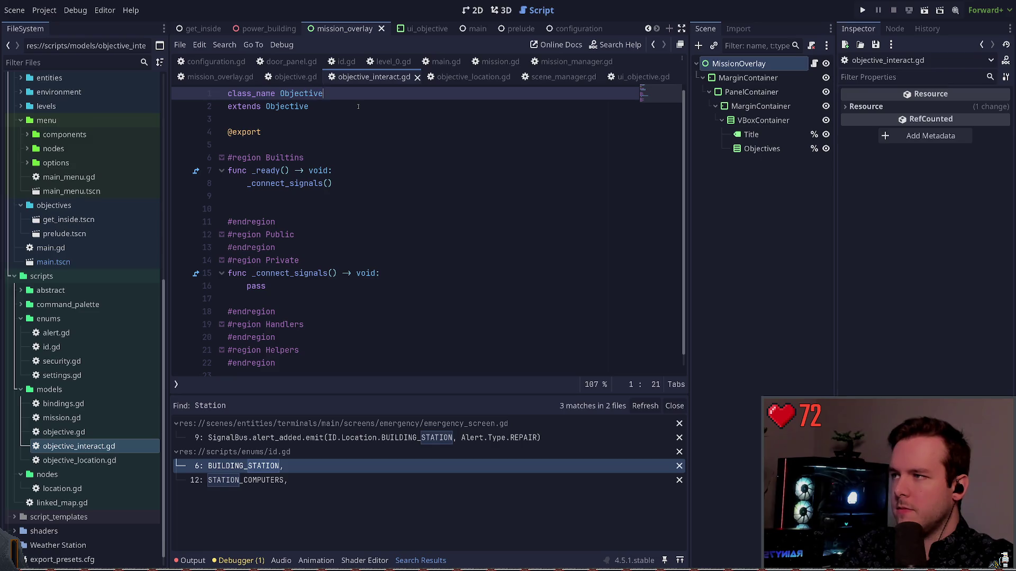
key(BackSpace)
key(BackSpace)
text(nteract)
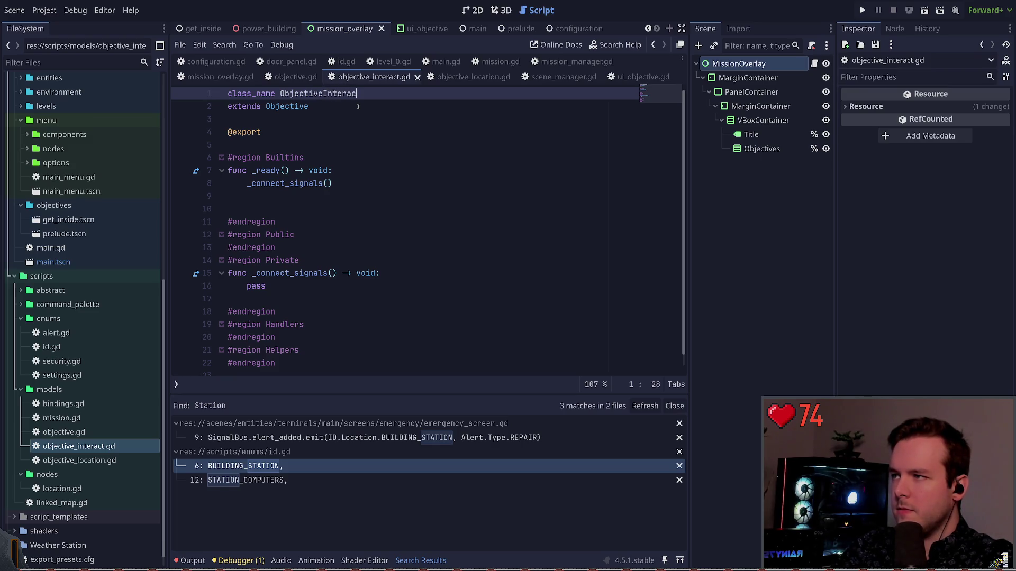
key(Down)
key(Down)
key(Down)
key(End)
text(var)
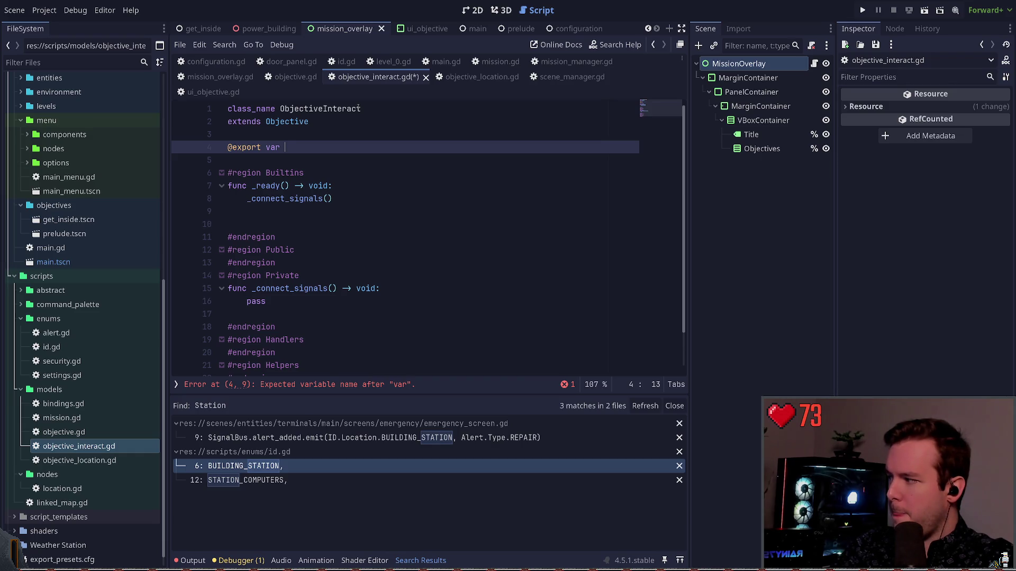
text(interactable)
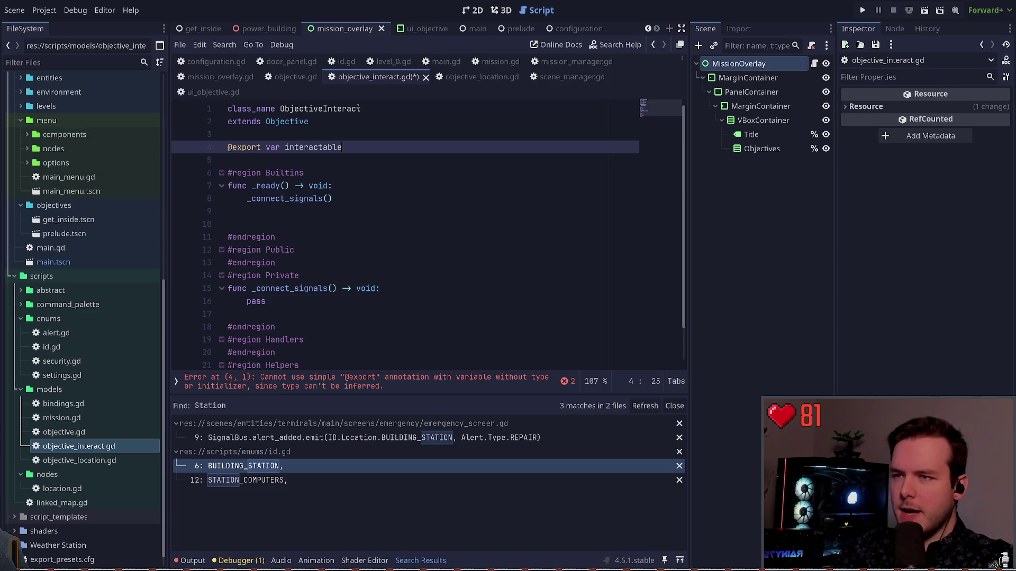
text(: )
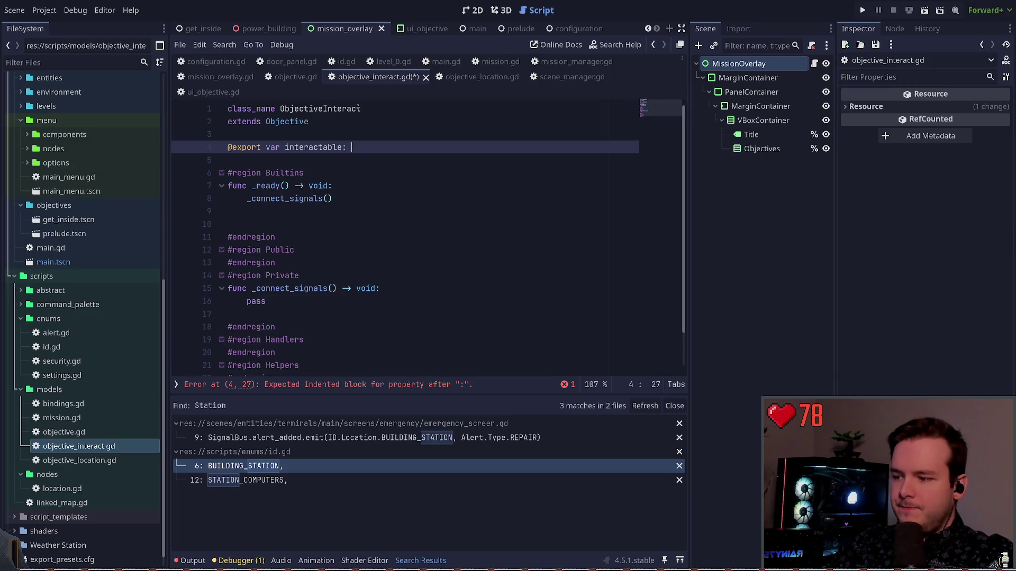
text(Node)
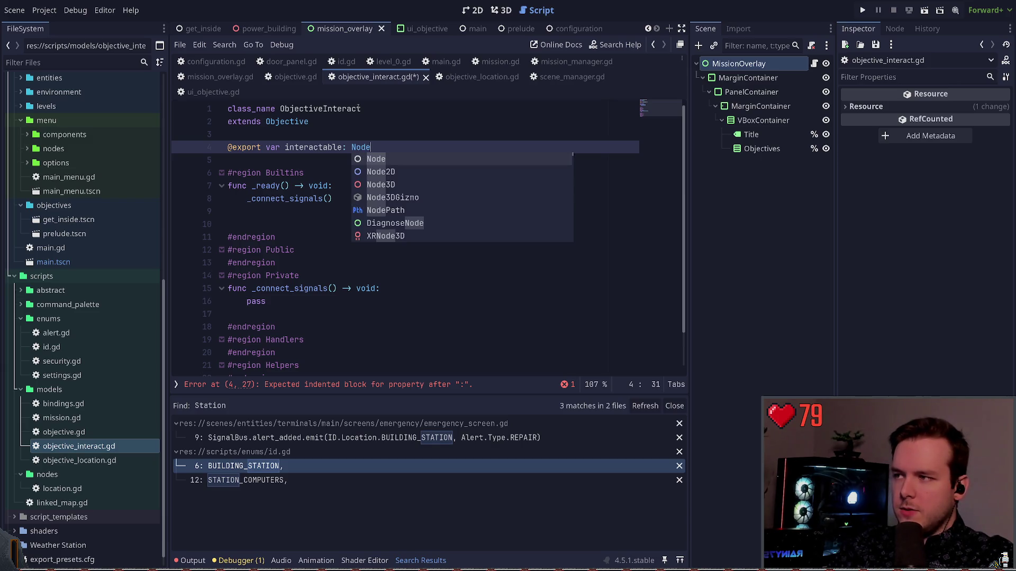
key(Escape)
key(ctrl+s)
Step: Add blank lines above the Builtins region and start replacing the pass placeholder
key(Down)
key(Return)
key(Down)
key(Down)
key(Down)
key(Down)
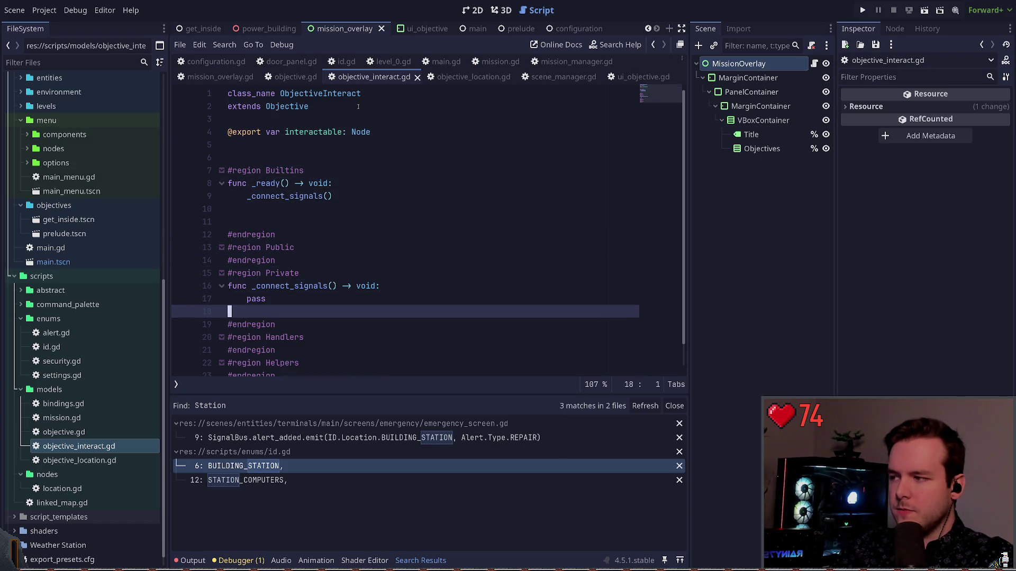
key(Up)
key(BackSpace)
Step: Restore the pass placeholder in _connect_signals and save the script
text(node.)
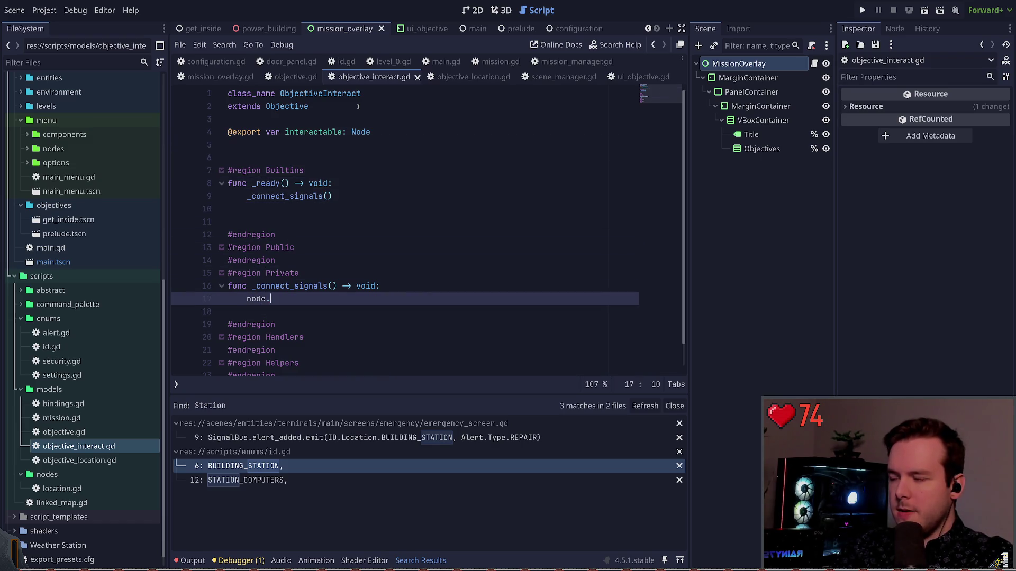
text(f node.)
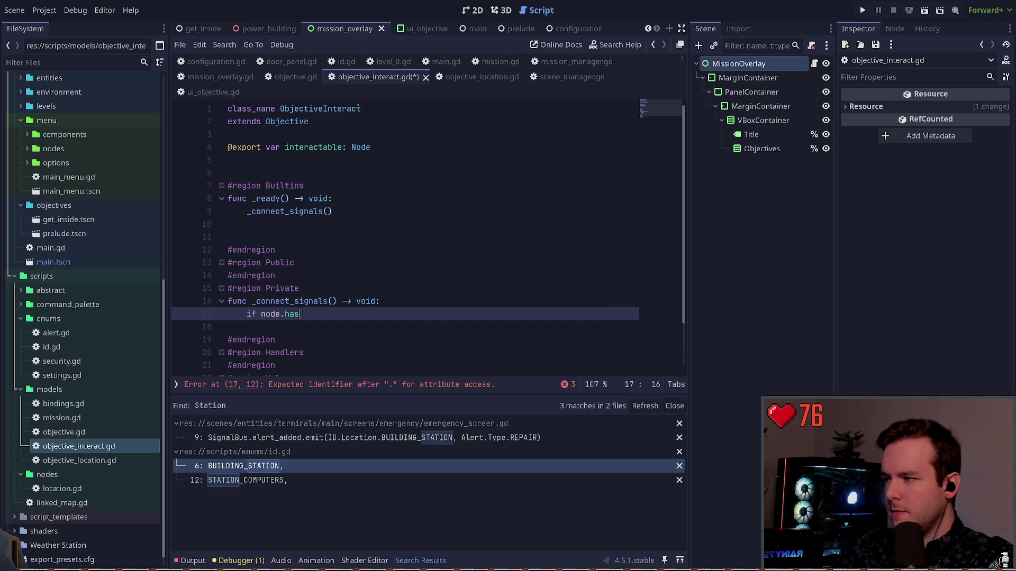
key(BackSpace)
key(BackSpace)
key(BackSpace)
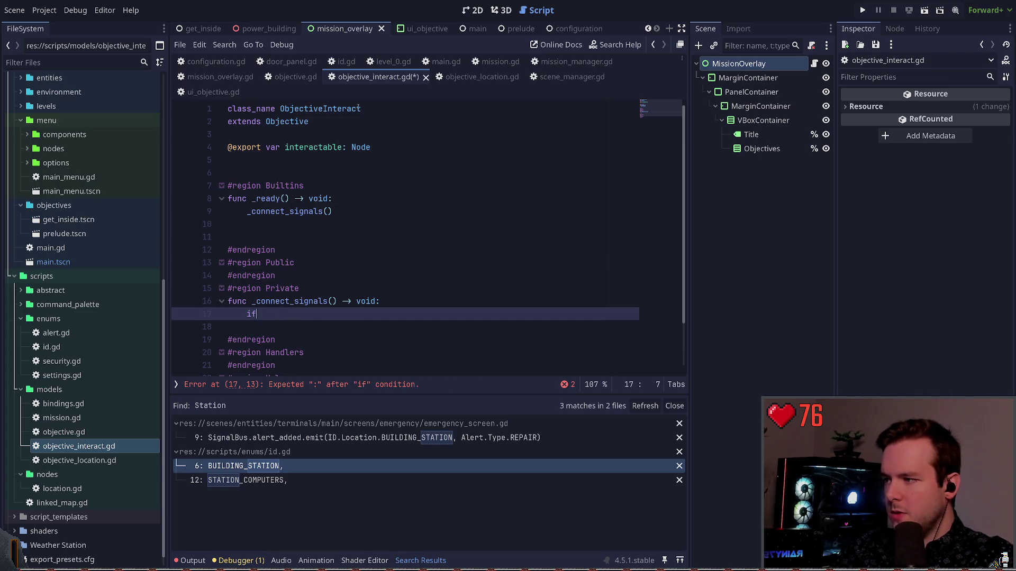
text(ass)
key(Return)
key(ctrl+s)
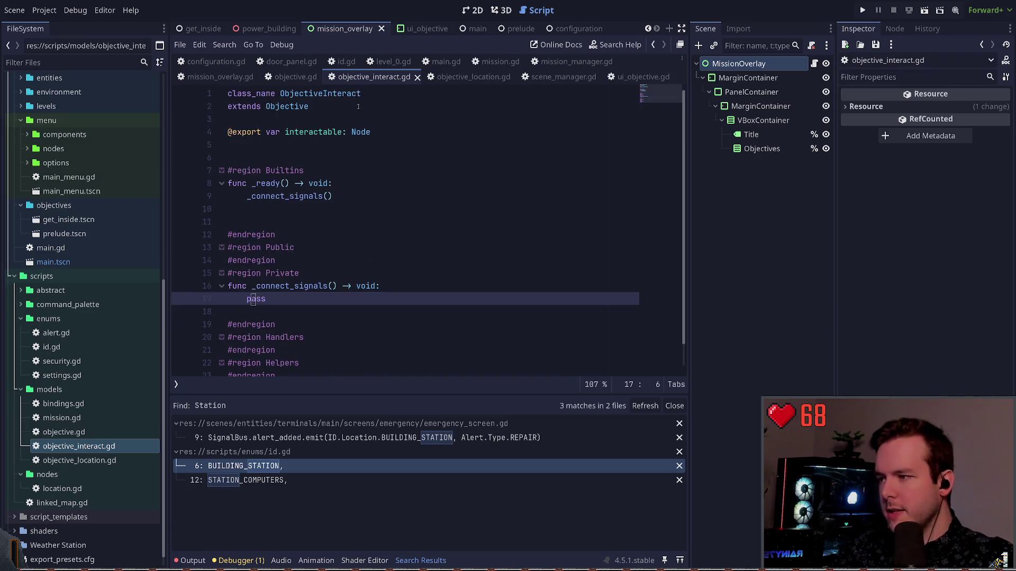
Step: Add 'interactable.has_signal("interacted"):' on line 17 above pass
key(ctrl+shift+Return)
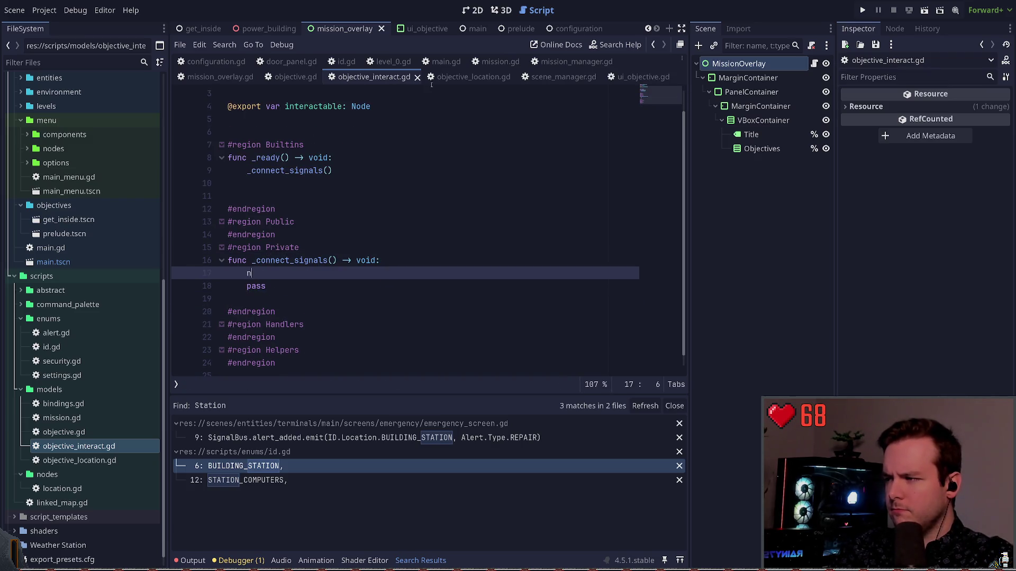
text(ode)
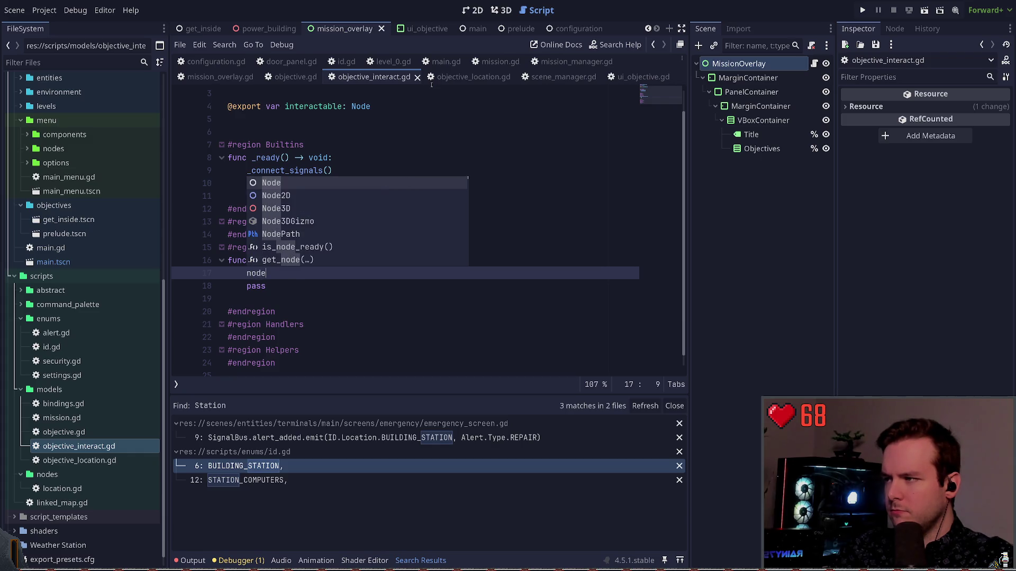
key(ctrl+BackSpace)
text(int)
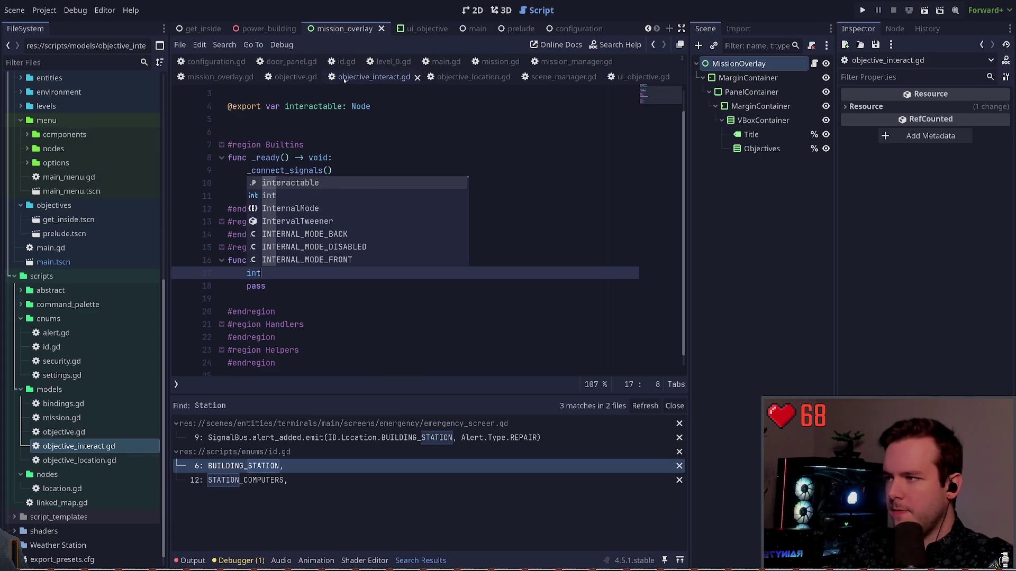
key(Return)
text(.has_si)
key(Return)
text("interacte"))
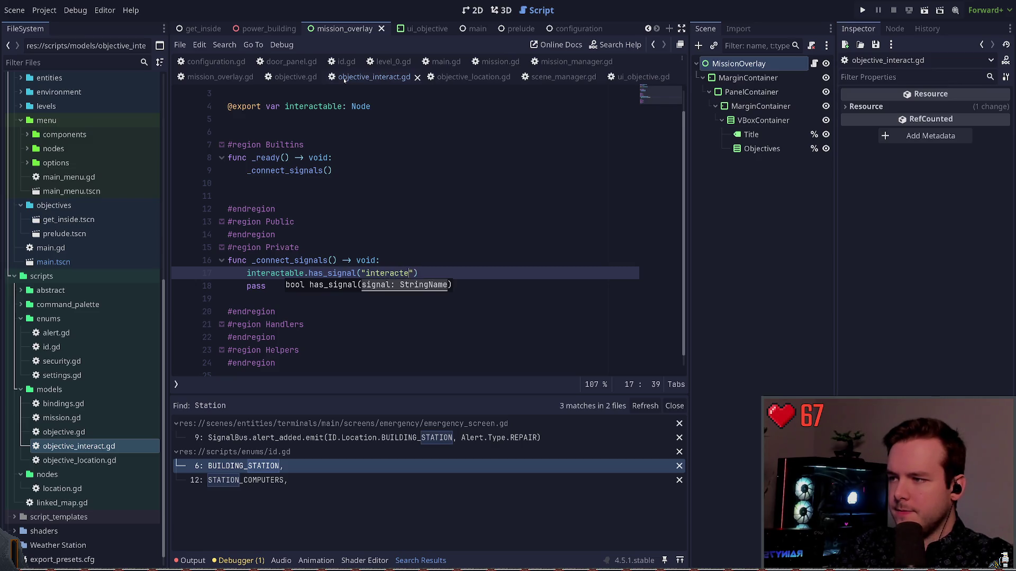
key(BackSpace)
text(ed"):)
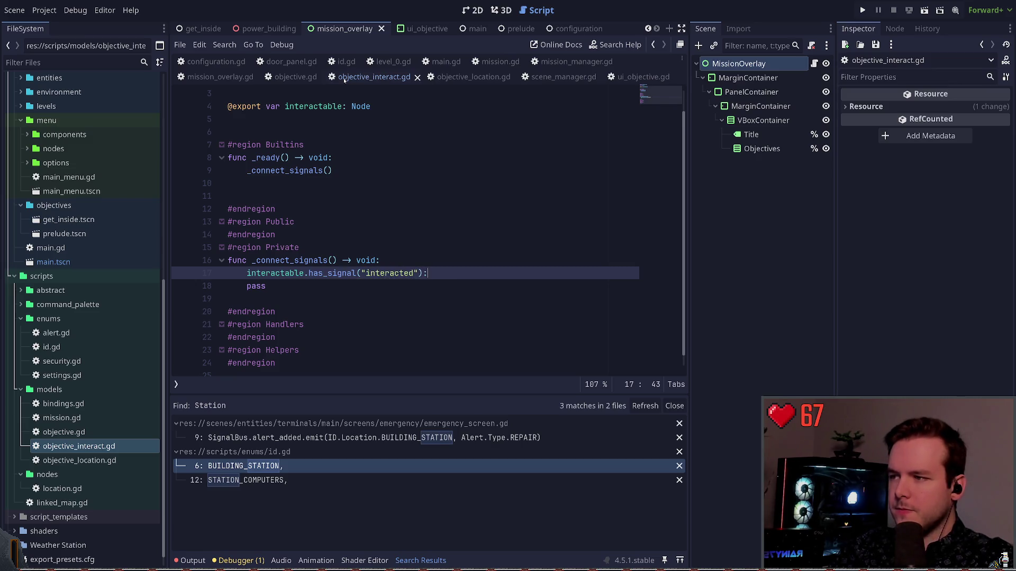
scroll(468, 223, up, 1)
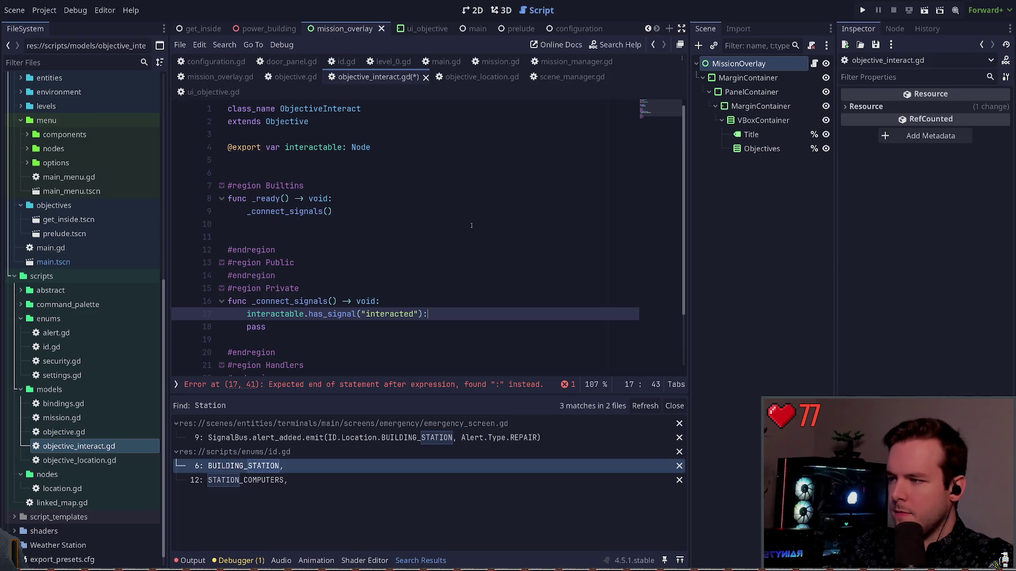
key(Home)
Step: Make line 17 an 'if not' check that logs a Log.error about the missing interacted signal
text(if not)
key(End)
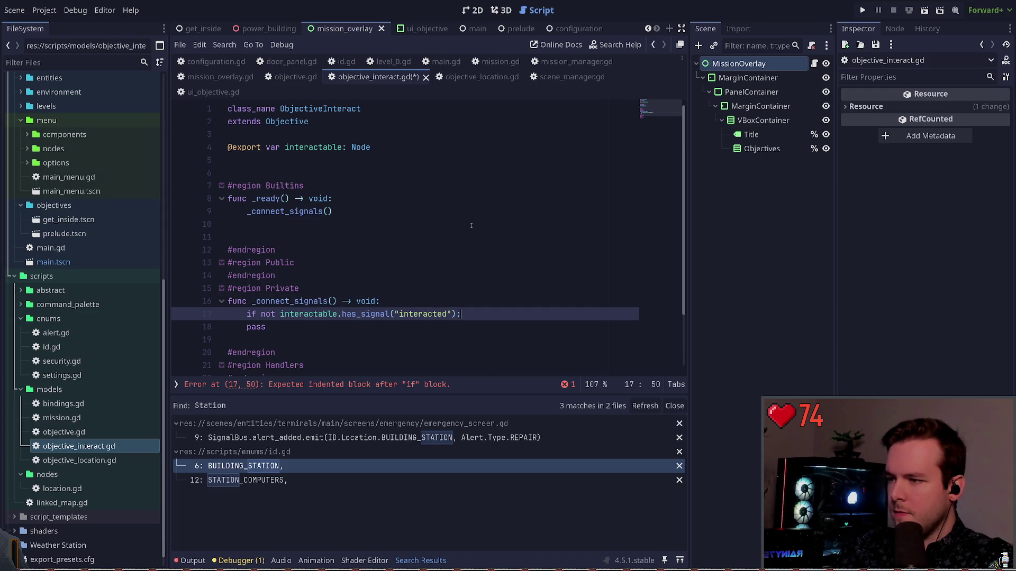
key(Return)
text(Log.error(")
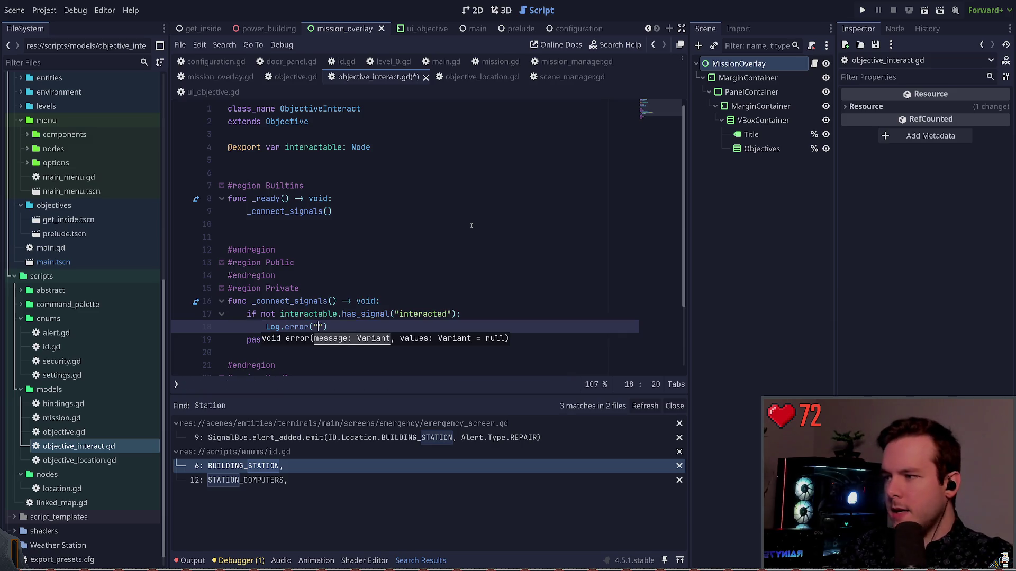
text(Node does )
text(not have interactable )
text(signal)
key(BackSpace)
key(BackSpace)
key(BackSpace)
key(BackSpace)
key(BackSpace)
text(ed singal.)
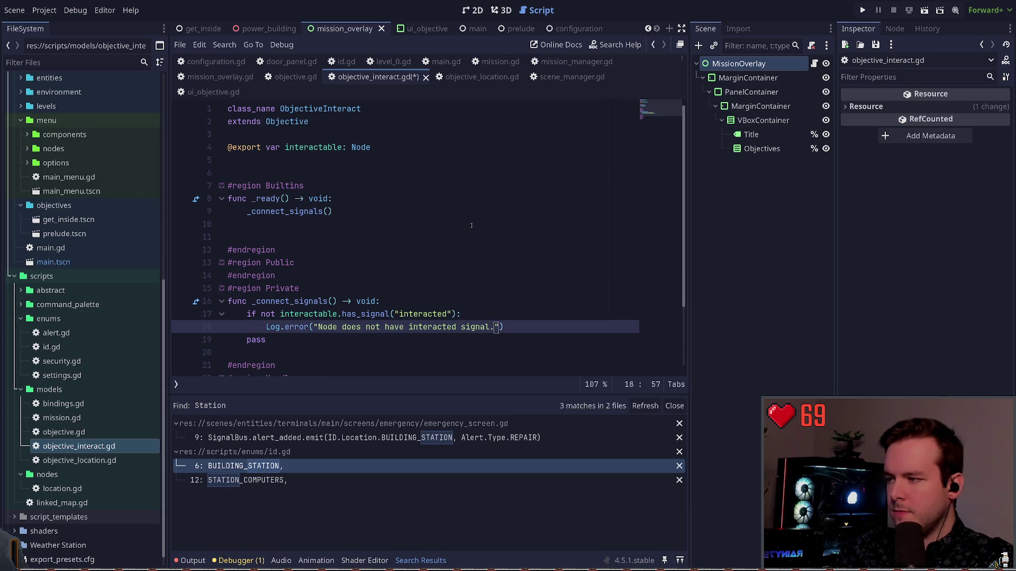
Step: Replace pass with interactable.interacted.connect(_on_interacted)
key(Down)
key(BackSpace)
key(BackSpace)
key(BackSpace)
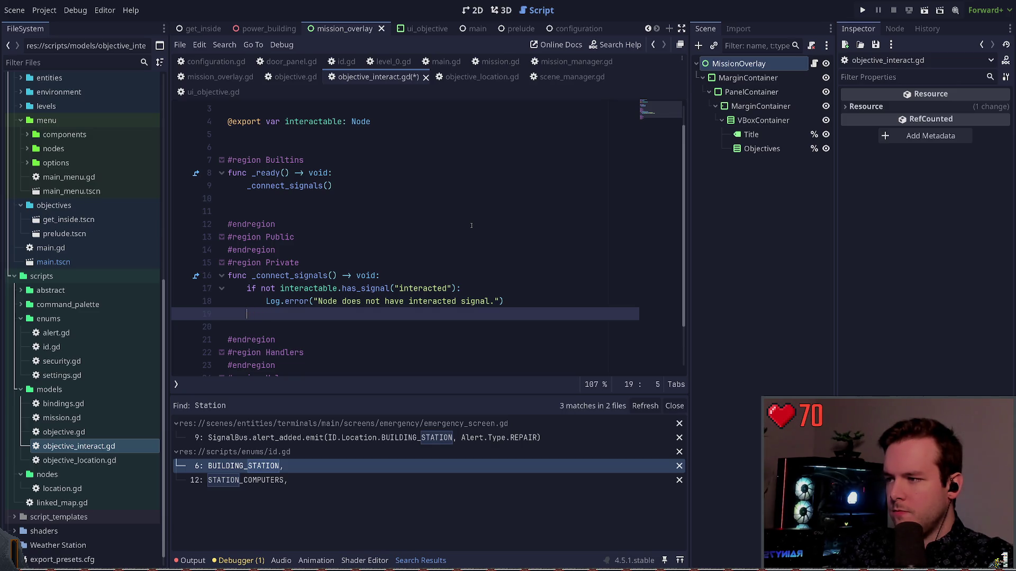
text(interactable)
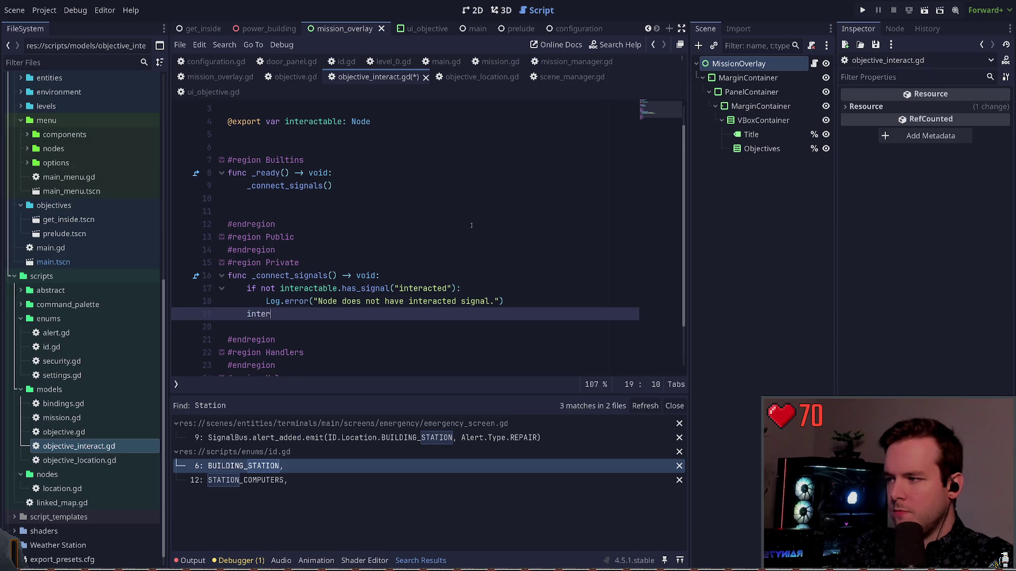
text(.)
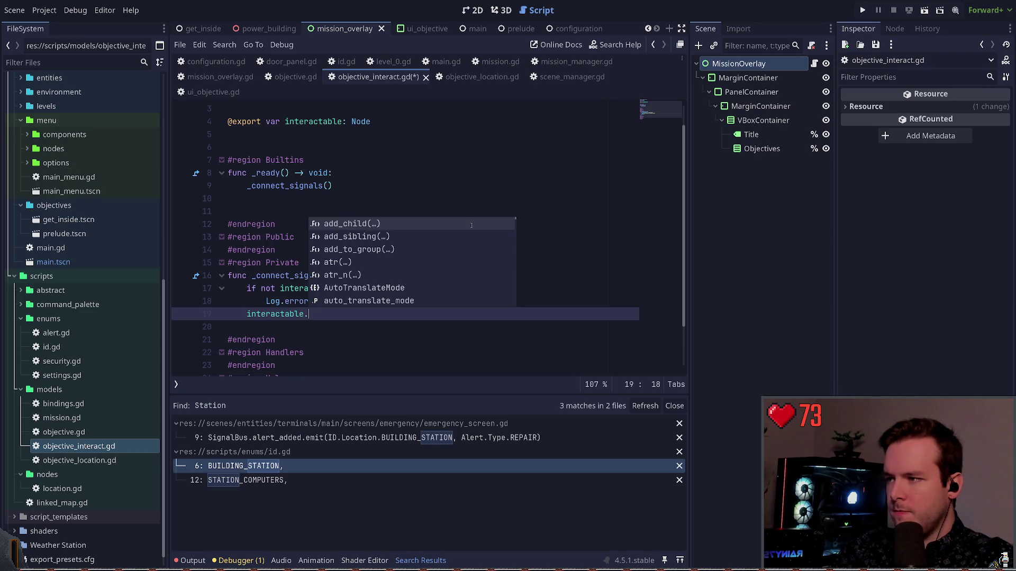
text(interacted.connect()
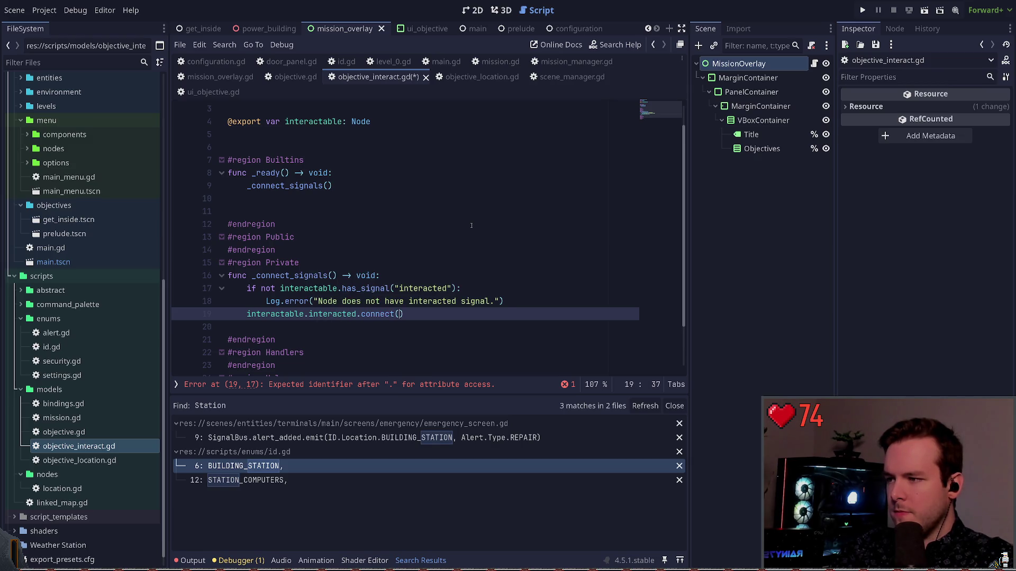
text(_on_)
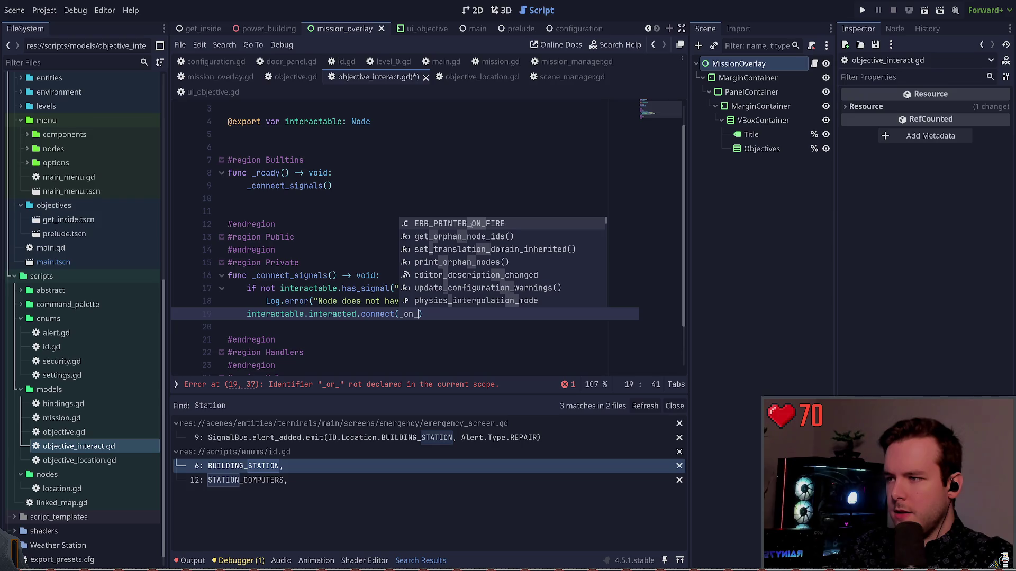
text(interacted)
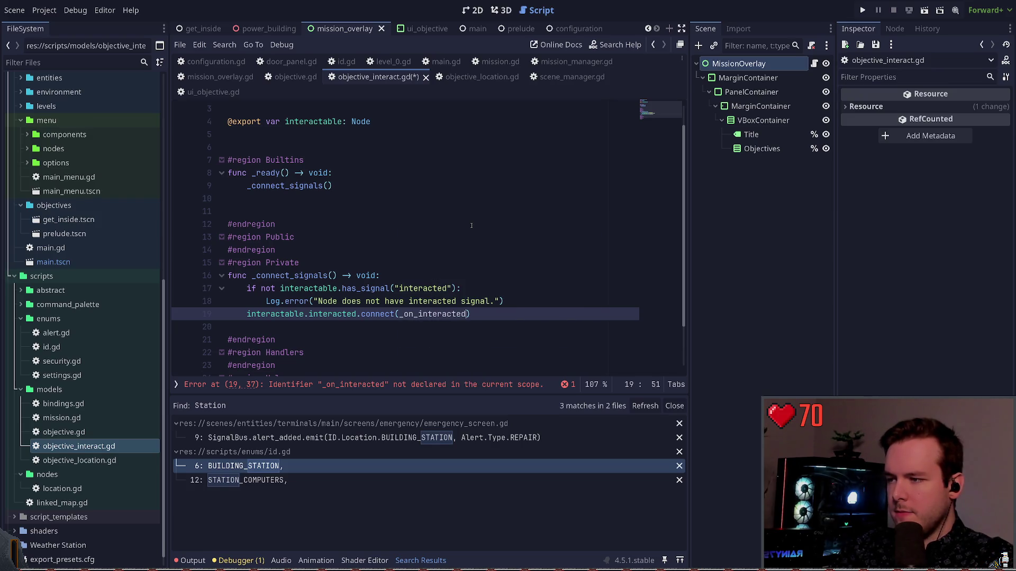
scroll(472, 226, down, 2)
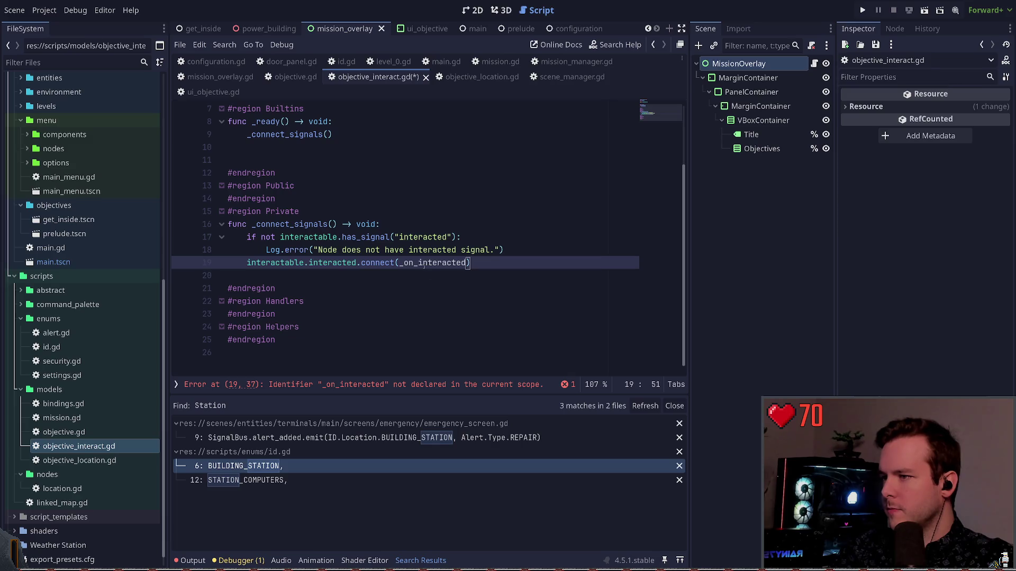
click(386, 301)
Step: Add 'func _on_interacted() -> void:' with a pass body under Handlers and save
key(Return)
key(Return)
key(Up)
text(fu)
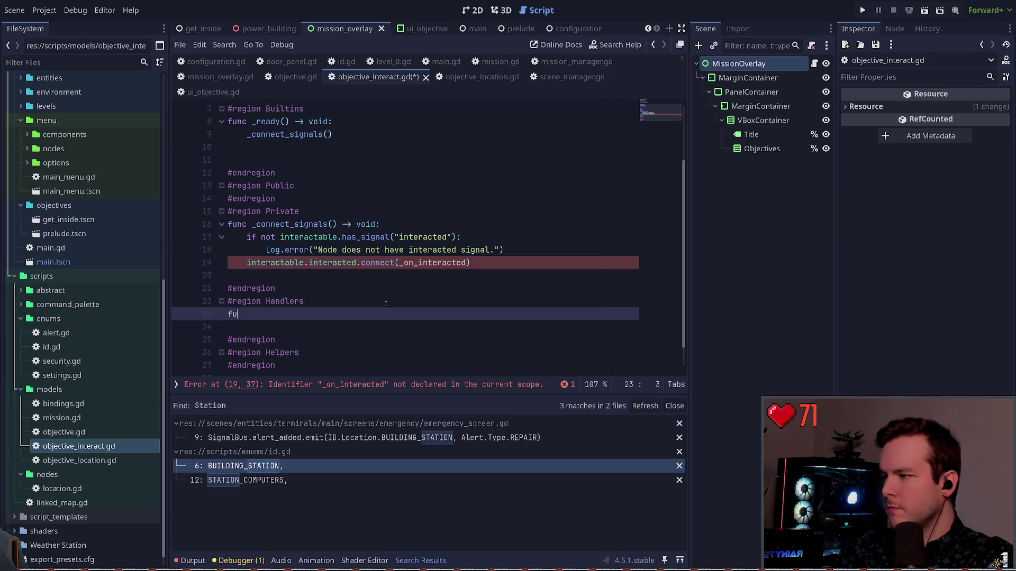
text(nc _on_interacted()
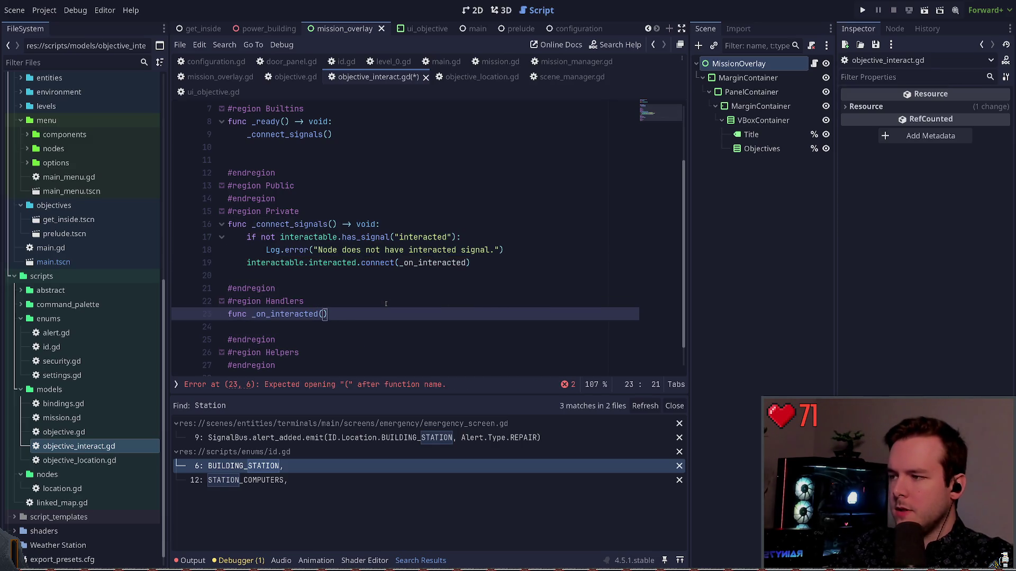
text() -> void:)
key(Return)
text(pass)
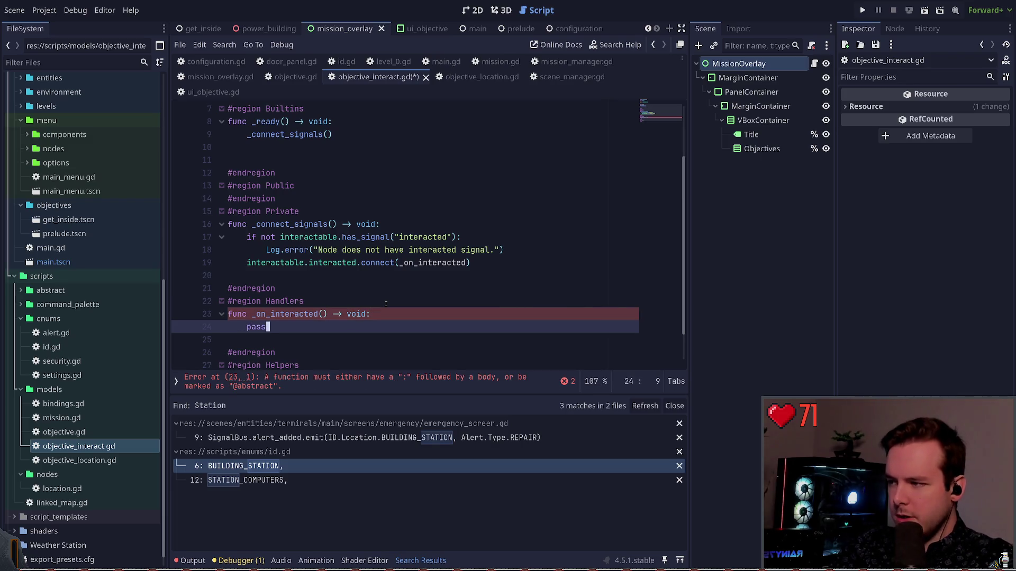
key(BackSpace)
key(BackSpace)
key(BackSpace)
text(ass)
key(ctrl+s)
Step: Remove the pass placeholder, leaving the _on_interacted body empty
click(358, 296)
key(Up)
key(End)
key(Return)
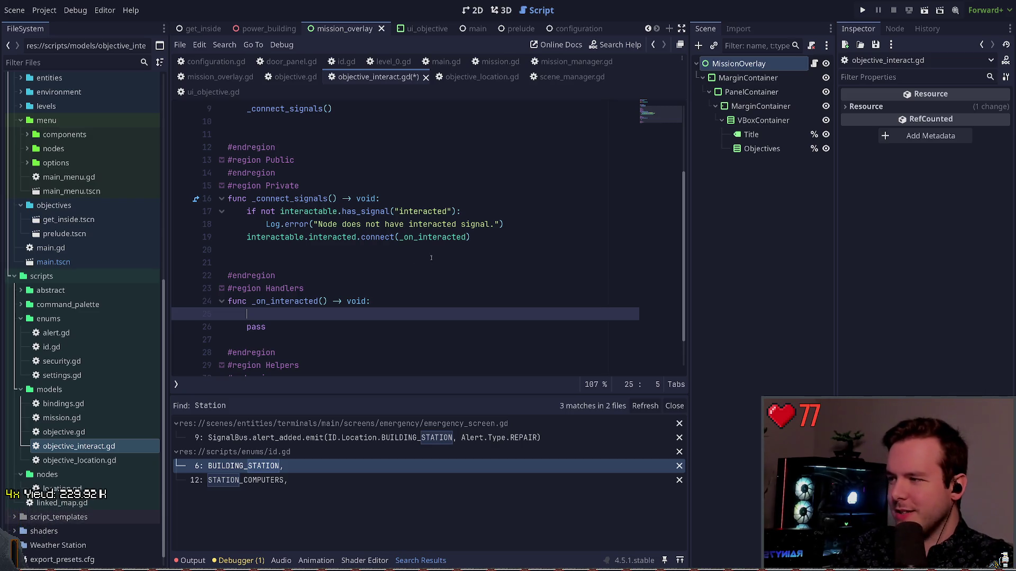
scroll(431, 257, down, 1)
key(Down)
key(End)
key(BackSpace)
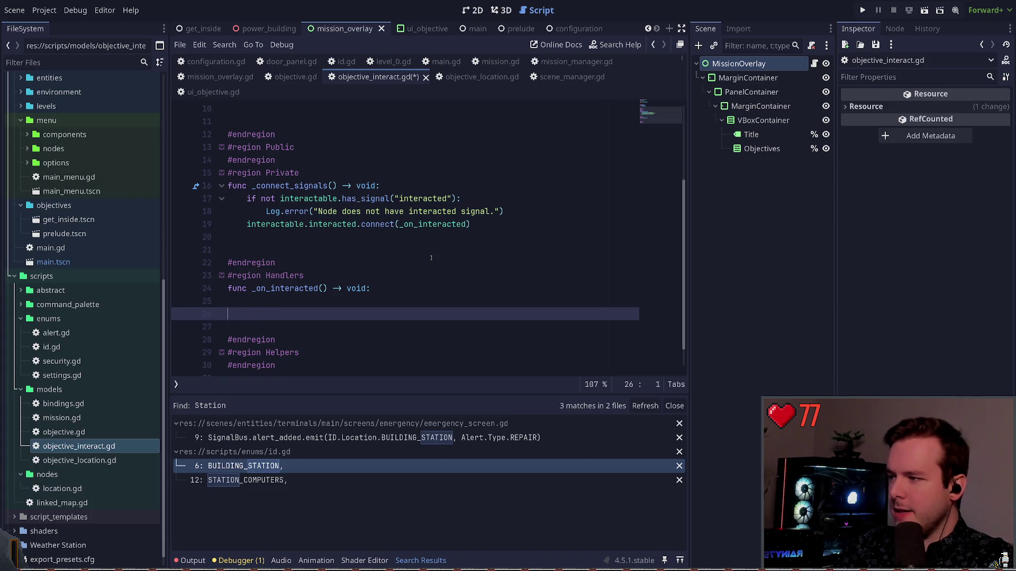
key(BackSpace)
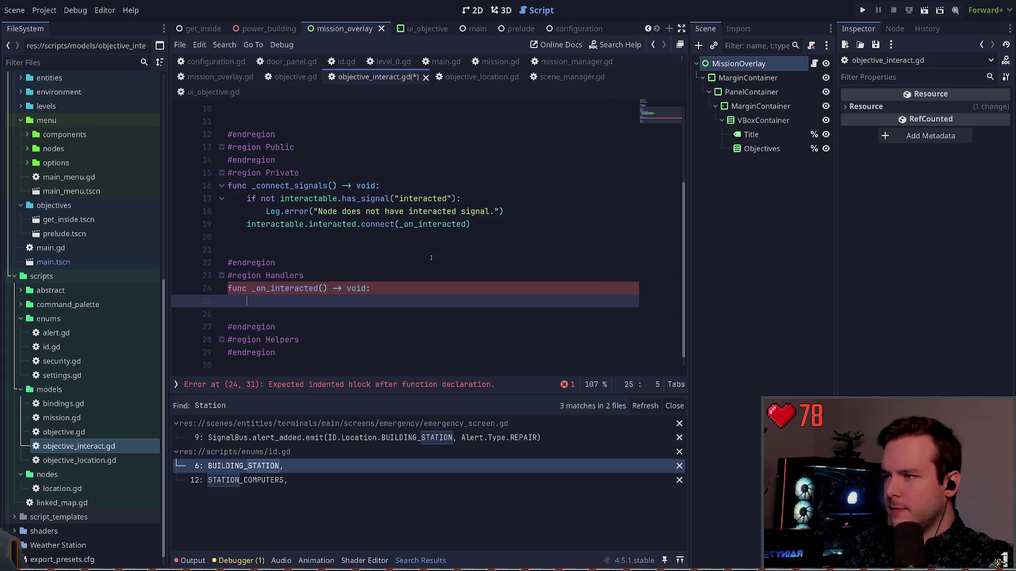
scroll(394, 245, up, 3)
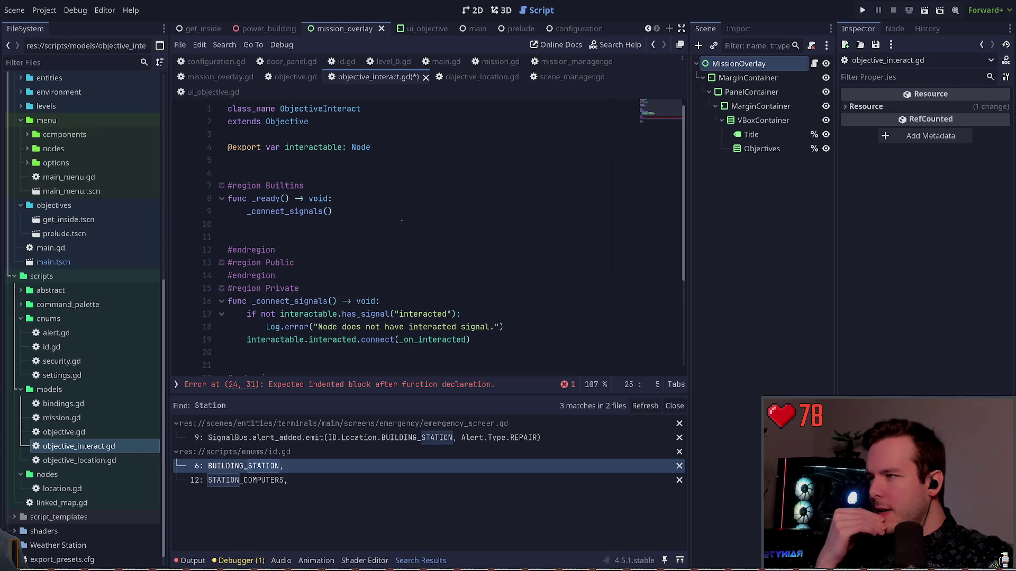
Step: Review the objective.gd base script
click(301, 82)
scroll(339, 176, up, 4)
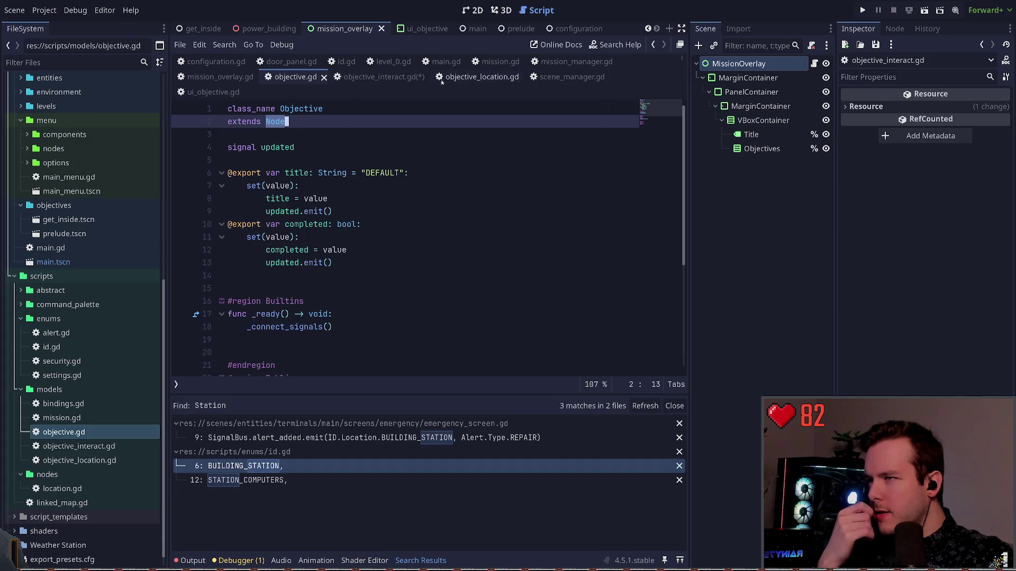
scroll(374, 212, down, 4)
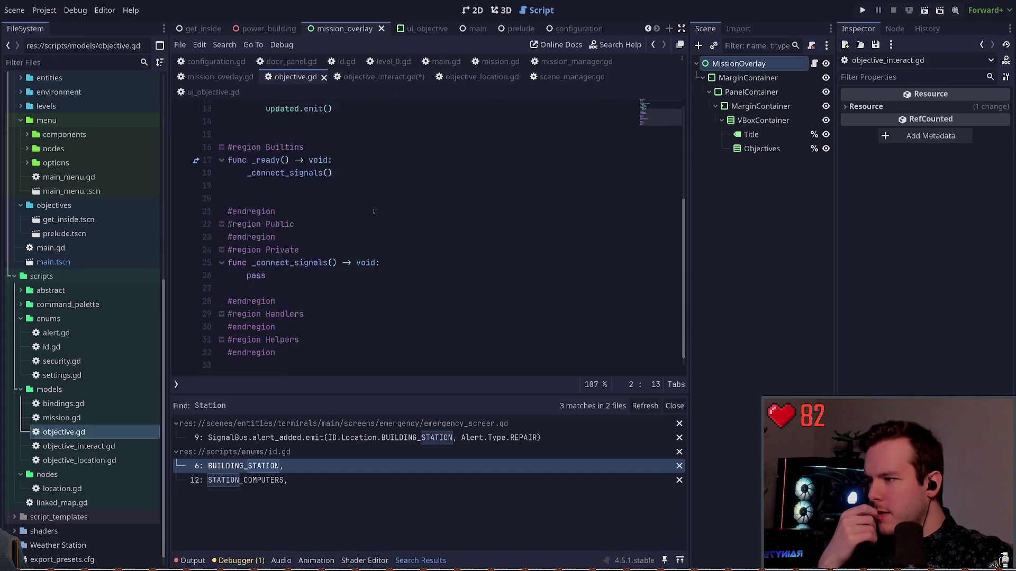
Step: Copy the completion check lines 23–24 from objective_location.gd into objective_interact.gd
click(476, 77)
scroll(478, 213, down, 3)
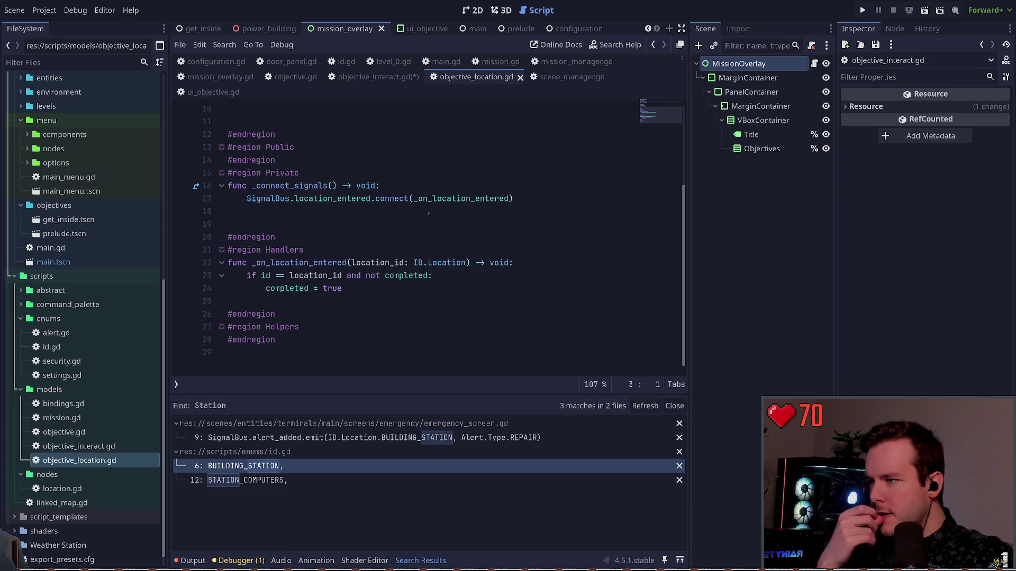
mouse_move(358, 294)
mouse_down()
mouse_move(358, 272)
mouse_move(227, 276)
mouse_up()
key(ctrl+c)
click(359, 294)
scroll(300, 147, up, 3)
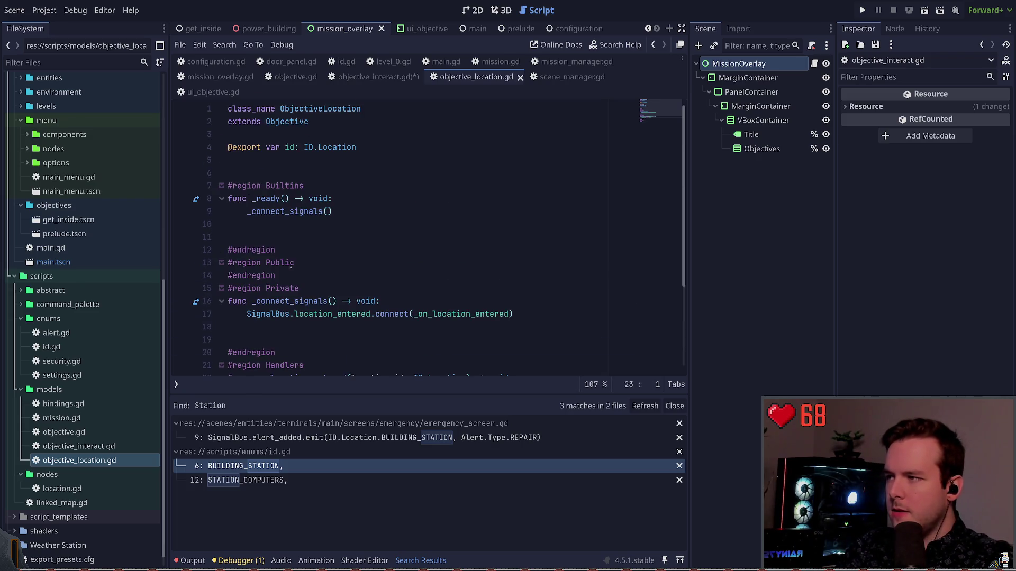
click(379, 77)
key(ctrl+v)
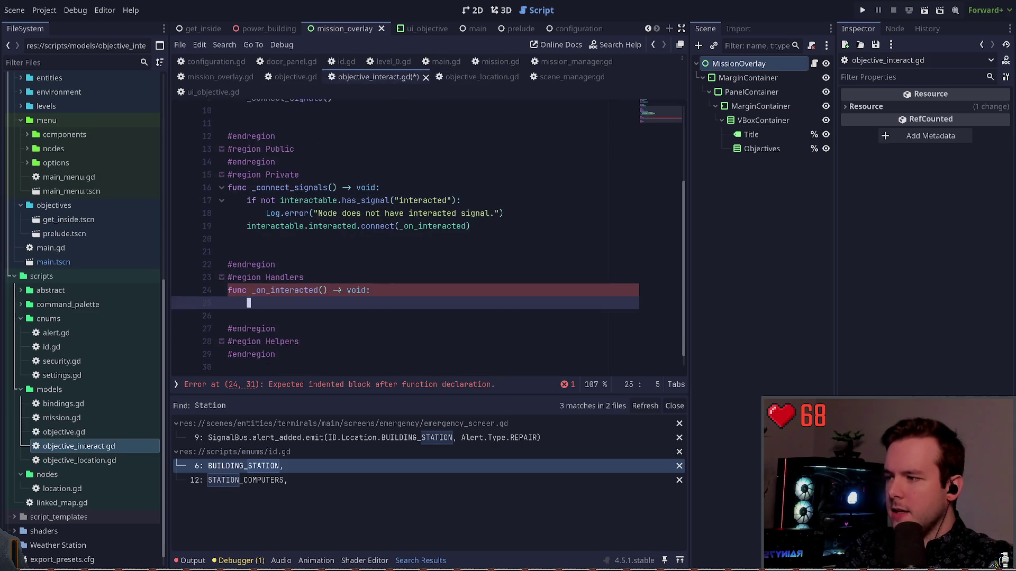
Step: Paste the copied completion check into the _on_interacted handler
key(ctrl+v)
triple_click(305, 304)
key(End)
key(Down)
key(Up)
key(End)
key(ctrl+Left)
key(ctrl+Left)
key(ctrl+Left)
key(Up)
key(ctrl+Right)
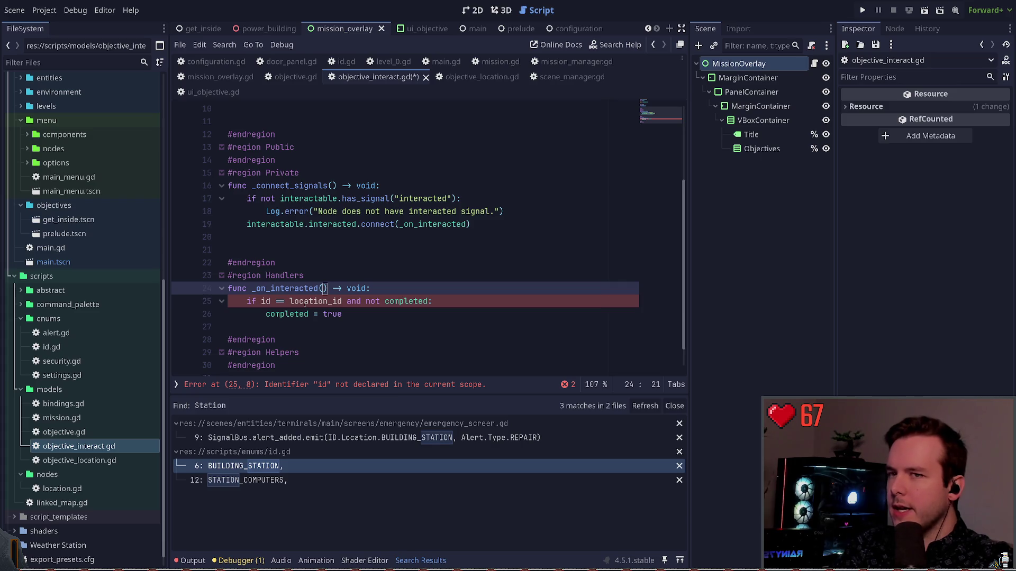
Step: Delete the location_id condition, dedent 'completed = true', save, and open power_building
key(Down)
key(ctrl+shift+k)
key(shift+Tab)
key(End)
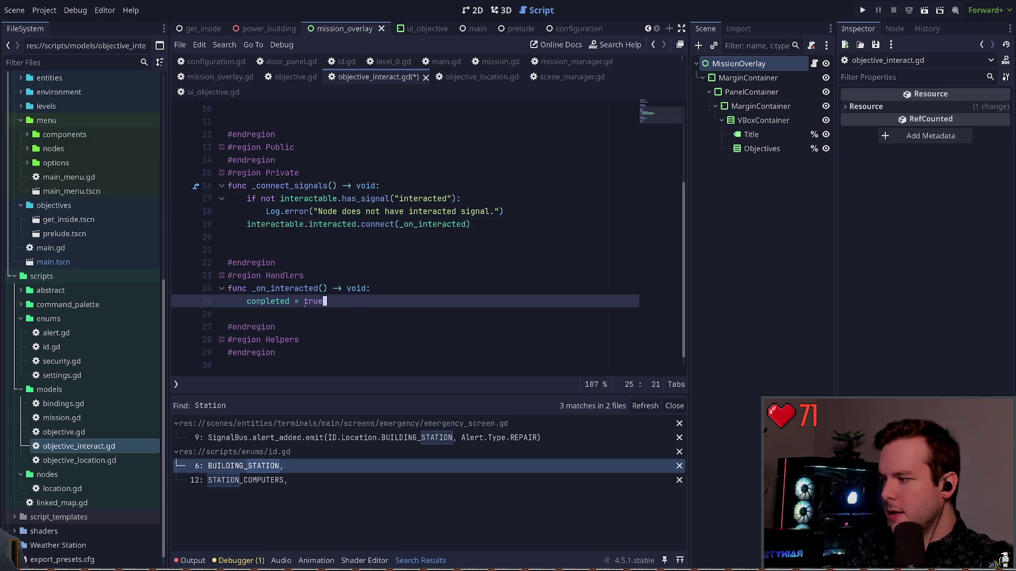
key(ctrl+s)
click(305, 301)
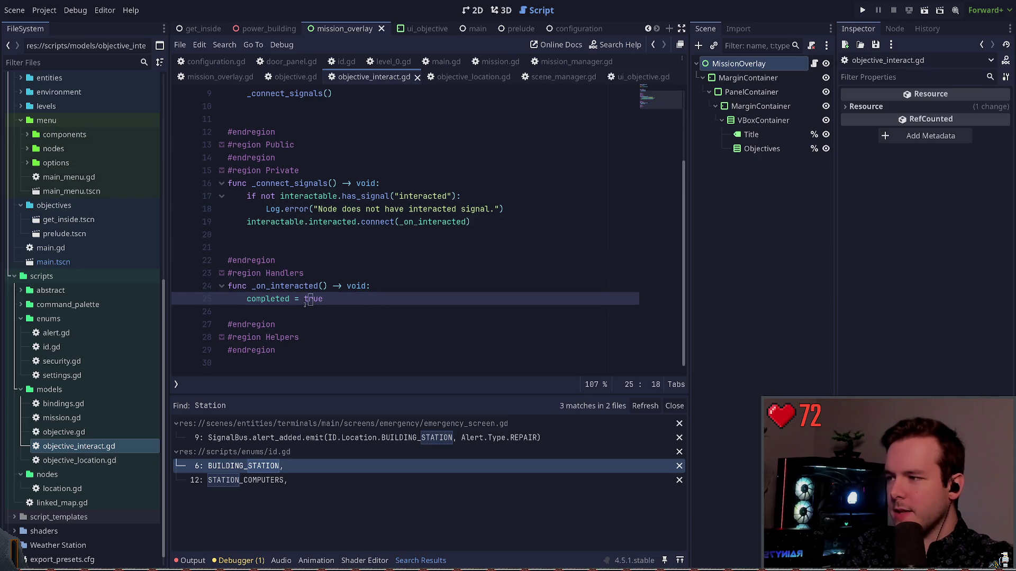
click(295, 287)
scroll(362, 293, up, 3)
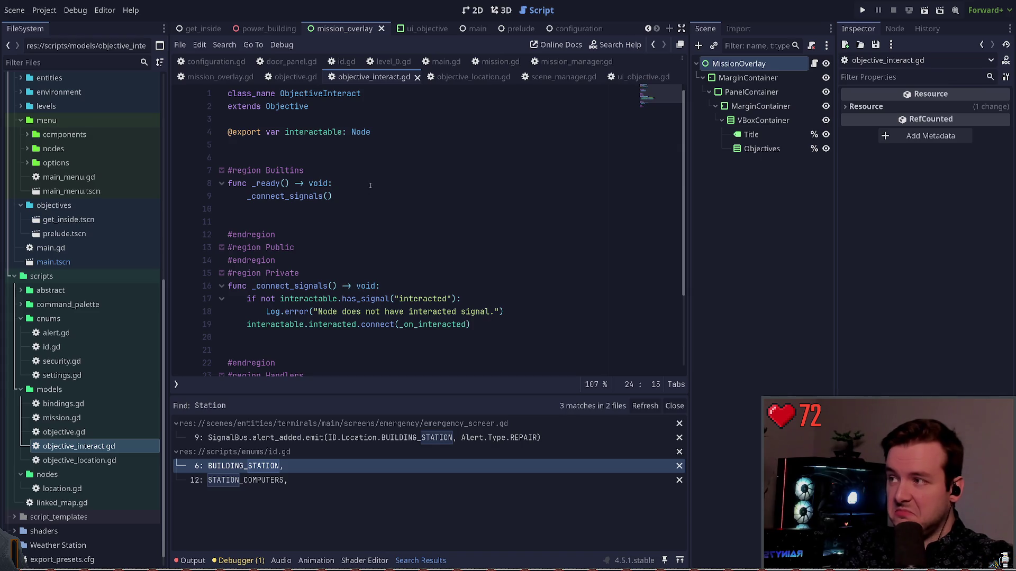
scroll(371, 185, down, 2)
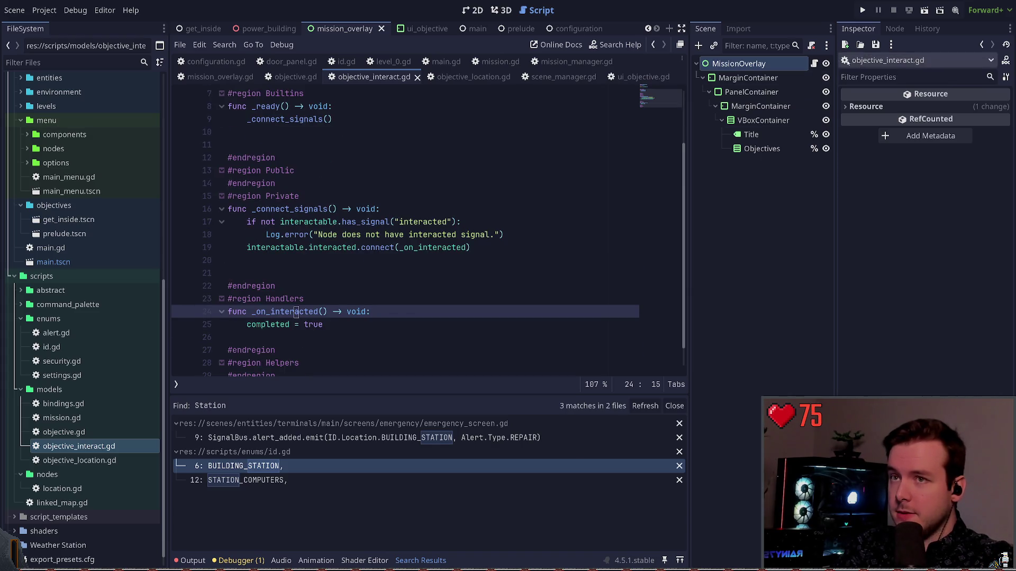
click(272, 29)
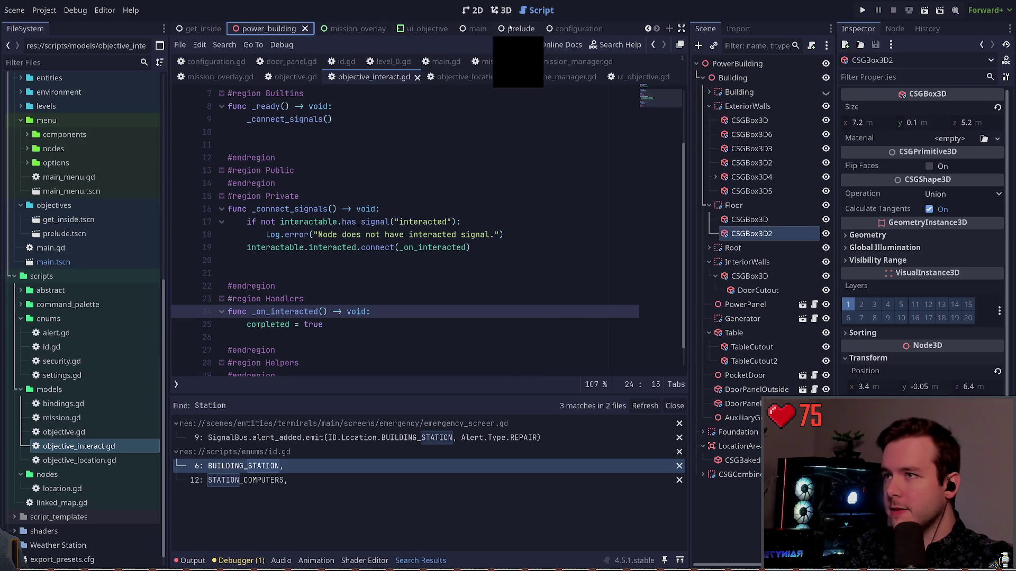
Step: Show the get_inside scene in 2D and clear the mission's Objectives element 0
click(203, 29)
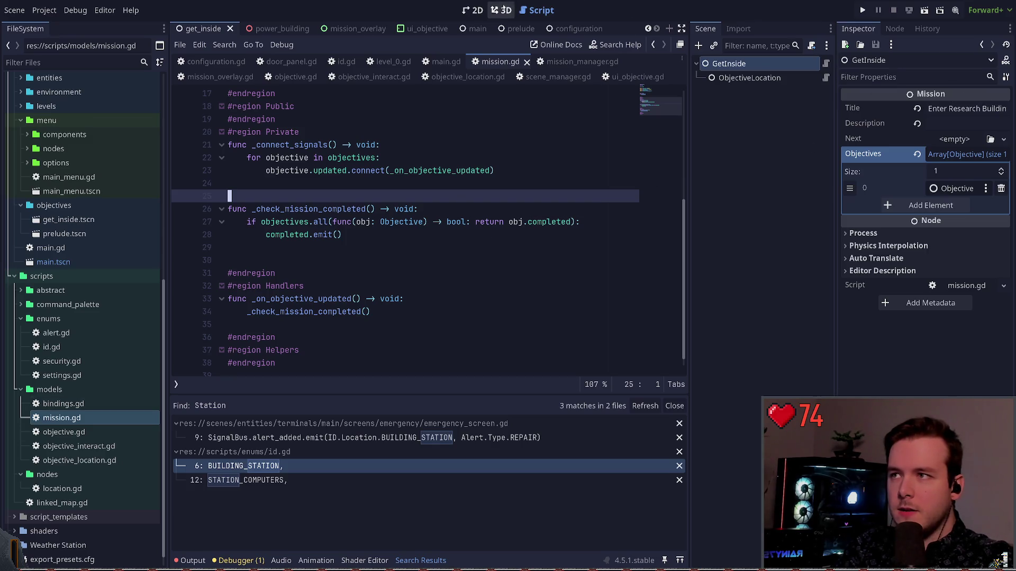
click(501, 10)
click(474, 10)
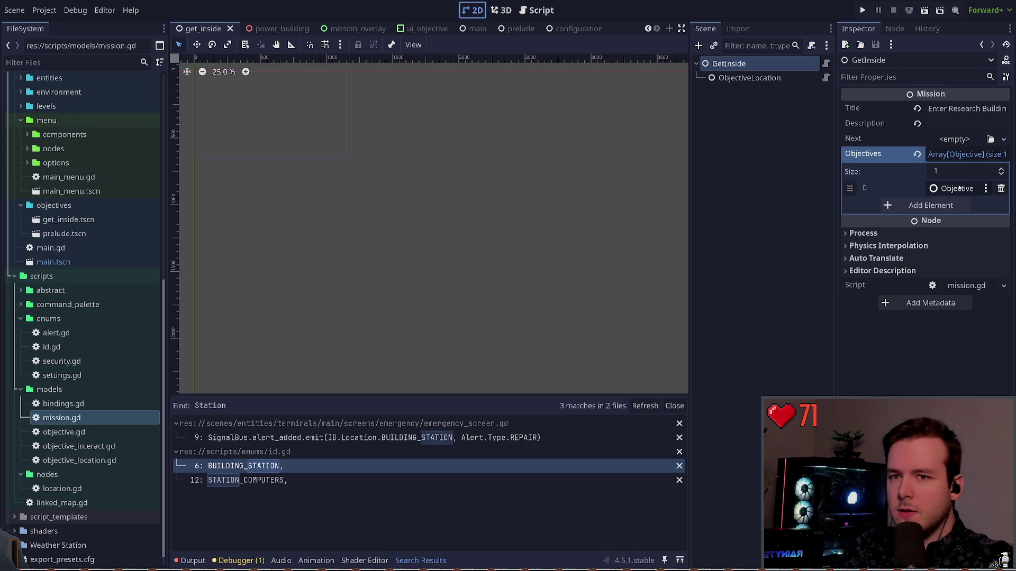
click(1000, 191)
click(931, 189)
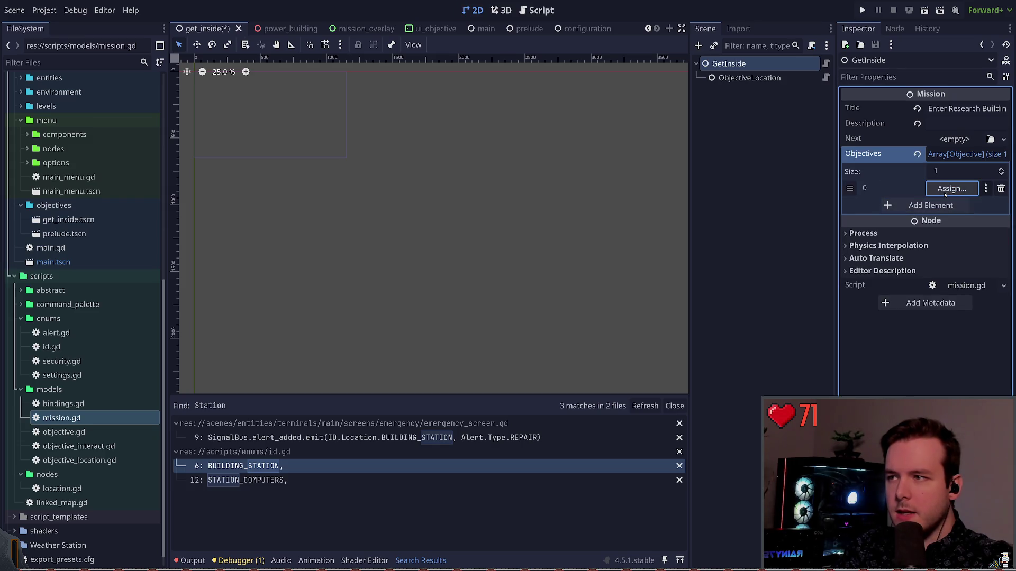
Step: Add an ObjectiveInteract child to GetInside, delete ObjectiveLocation, and save the scene
key(ctrl+a)
text(objective)
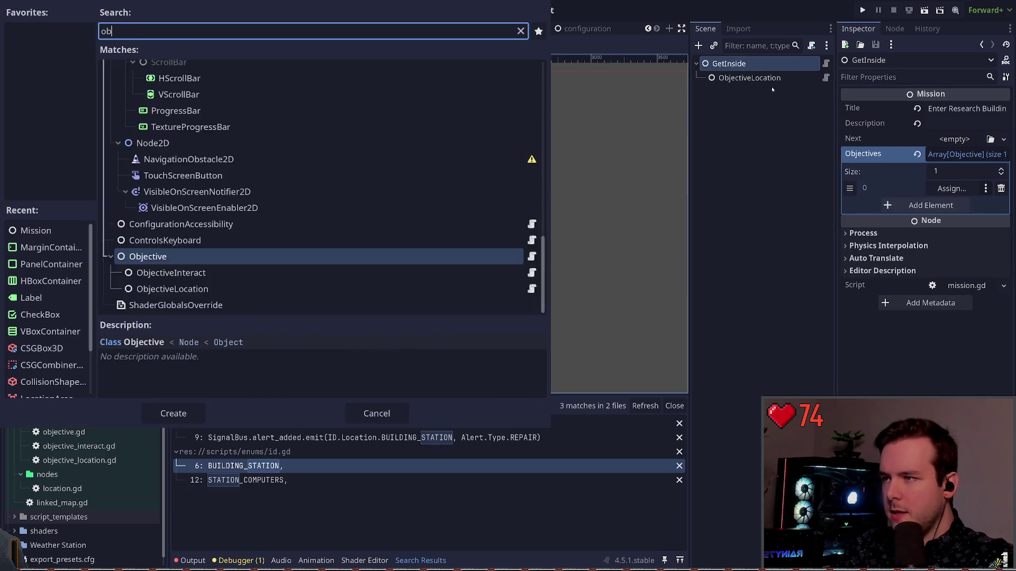
key(Down)
key(Return)
key(ctrl+s)
click(757, 78)
key(Delete)
click(754, 82)
key(ctrl+s)
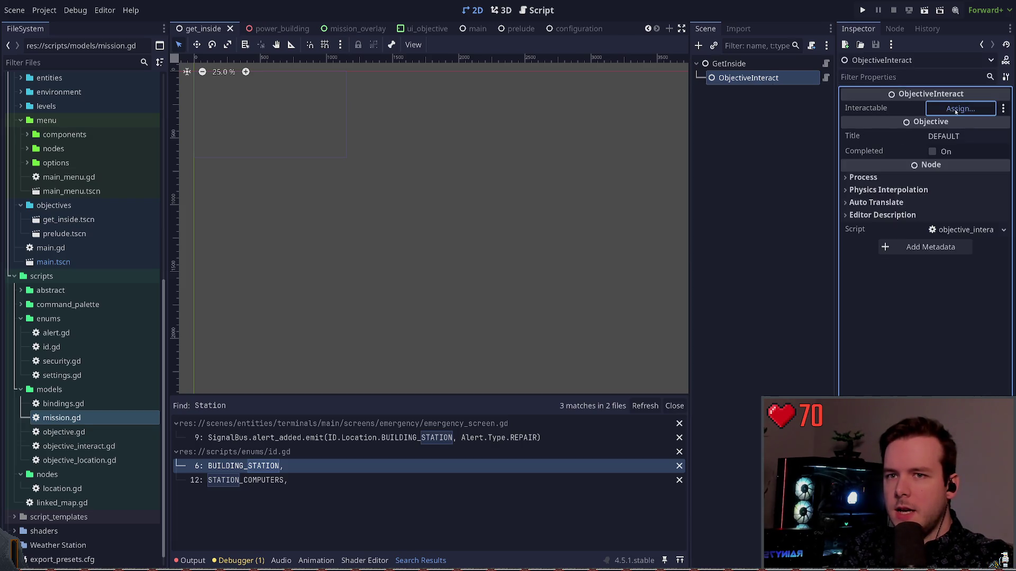
Step: Inspect the GetInside and ObjectiveInteract properties, then open mission.gd
click(548, 130)
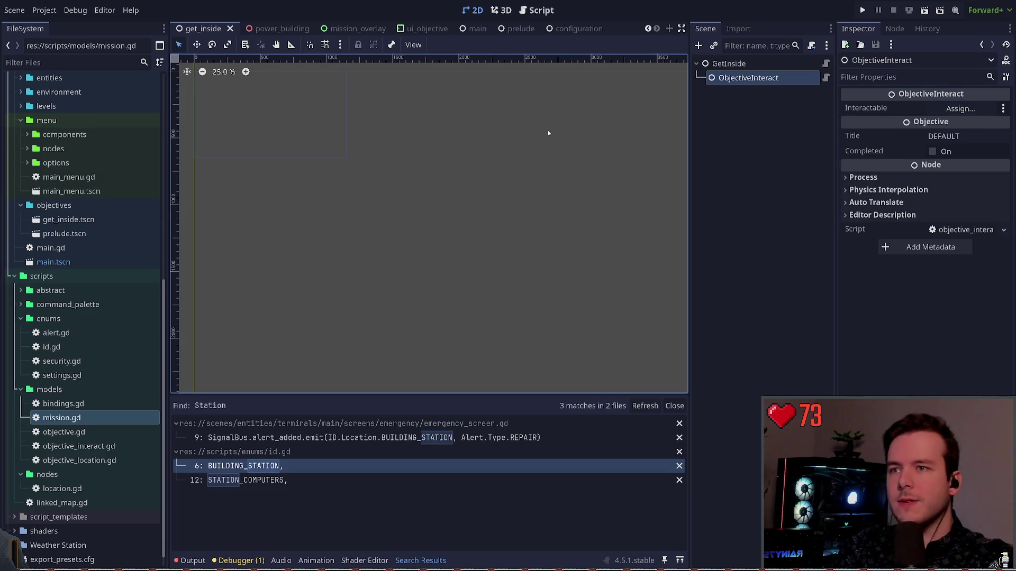
click(729, 64)
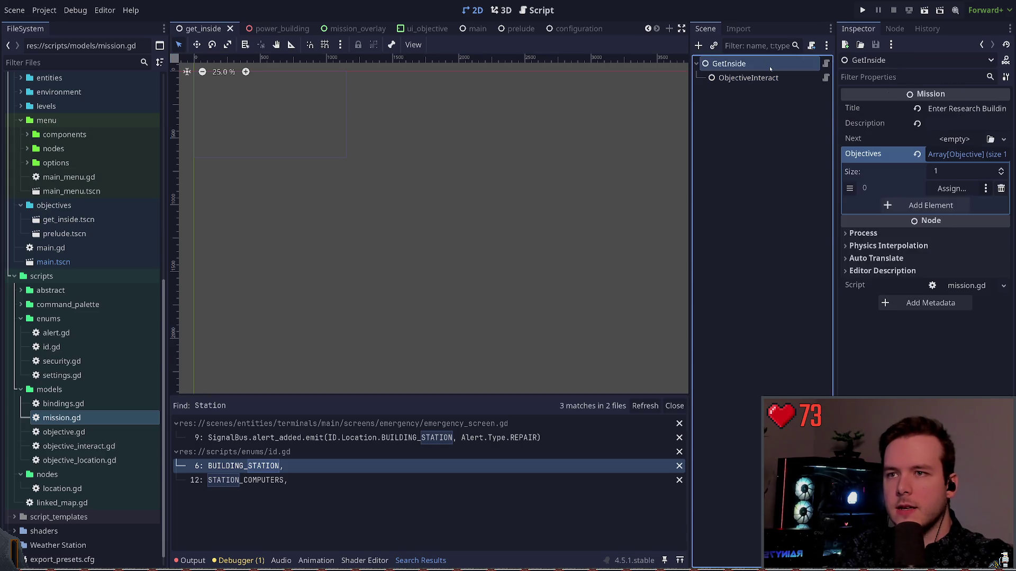
click(922, 198)
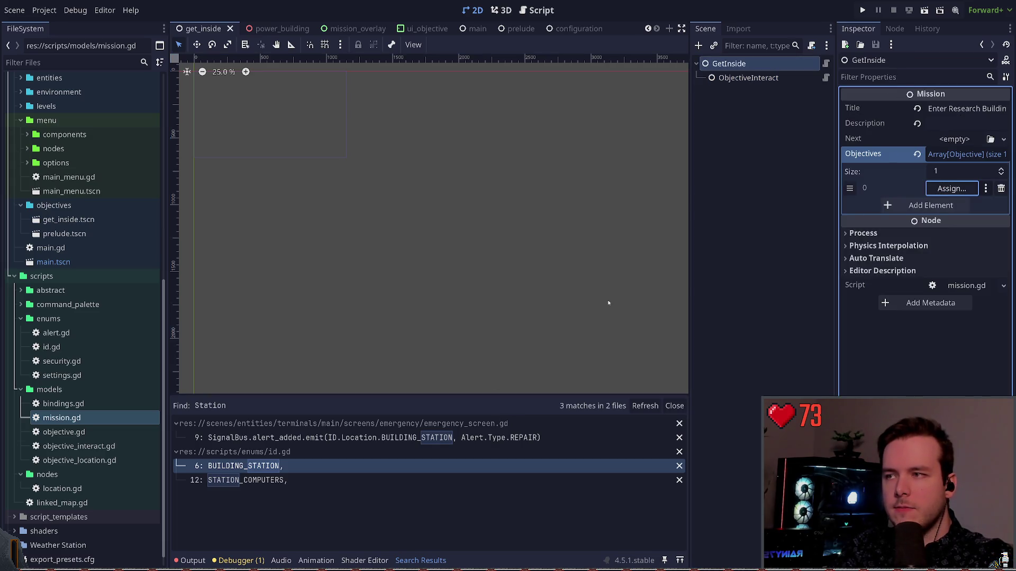
click(748, 78)
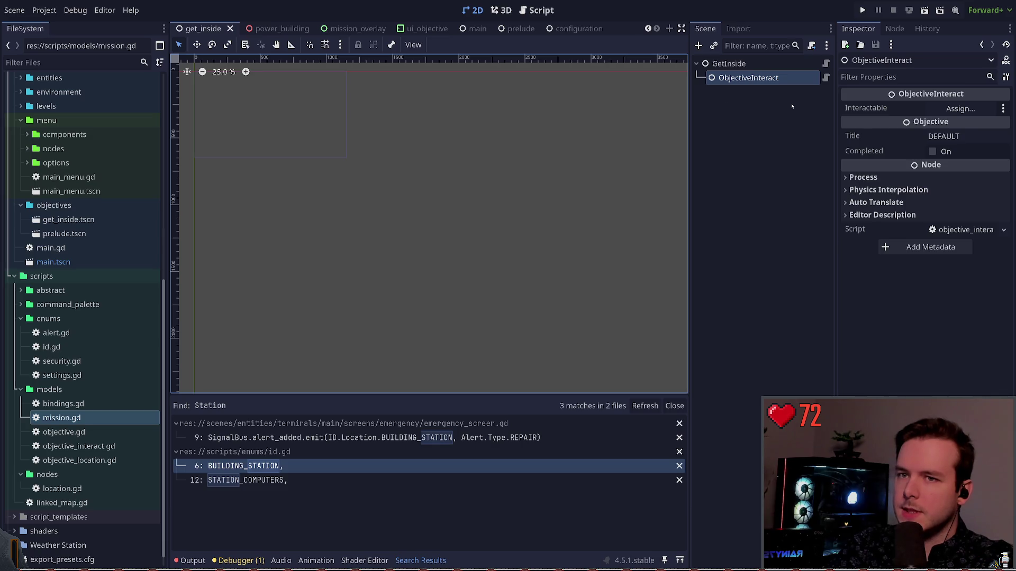
click(826, 63)
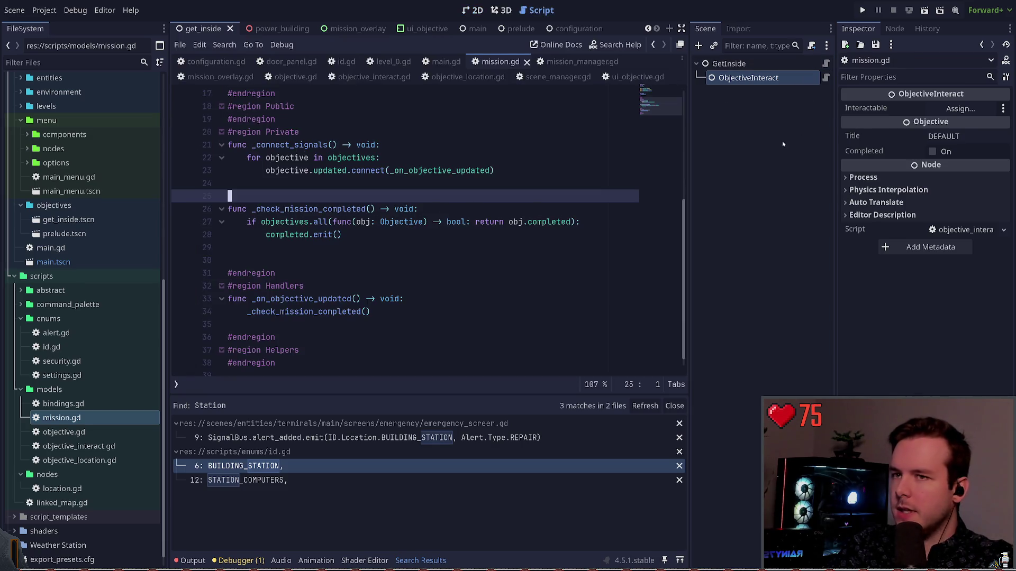
Step: Review the _connect_signals and _on_interacted code in objective_interact.gd, down to completed = true
click(826, 78)
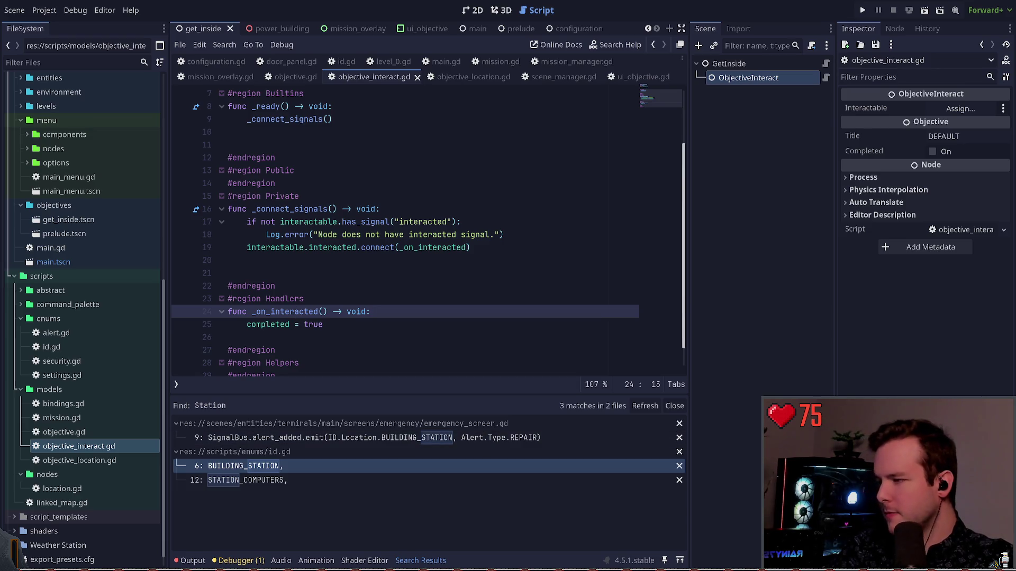
click(313, 320)
scroll(322, 328, down, 1)
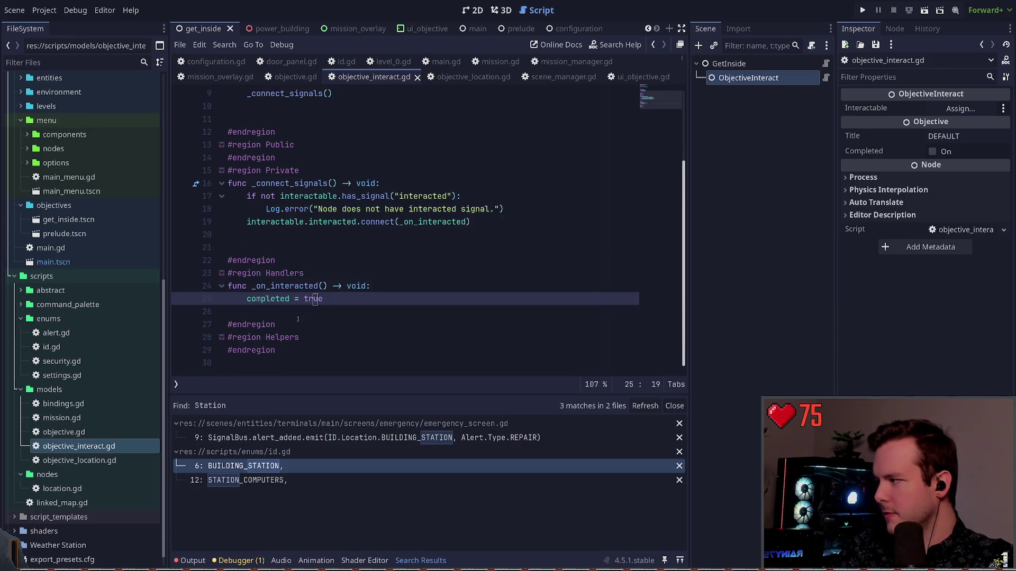
drag(354, 301, 228, 286)
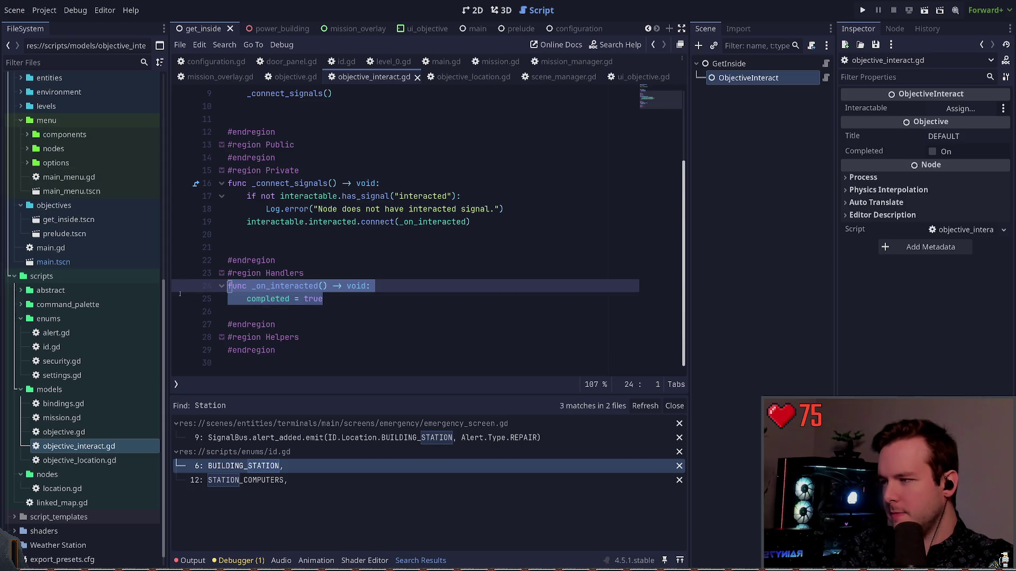
click(348, 286)
click(344, 297)
scroll(343, 294, up, 3)
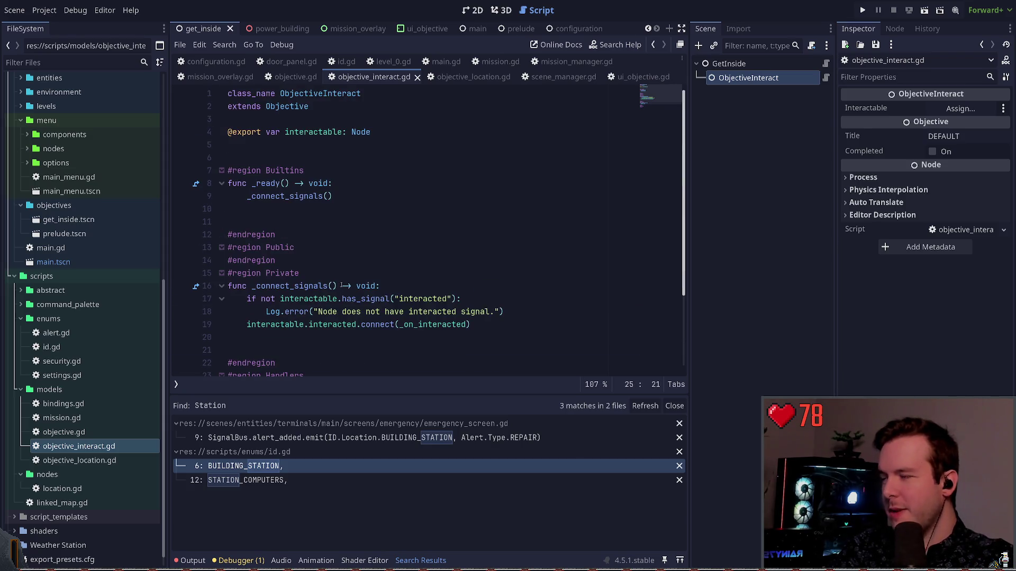
click(358, 145)
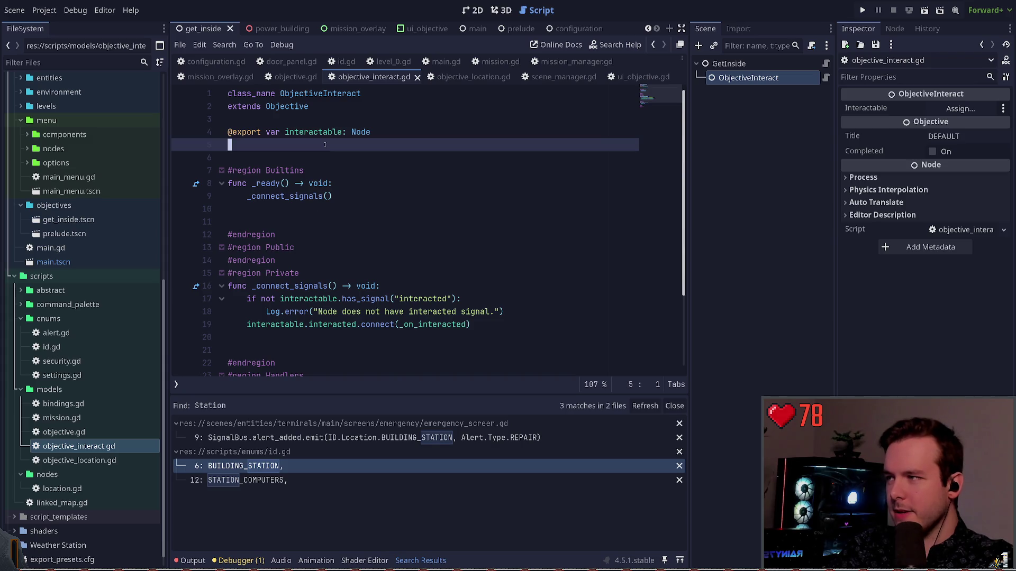
Step: Change the export to interactable_id with type ID.Interactable instead of Node
triple_click(403, 132)
click(332, 132)
click(286, 132)
key(ctrl+Left)
click(285, 132)
key(ctrl+Right)
text(_id)
key(End)
key(BackSpace)
key(BackSpace)
key(BackSpace)
text(Interactable)
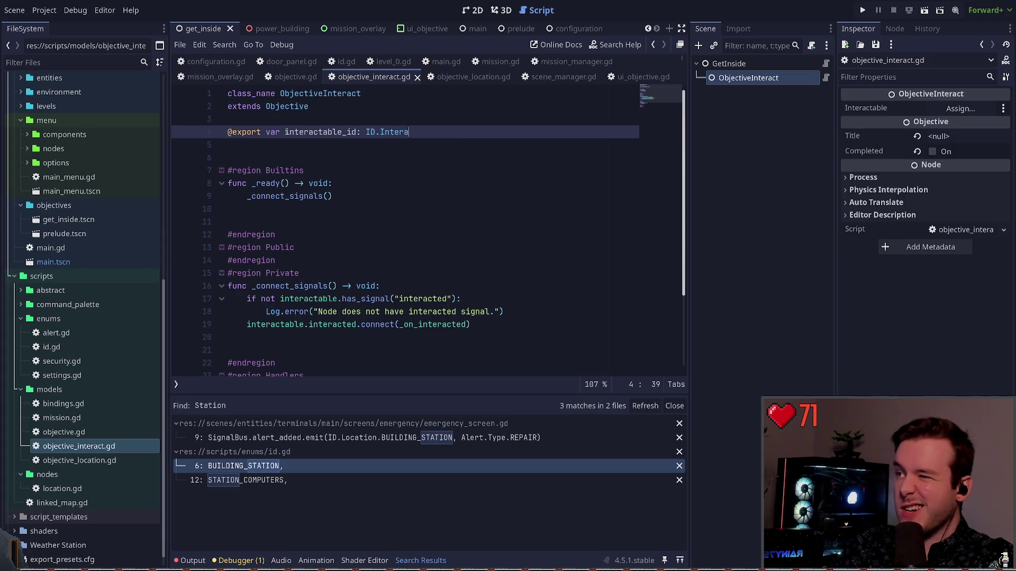
key(ctrl+Left)
key(ctrl+Left)
key(ctrl+Left)
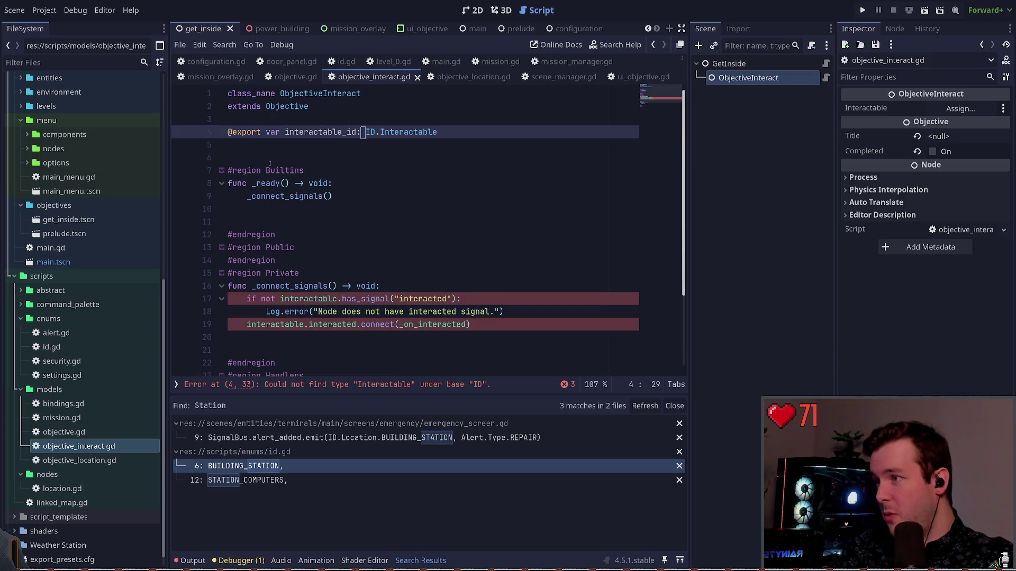
key(ctrl+d)
Step: Replace the signal check and connect lines in _connect_signals with pass, save, and view ui_objective.gd
click(411, 298)
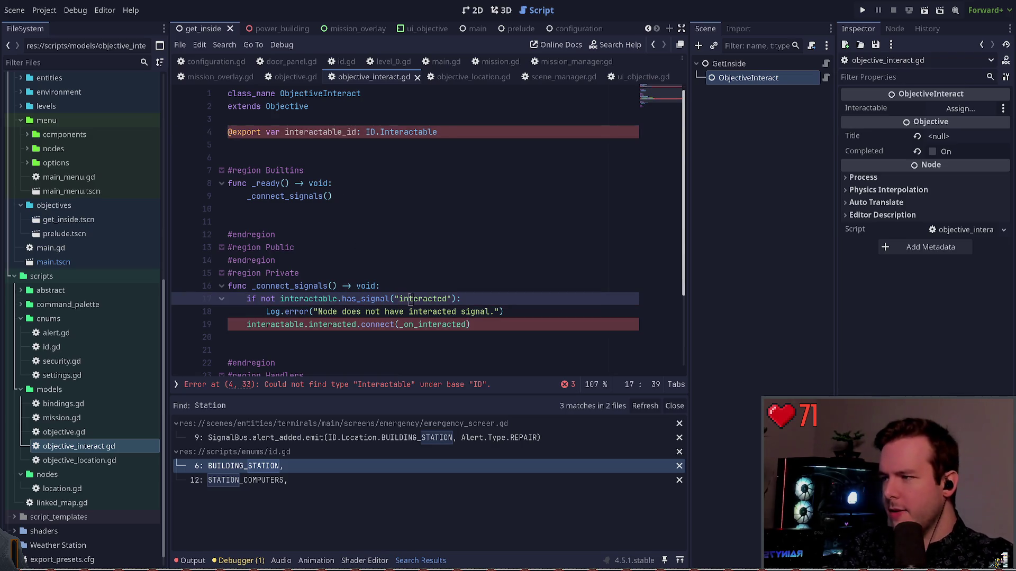
scroll(411, 299, down, 3)
click(411, 298)
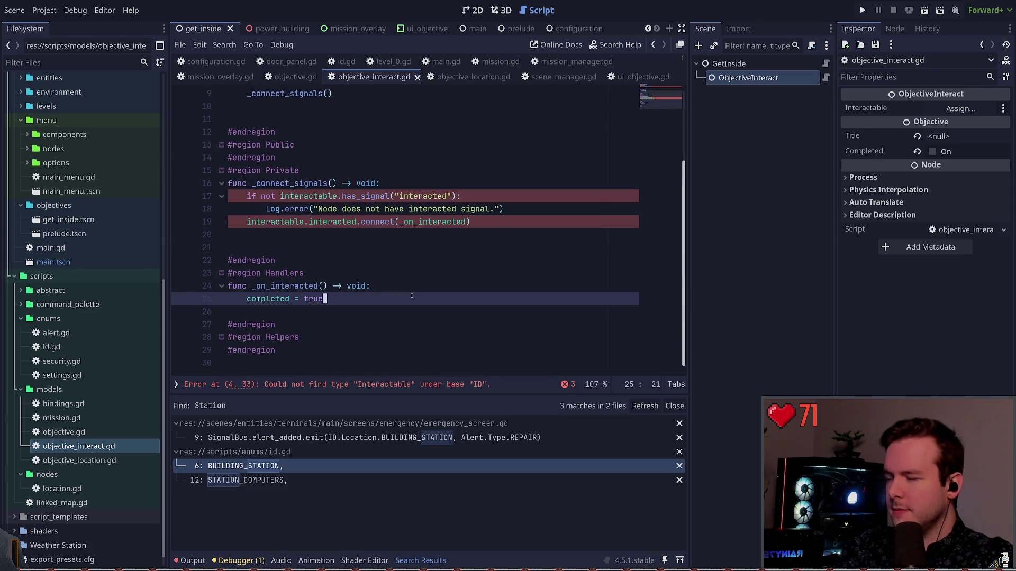
click(402, 197)
key(ctrl+shift+k)
key(ctrl+shift+k)
key(ctrl+shift+k)
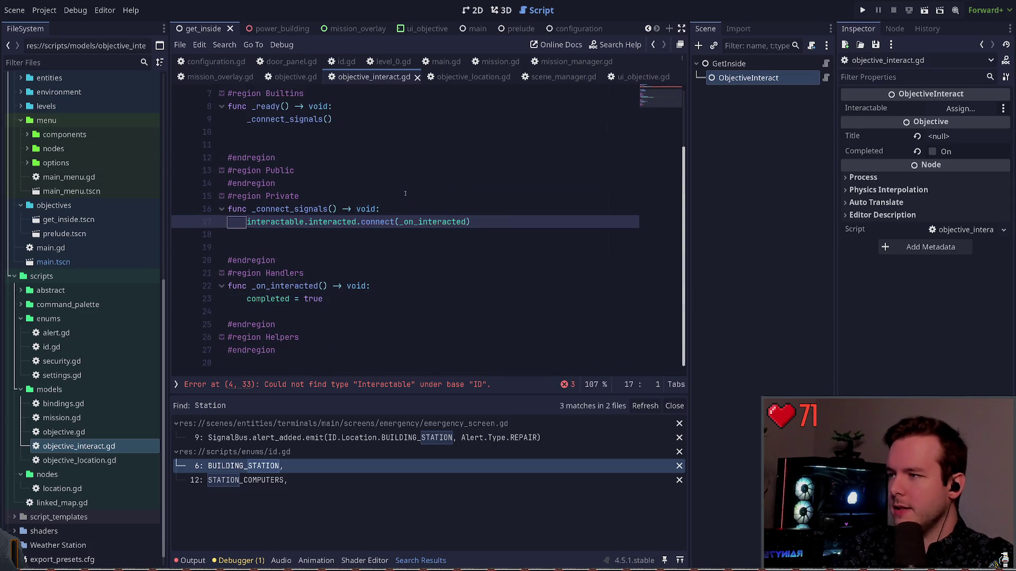
text(pass)
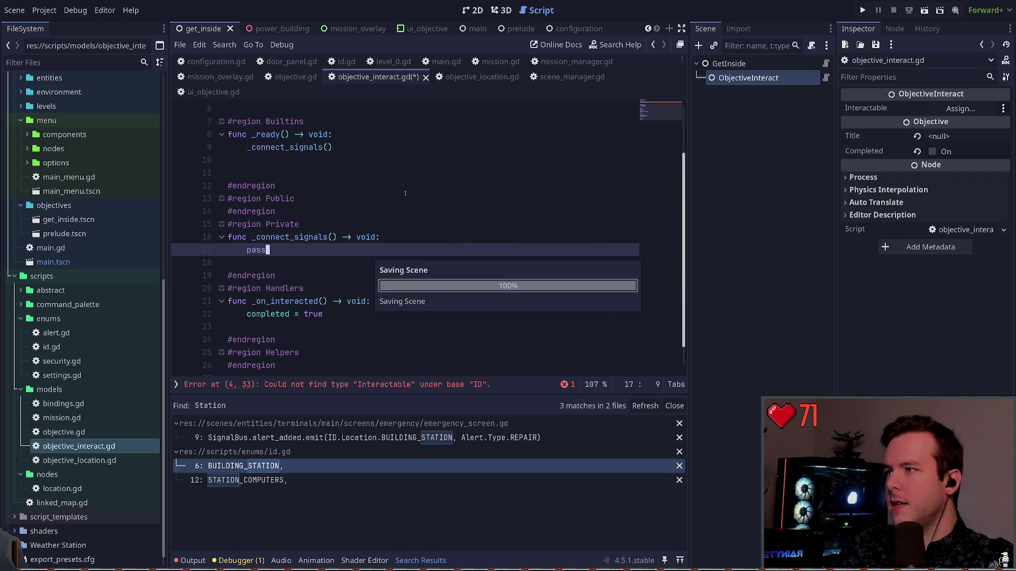
key(ctrl+s)
click(632, 78)
scroll(328, 239, down, 1)
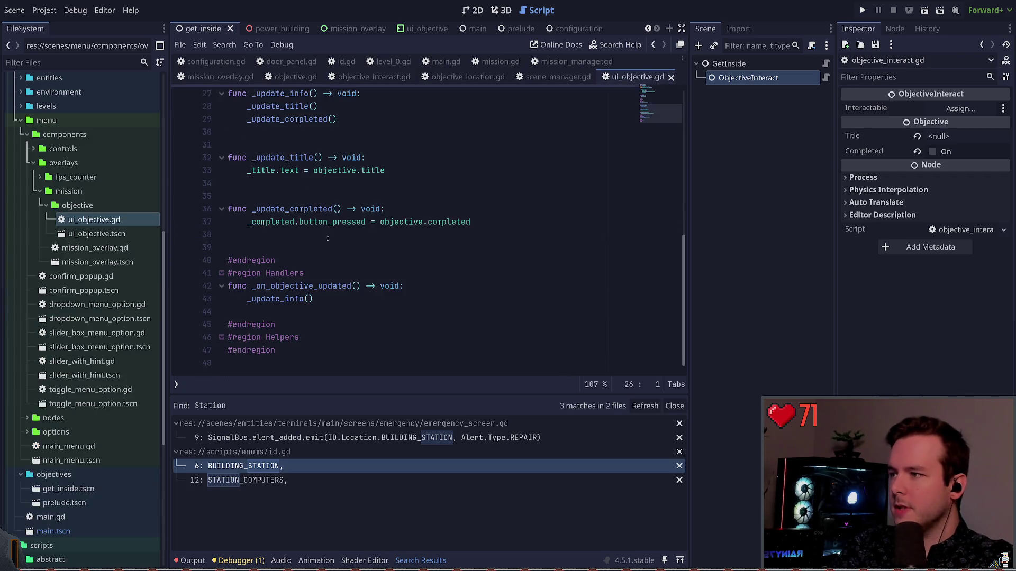
Step: Paste the location handler's id check into _on_interacted in place of completed = true and save
scroll(383, 208, down, 2)
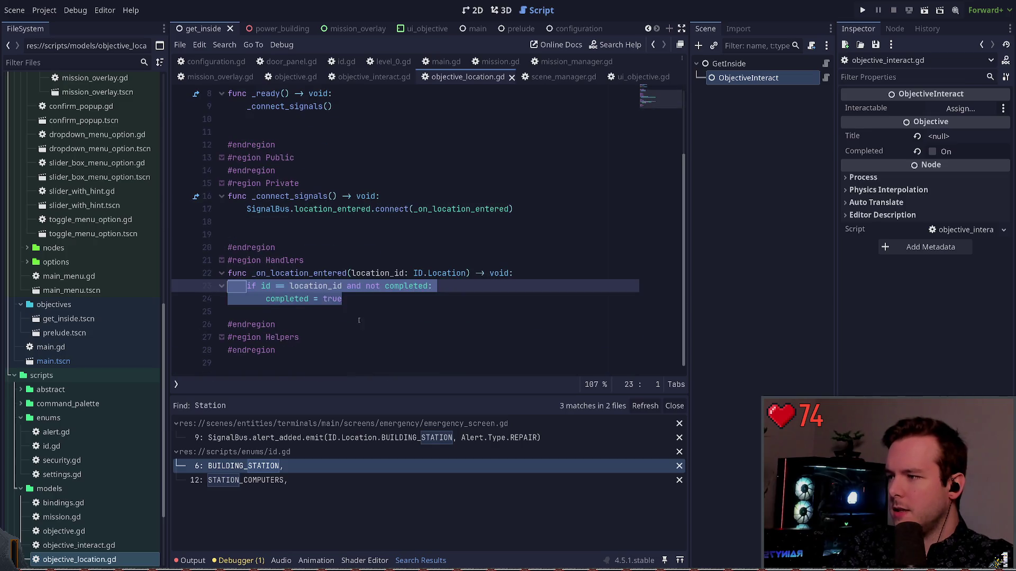
click(341, 286)
key(alt+Left)
triple_click(318, 311)
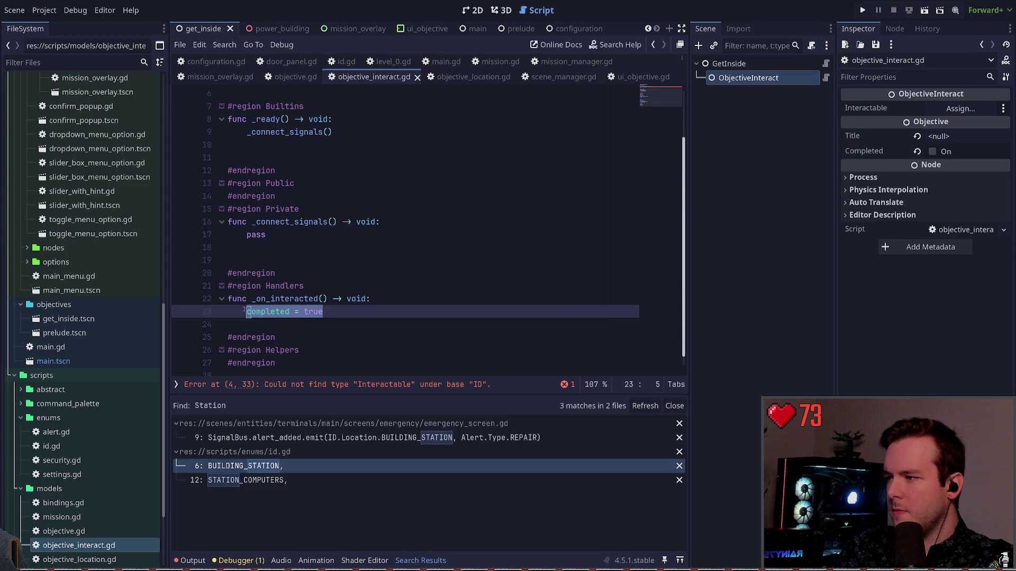
text(if id == location_id and not completed: 		completed = true)
click(358, 314)
key(Down)
key(shift+Tab)
key(ctrl+s)
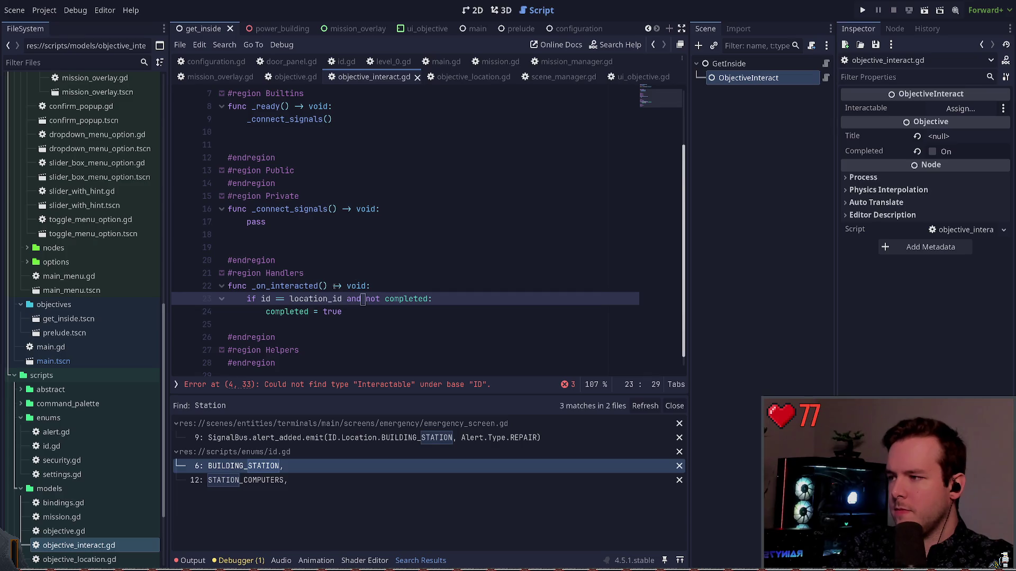
Step: Copy the location_entered connect line from objective_location.gd over the pass in _connect_signals
click(468, 76)
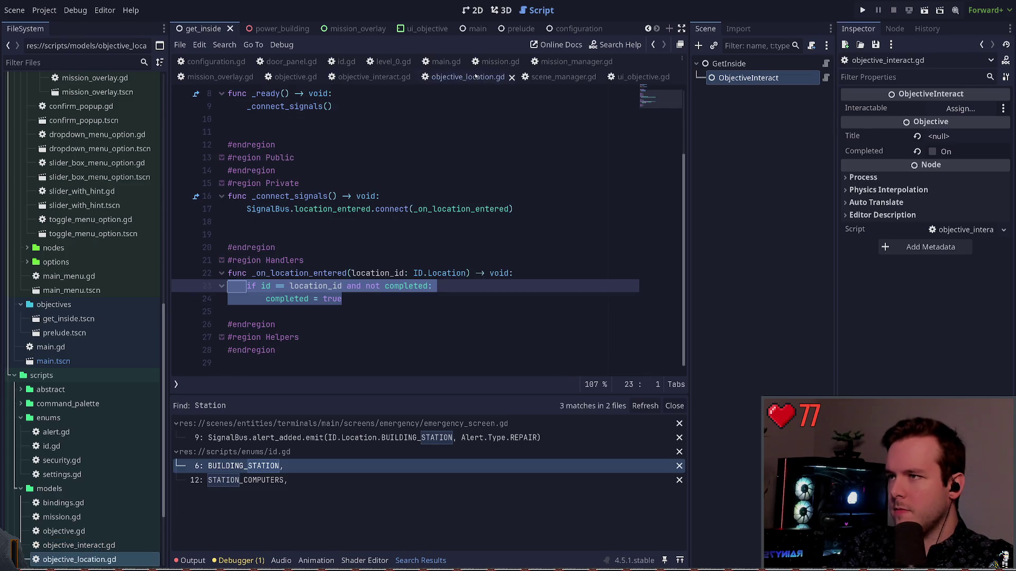
click(372, 305)
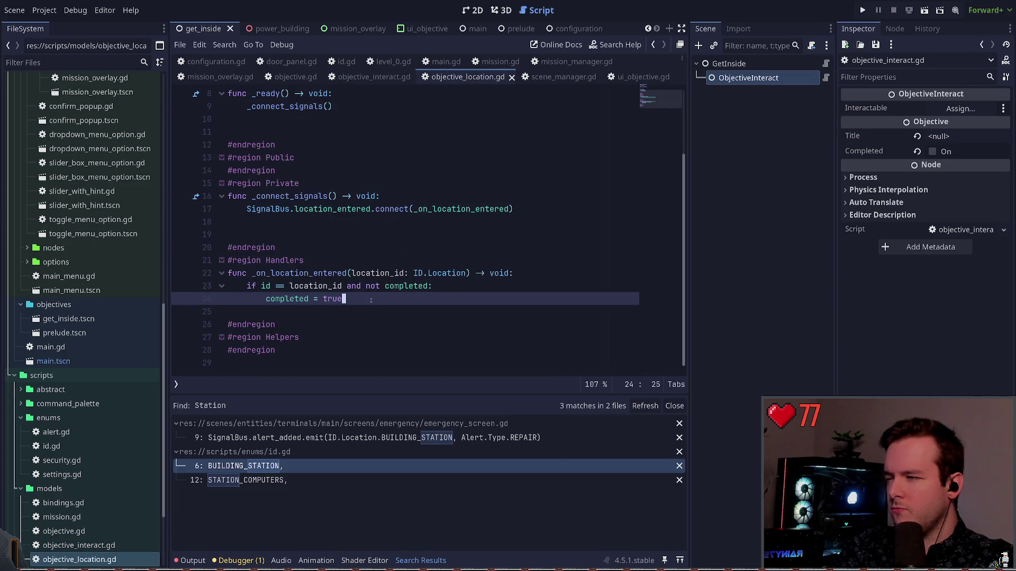
double_click(291, 274)
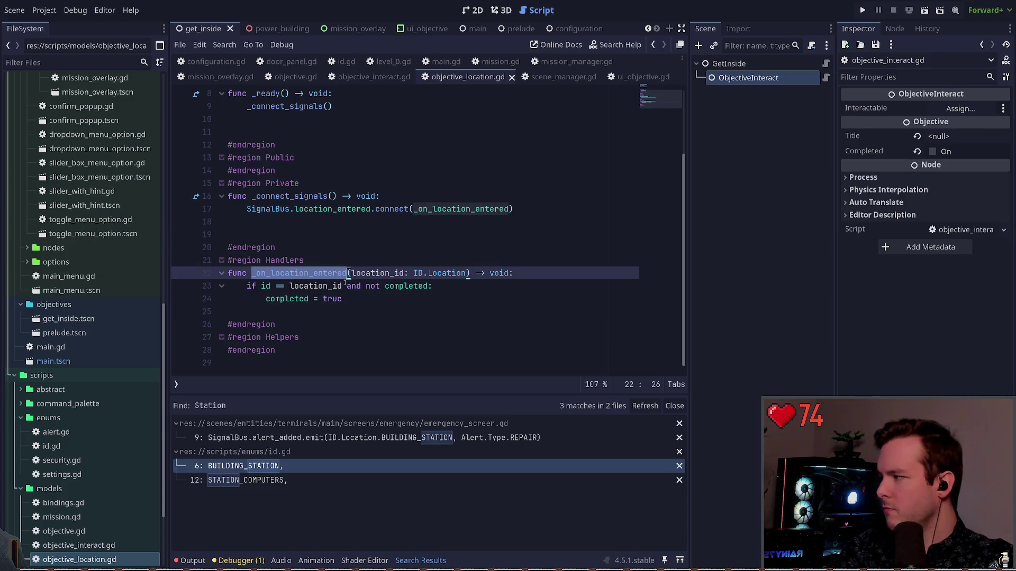
click(372, 75)
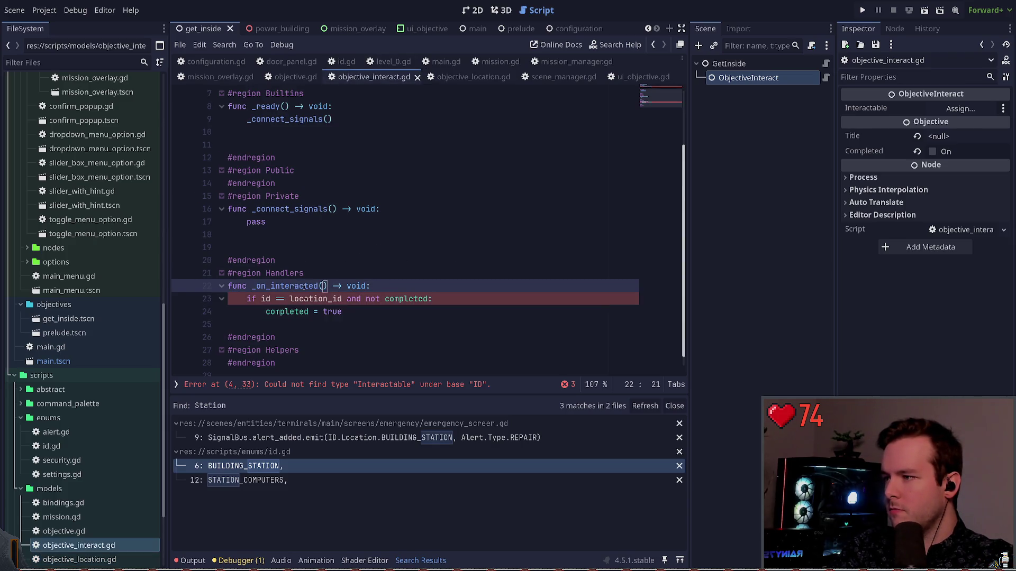
click(318, 222)
click(455, 78)
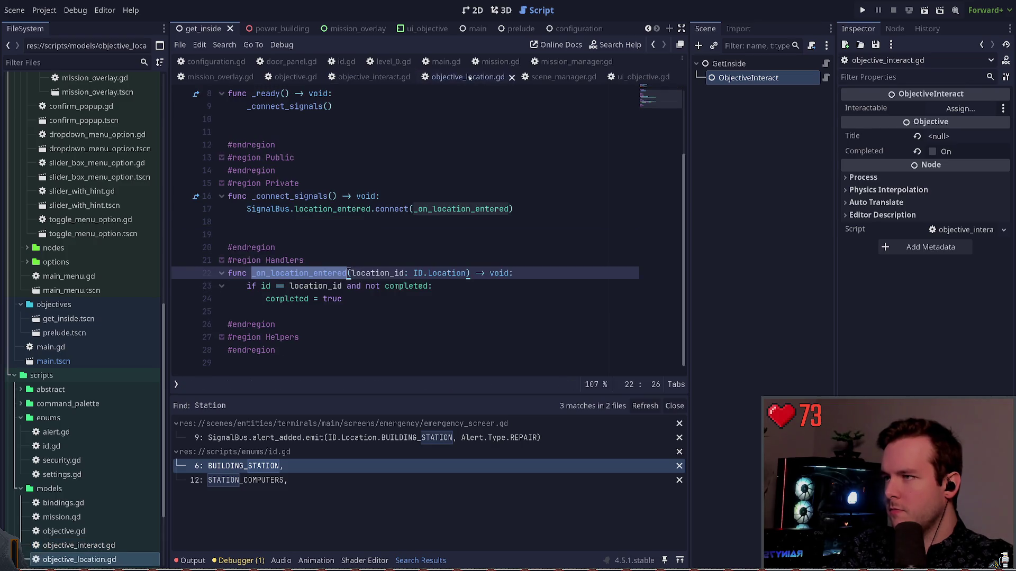
drag(526, 207, 253, 209)
key(ctrl+c)
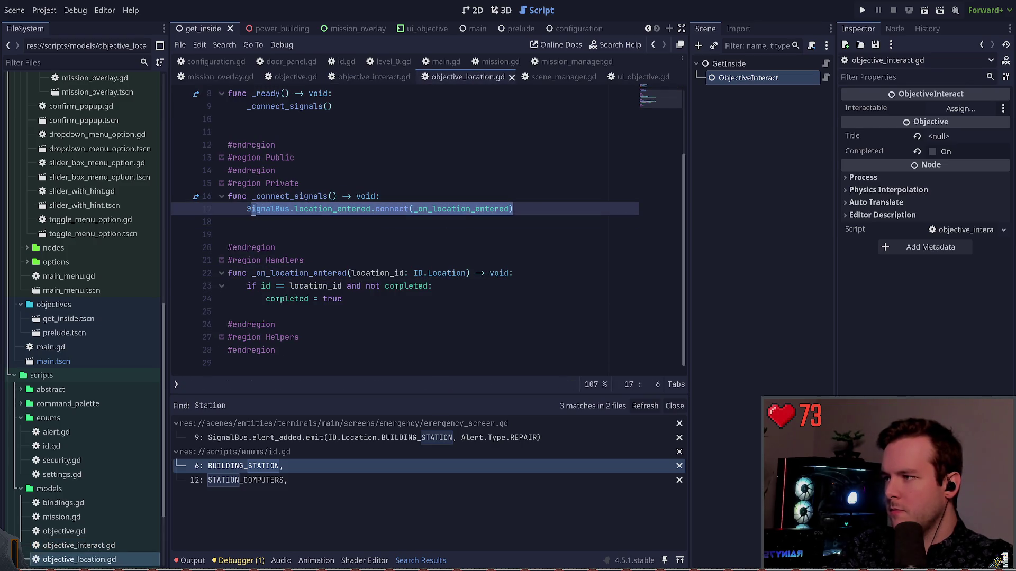
click(373, 76)
key(ctrl+shift+Left)
key(ctrl+v)
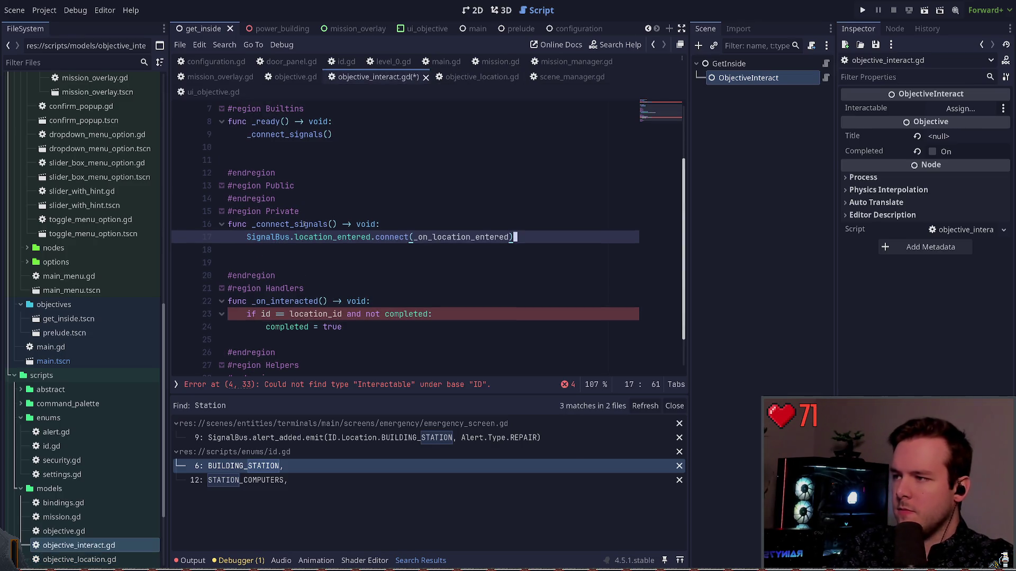
Step: Change the pasted line to connect SignalBus.entity_interacted to _on_entity_interacted
click(296, 237)
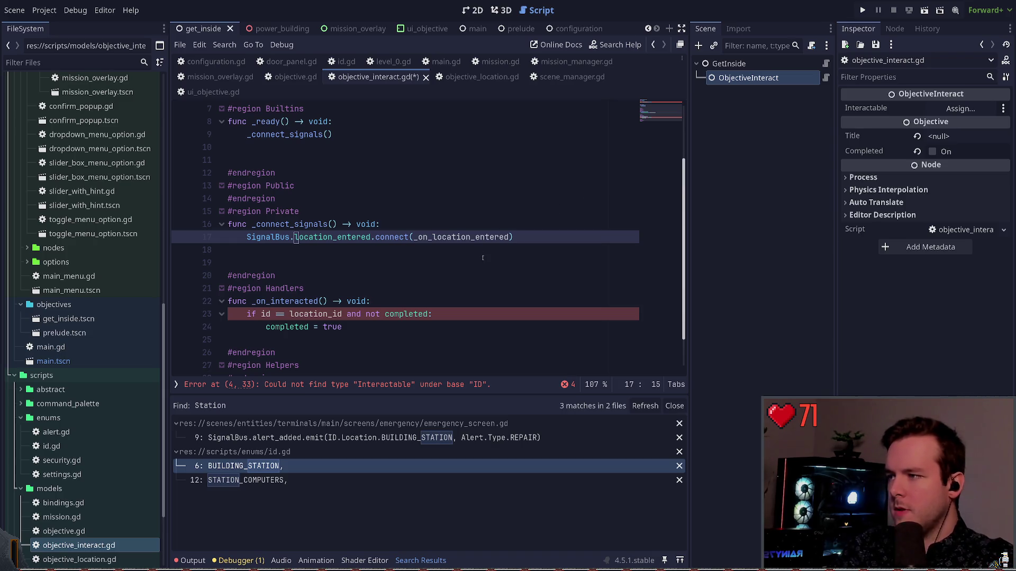
key(ctrl+Delete)
text(e)
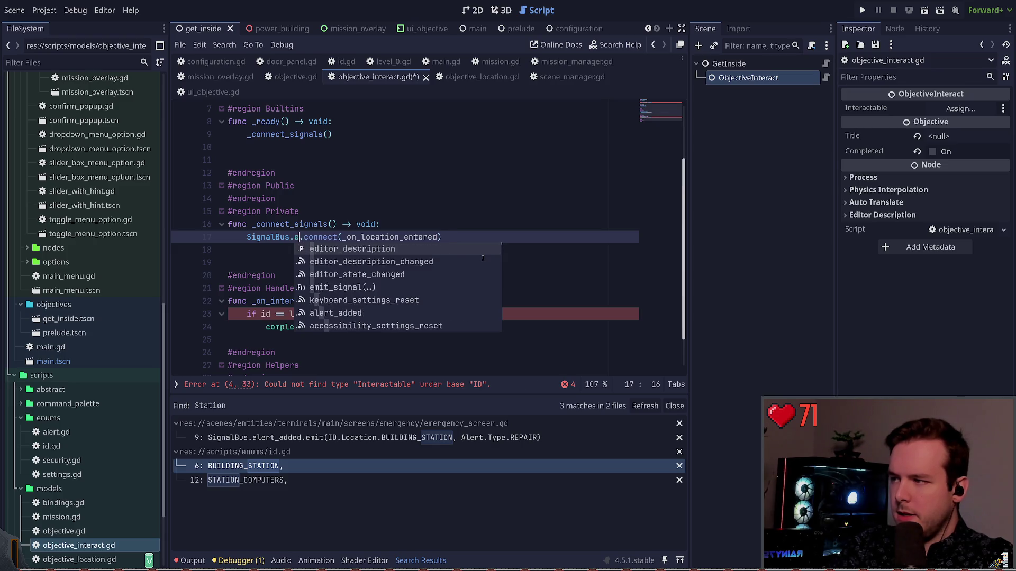
text(ntity_interacted)
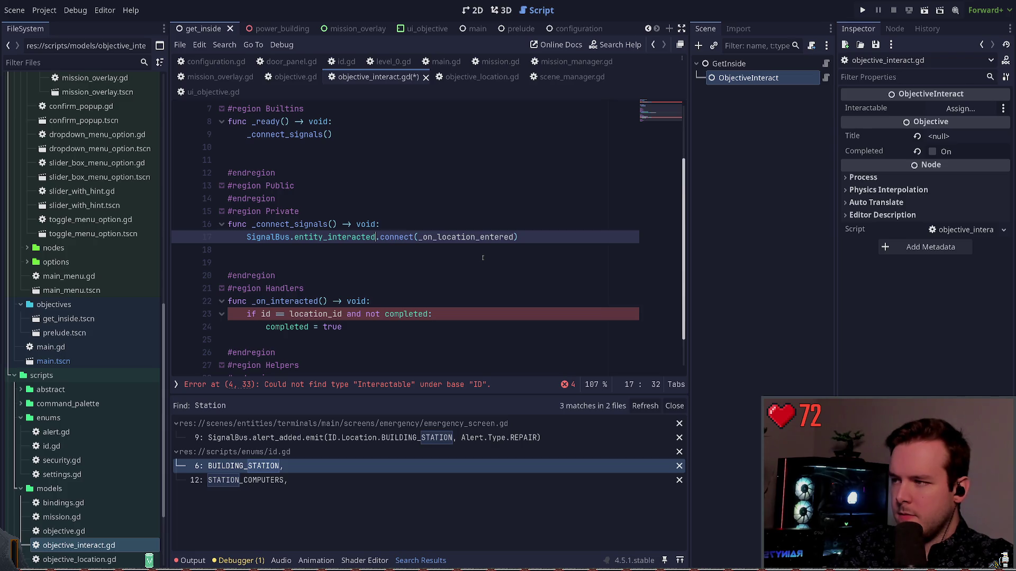
key(Right)
key(Right)
key(Right)
key(ctrl+Delete)
text(on_entity)
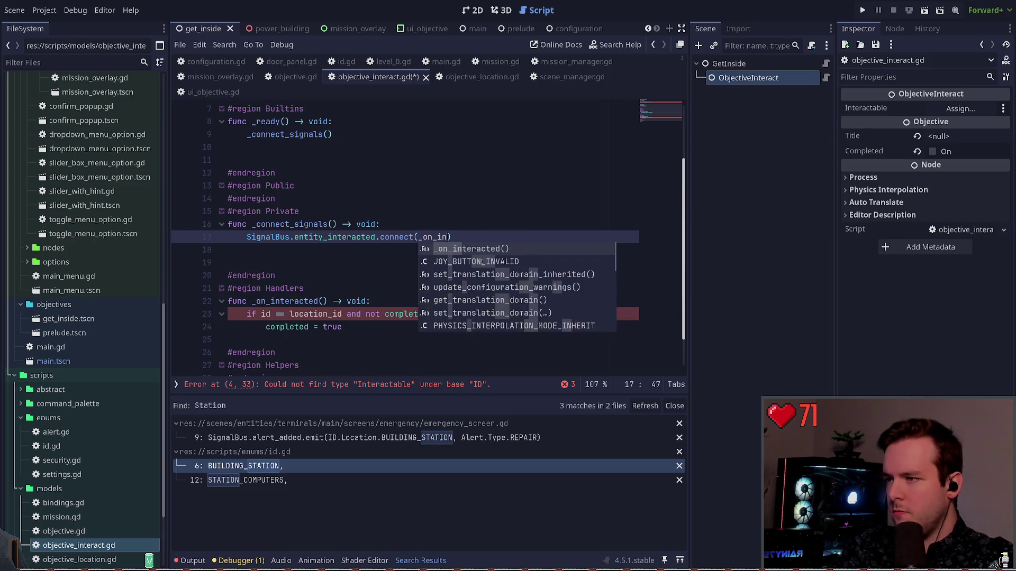
text(_interacted:)
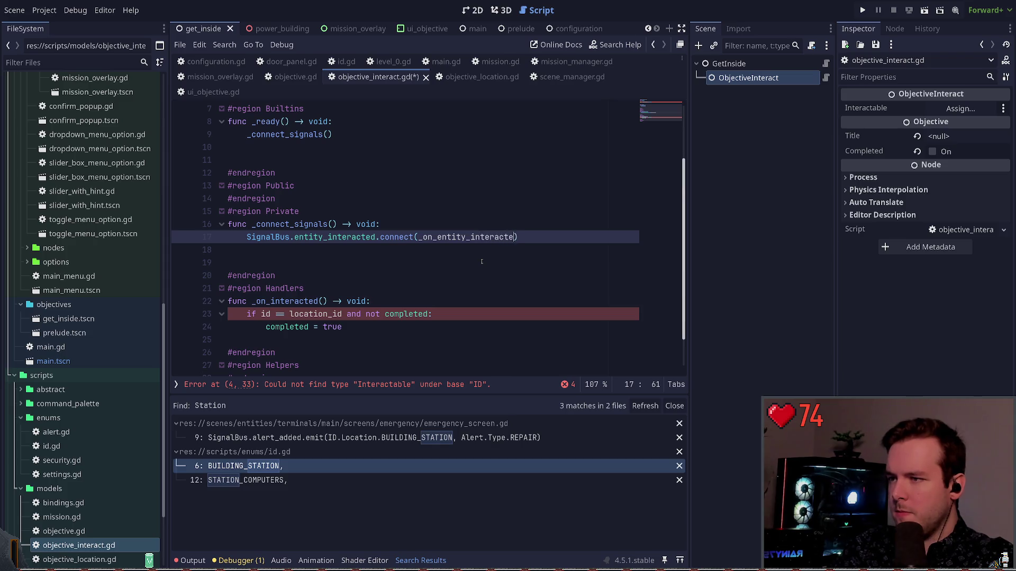
key(BackSpace)
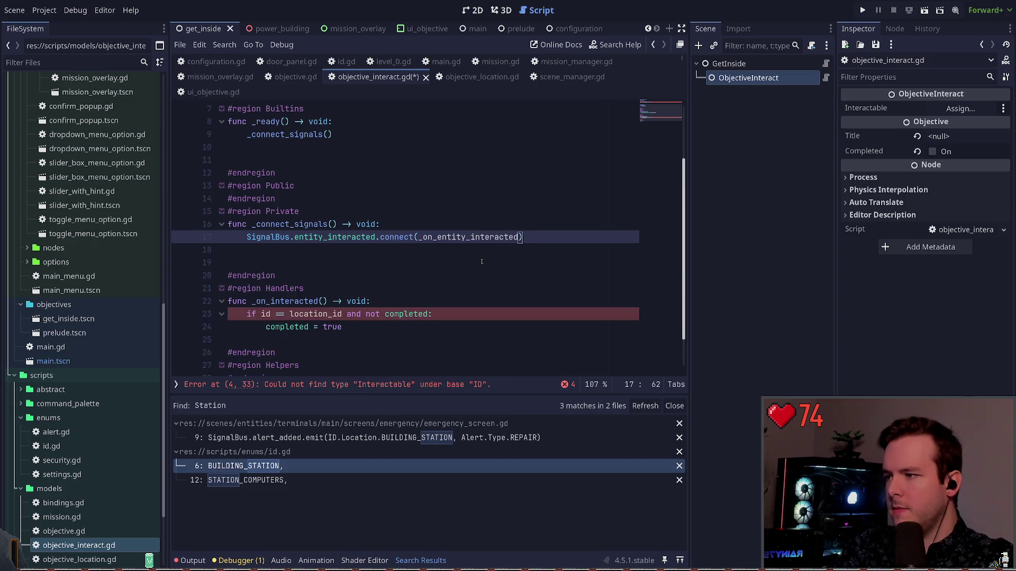
Step: Rename the handler function from _on_interacted to _on_entity_interacted
scroll(325, 290, down, 1)
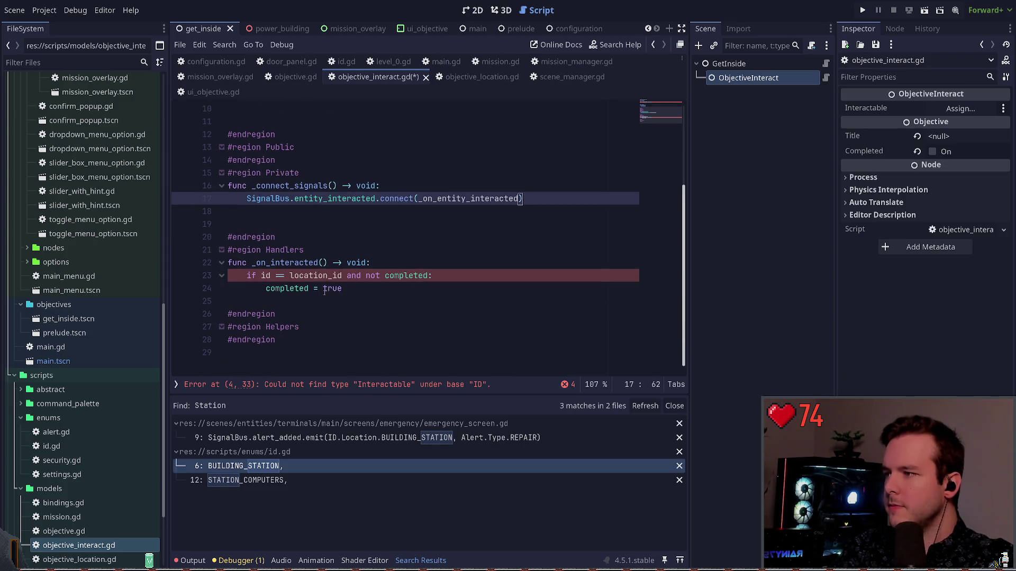
click(370, 226)
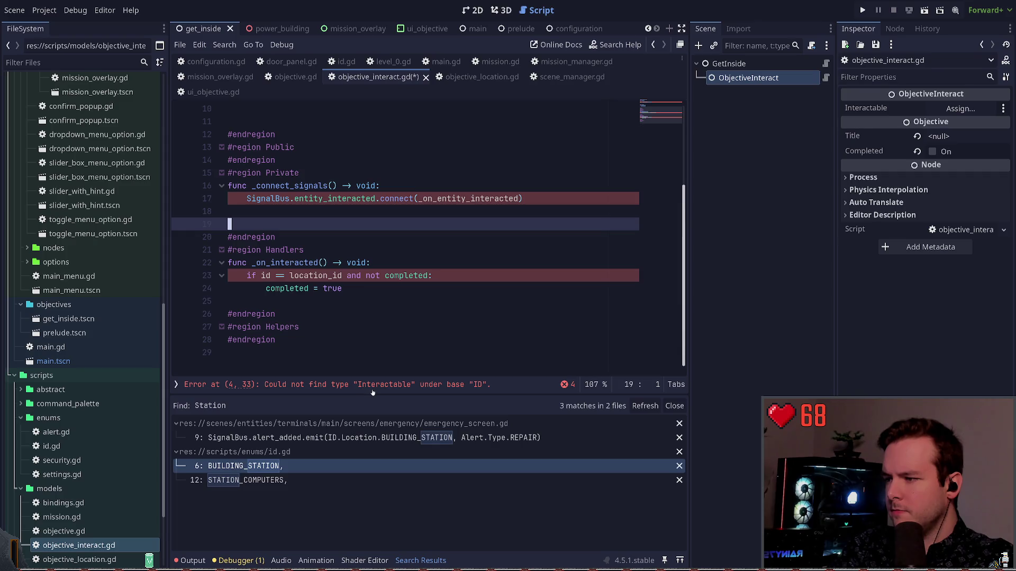
double_click(334, 198)
click(296, 262)
double_click(469, 198)
key(ctrl+c)
double_click(288, 262)
key(ctrl+v)
key(Up)
key(Up)
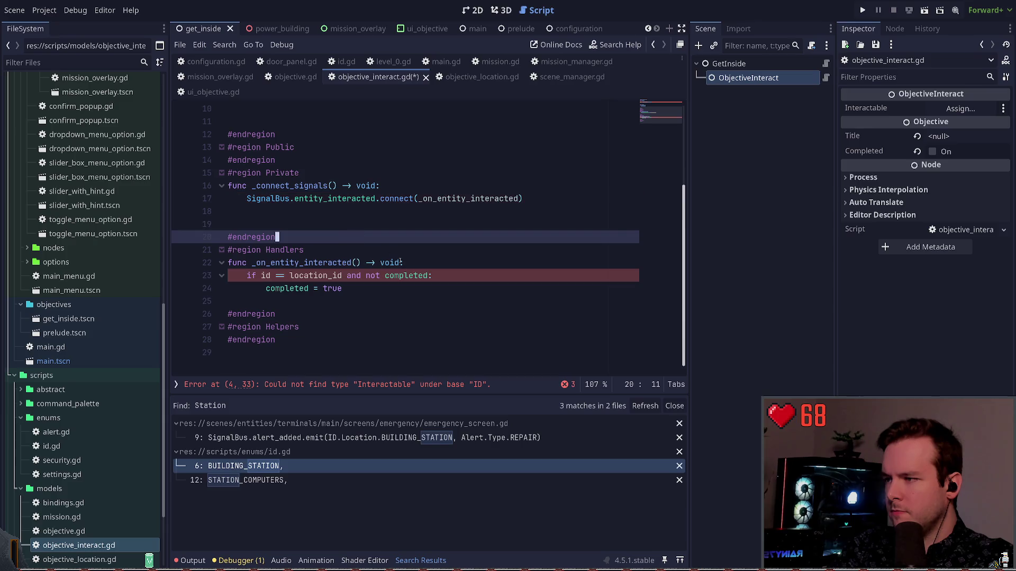
Step: Replace location_id with interactable_id in the handler's condition and save the script
double_click(317, 276)
scroll(317, 264, up, 3)
click(310, 147)
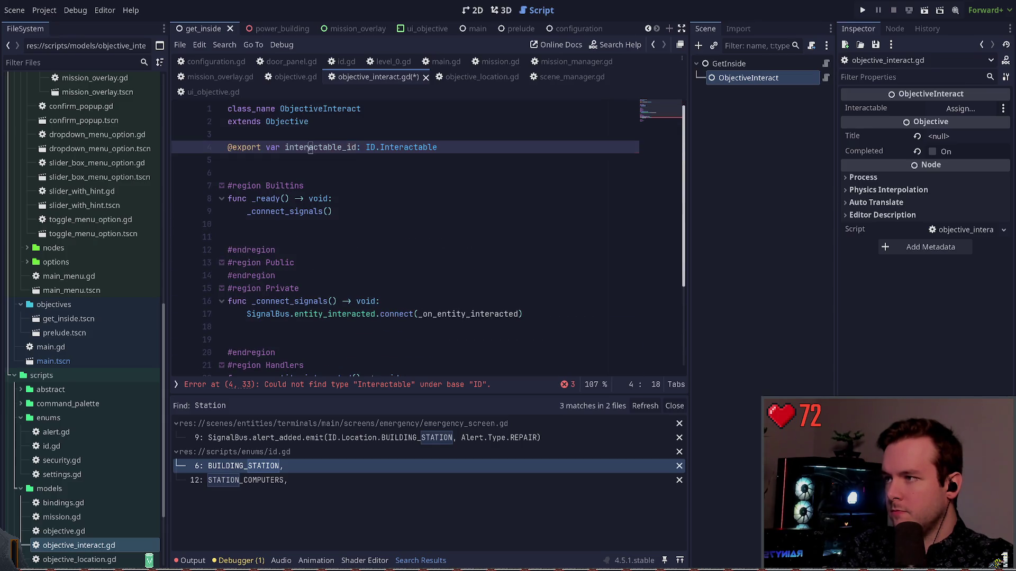
double_click(310, 147)
key(ctrl+c)
scroll(318, 211, down, 3)
double_click(314, 275)
key(ctrl+v)
click(373, 252)
key(ctrl+s)
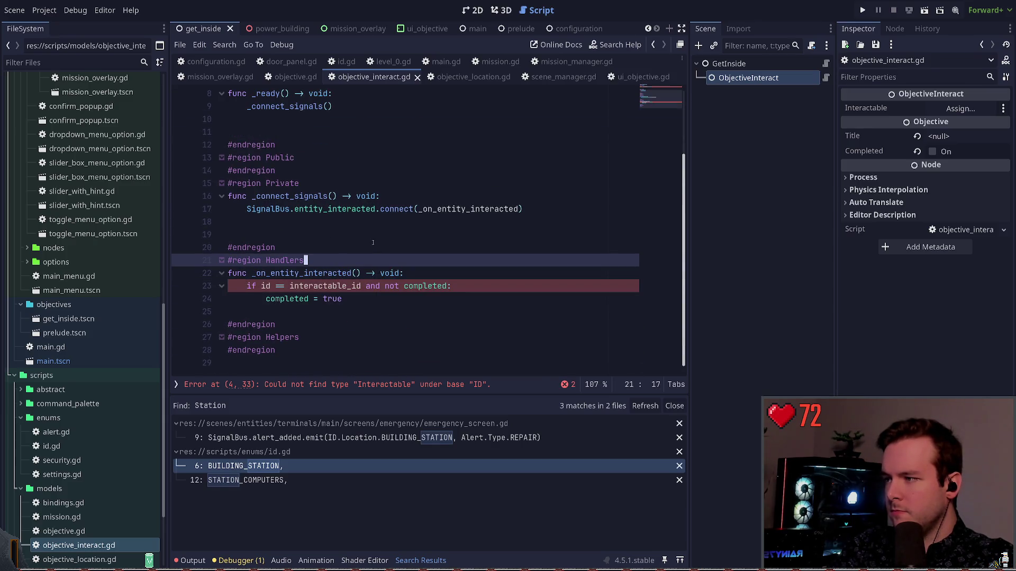
Step: Follow the line-4 error about the missing Interactable type into the ID enums script
click(339, 384)
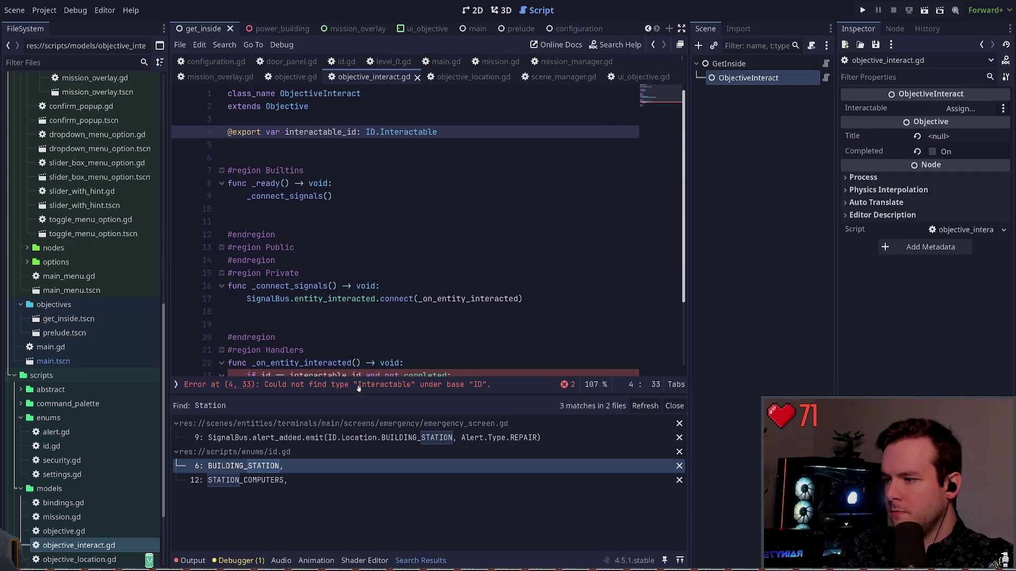
double_click(418, 132)
ctrl+click(370, 133)
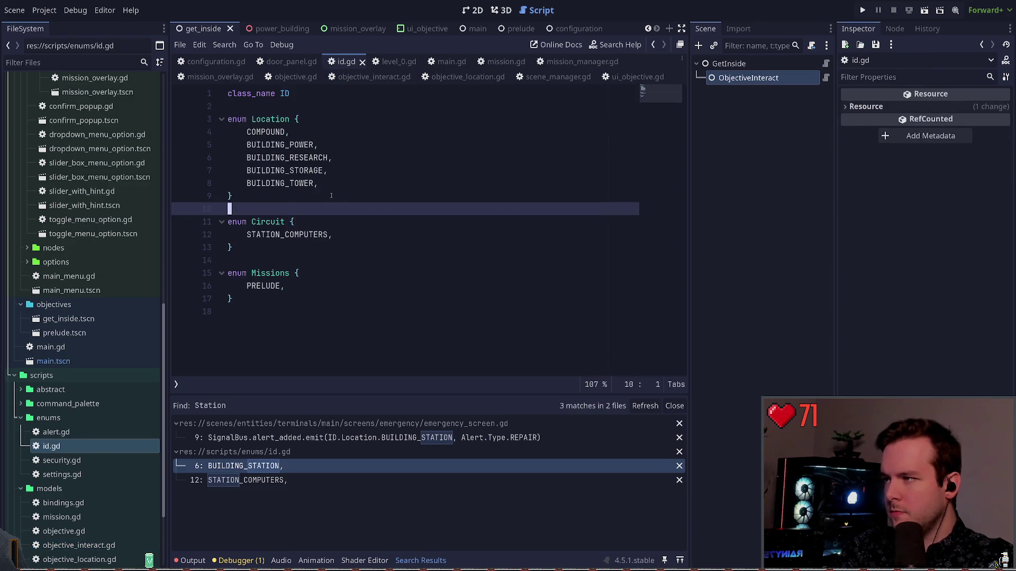
Step: Add an empty enum Interactable { } block at the end of id.gd
key(Down)
key(Down)
key(Down)
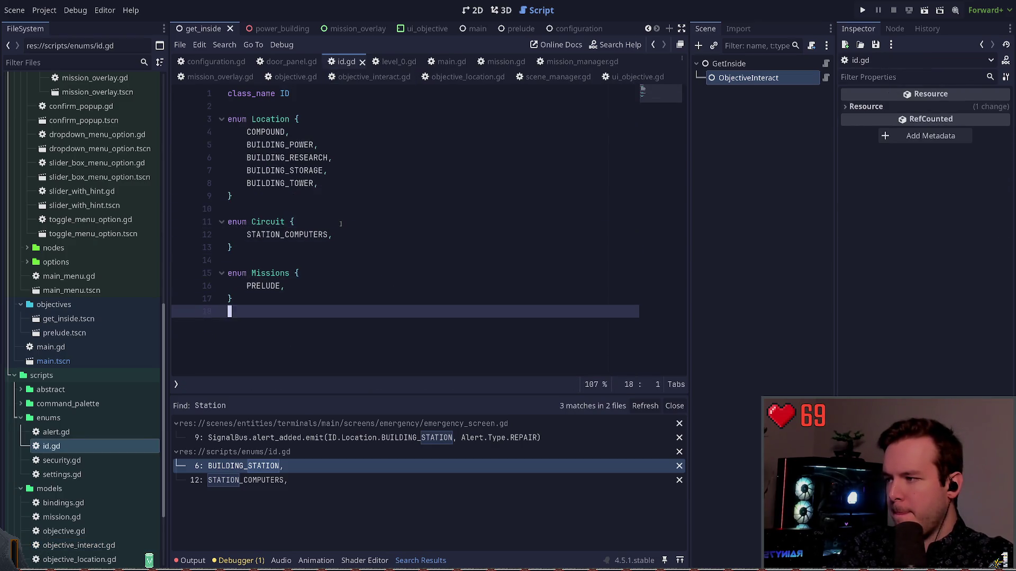
key(Return)
text(enum Interactable )
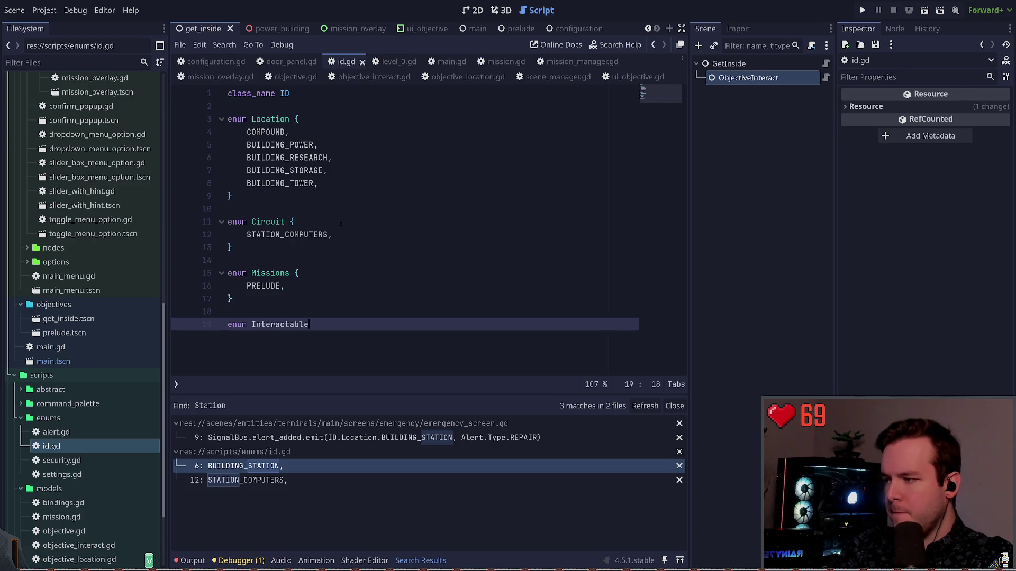
text({)
key(Return)
key(ctrl+z)
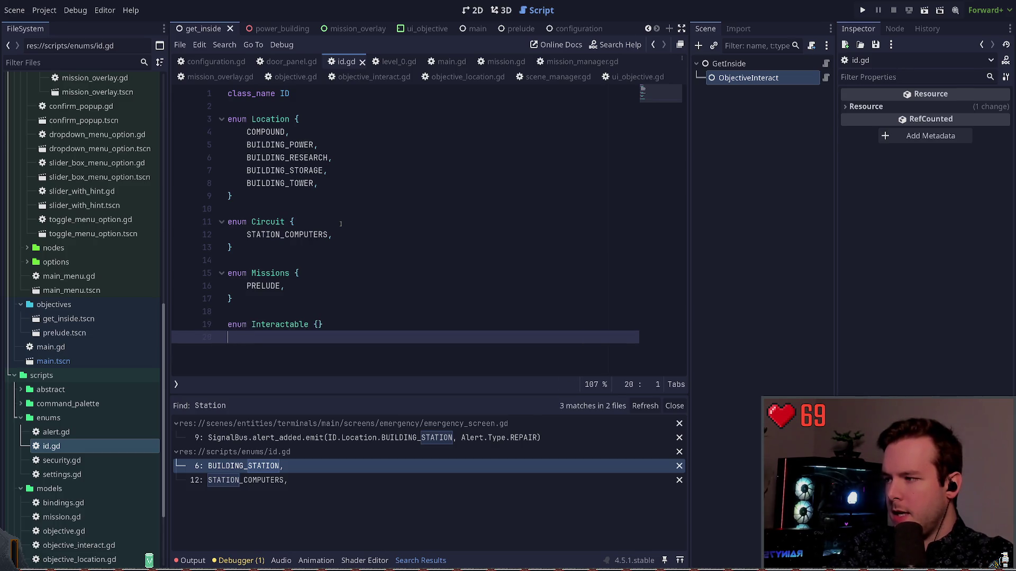
key(Up)
key(End)
key(Left)
key(Return)
key(Return)
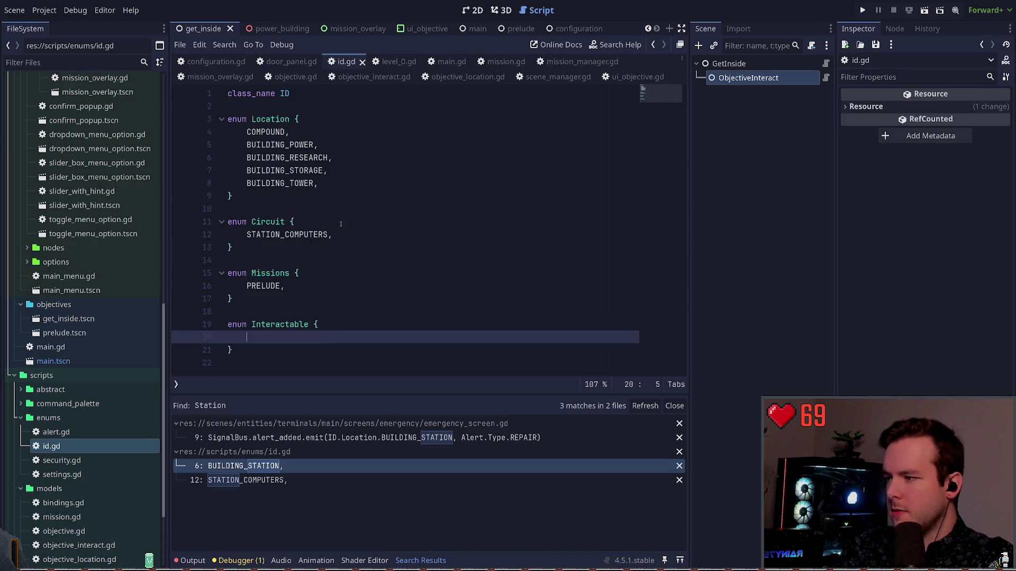
key(Up)
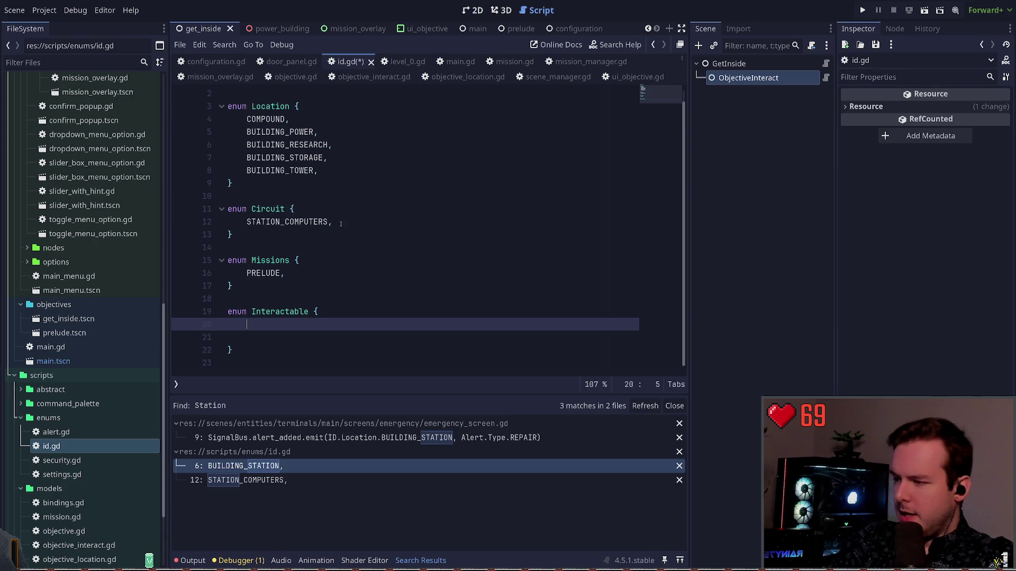
Step: Add the RESEARCH_BUILDING_DOOR_PANEL_OUTSIDE entry to the Interactable enum and save id.gd
text(SEAS)
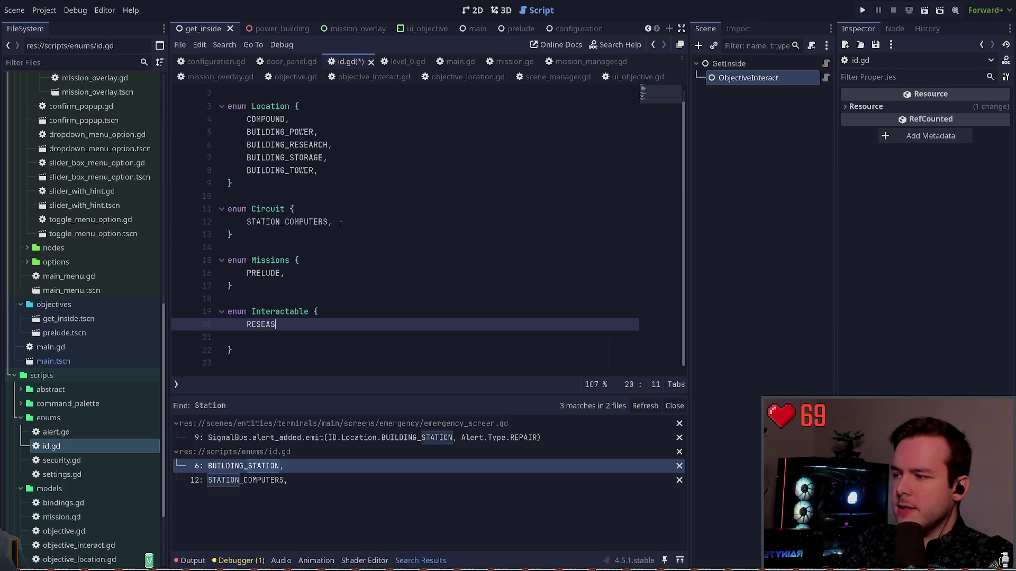
text(_)
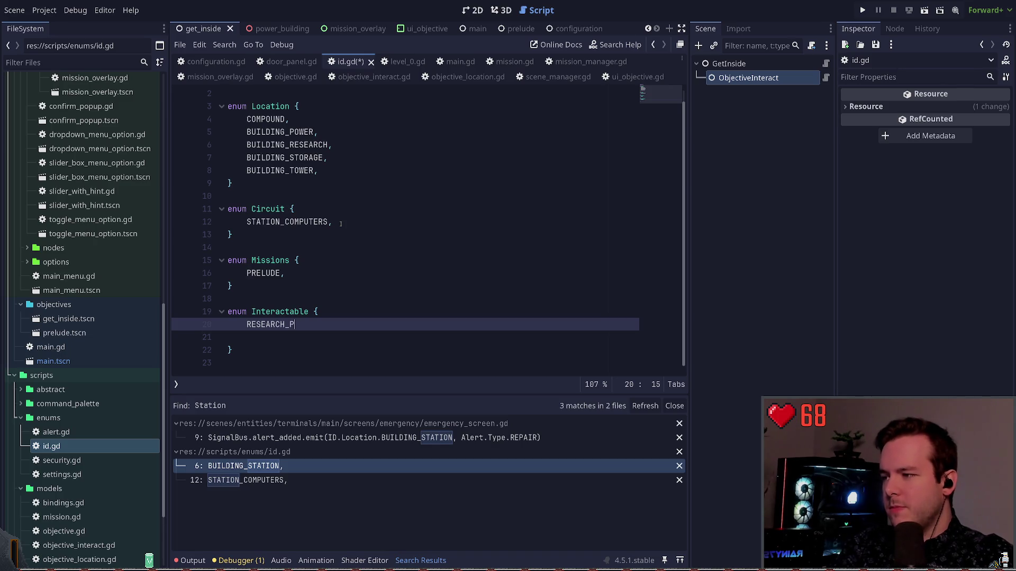
text(BUILDING_DOOR_PAN)
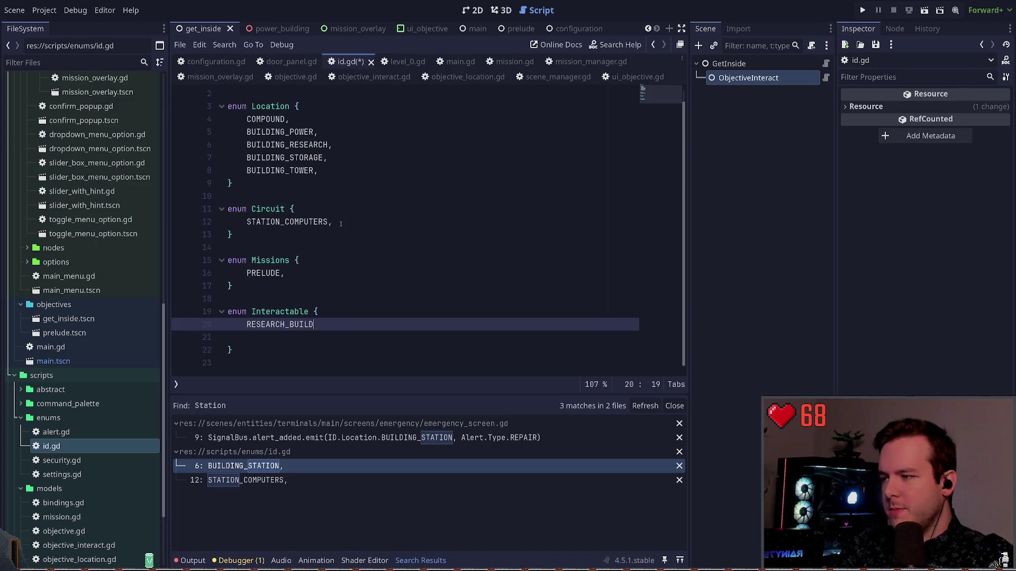
text(EL)
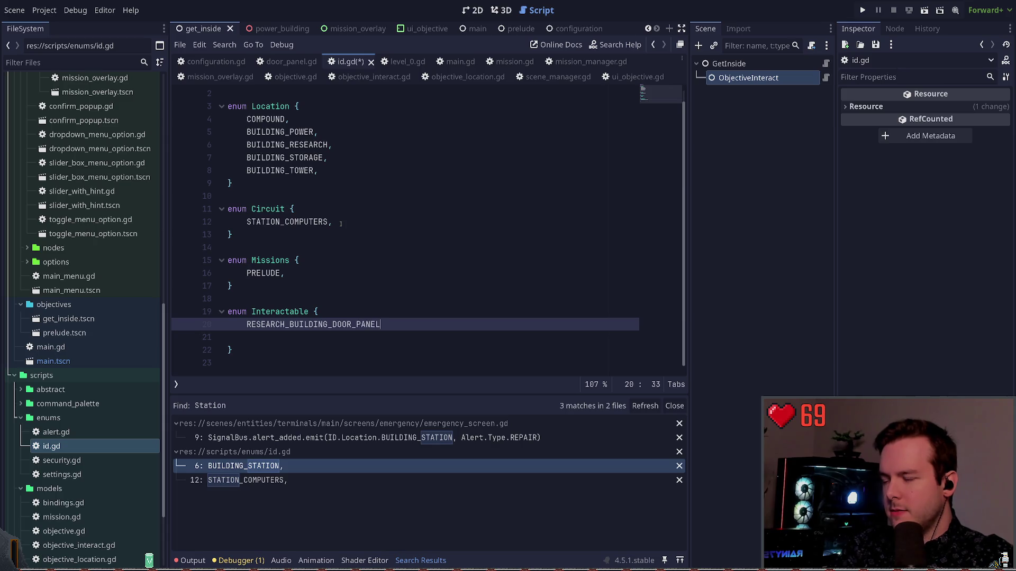
text(OUTSIDE,)
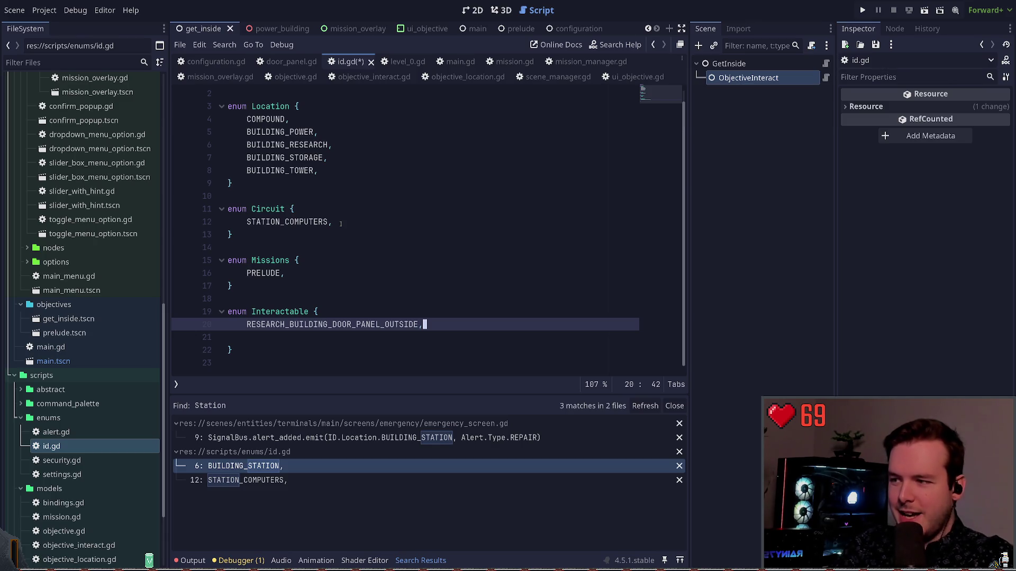
key(Down)
key(Delete)
key(ctrl+s)
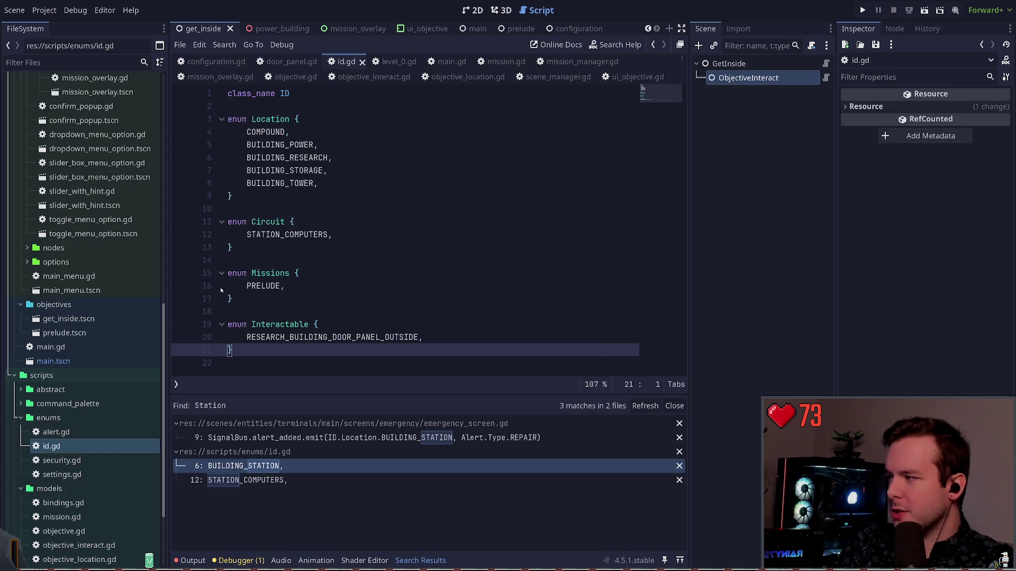
click(347, 352)
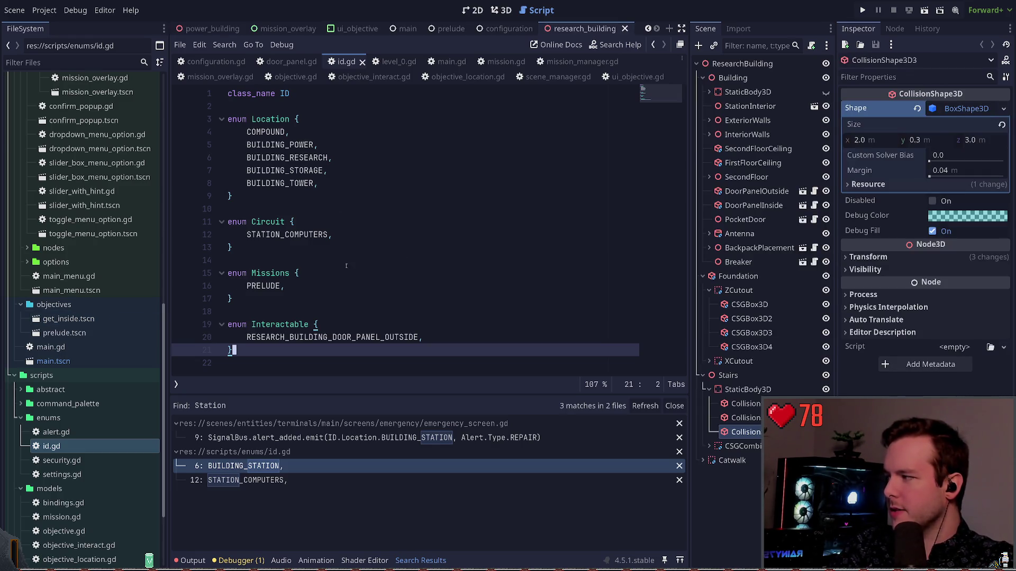
click(268, 337)
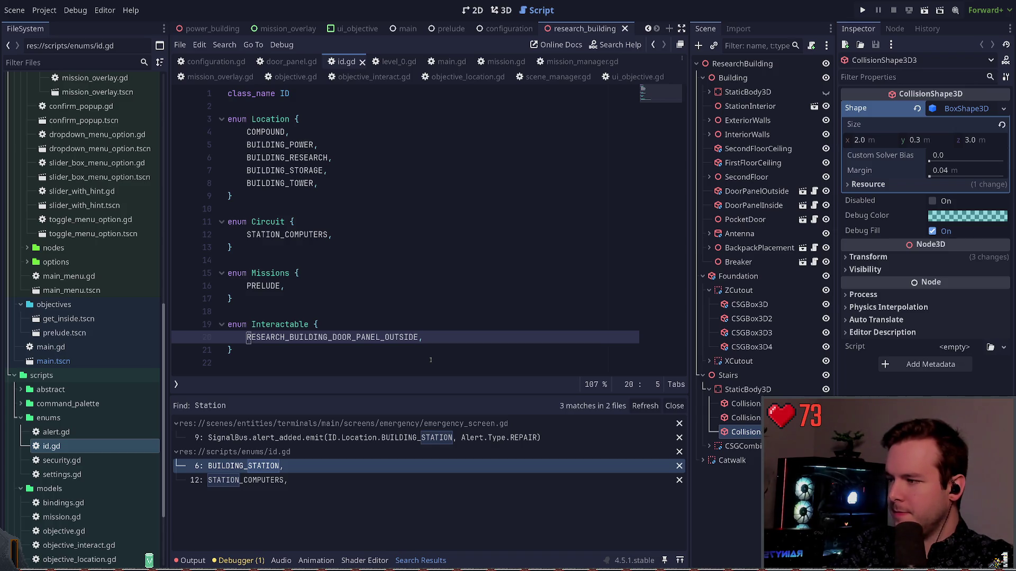
Step: Replace RESEARCH_BUILDING_DOOR_PANEL_OUTSIDE with PANEL_RESEARCH_OUTSIDE in the Interactable enum and save id.gd
key(ctrl+Delete)
text(EL_RESEARCH_)
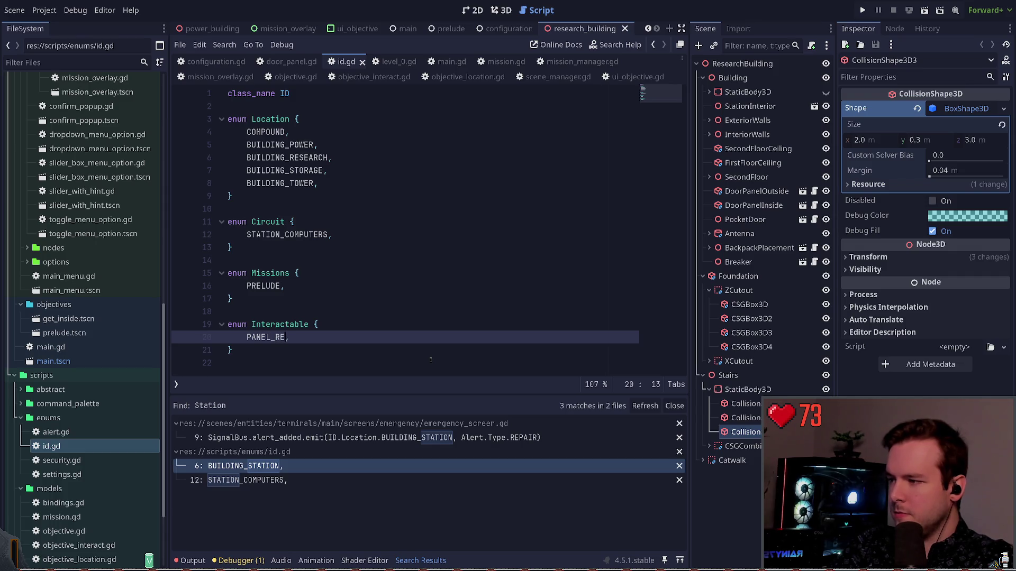
text(OUTSIDE)
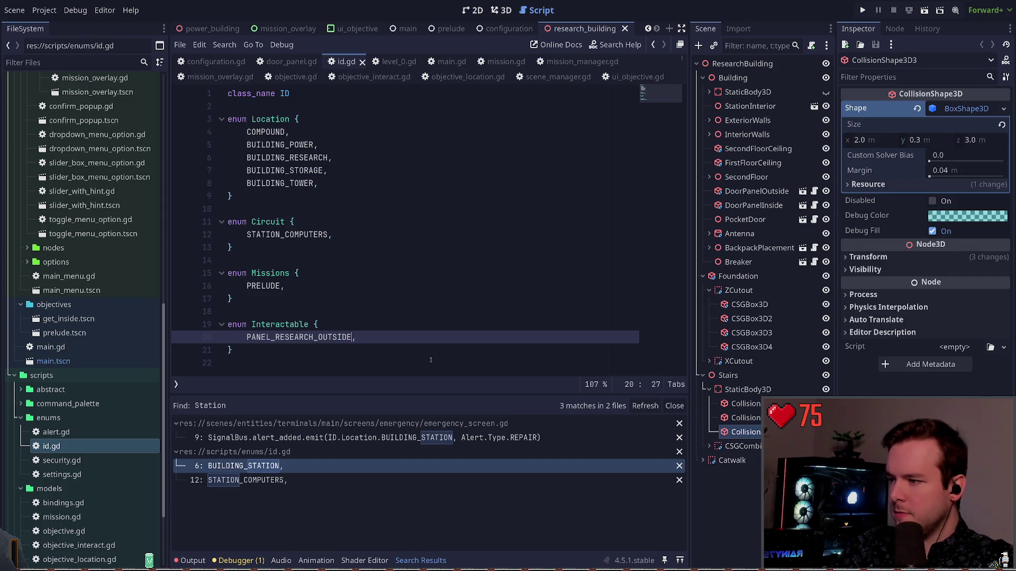
key(Left)
key(Left)
key(Left)
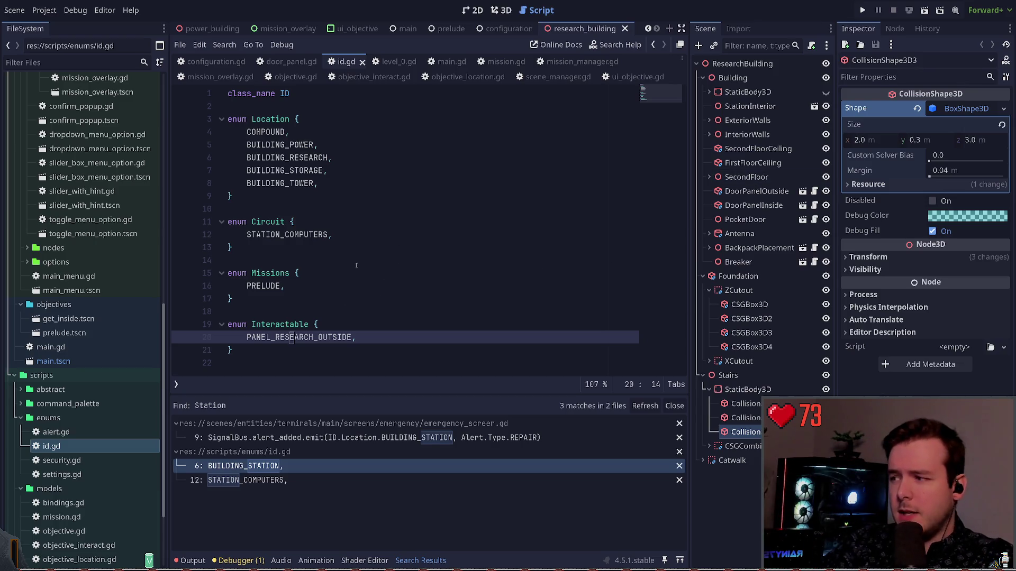
double_click(315, 338)
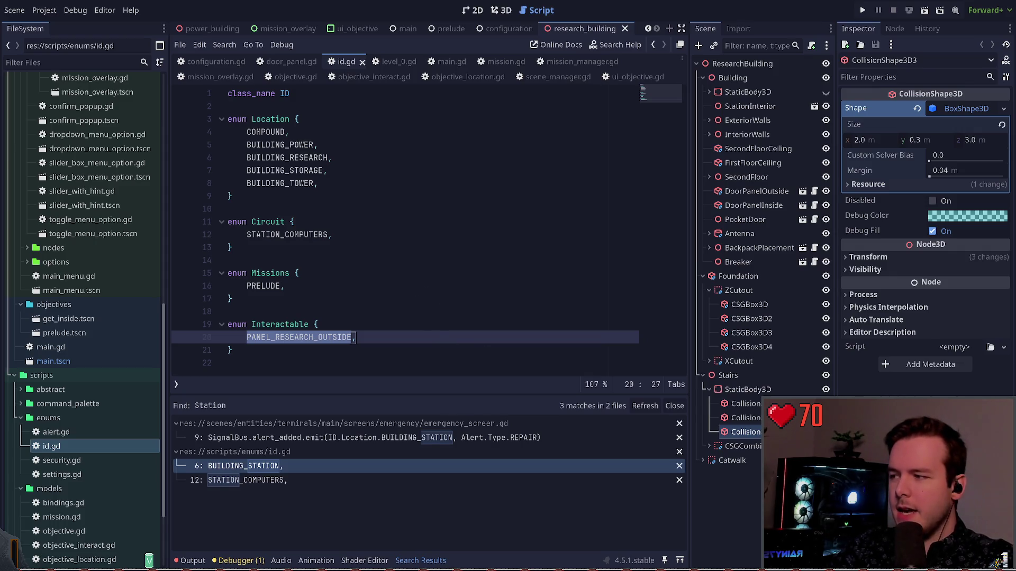
key(BackSpace)
key(BackSpace)
key(BackSpace)
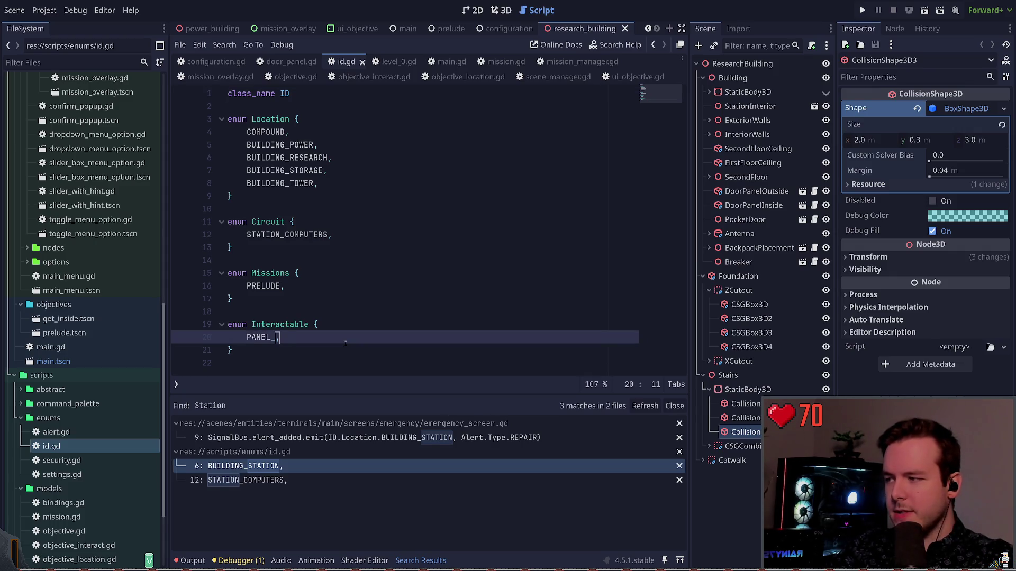
text(RESEARCH_BUILDING_DOOR_PANEL_OUTSIDE)
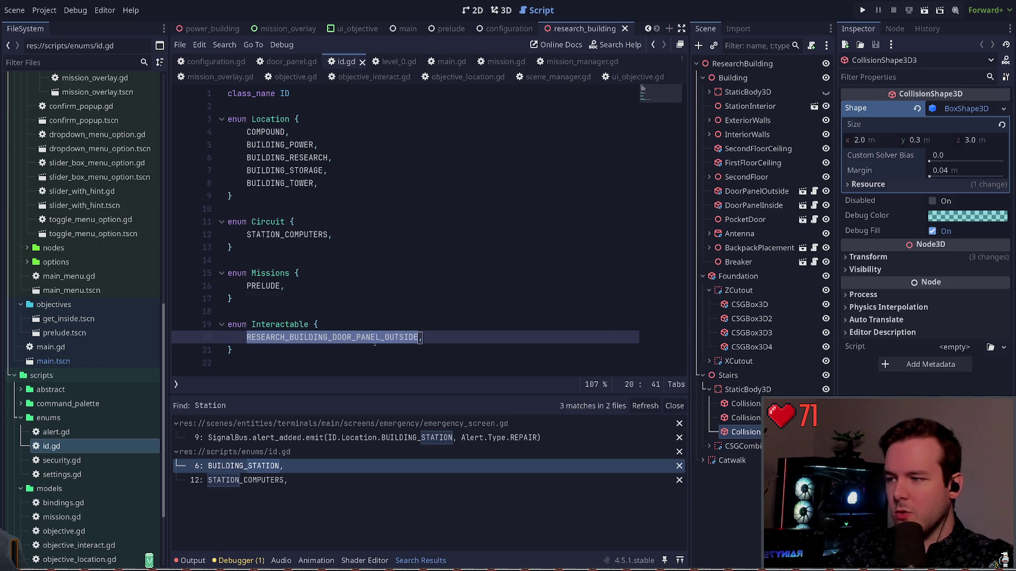
text(PANEL_S)
key(ctrl+z)
key(ctrl+z)
key(ctrl+z)
key(ctrl+s)
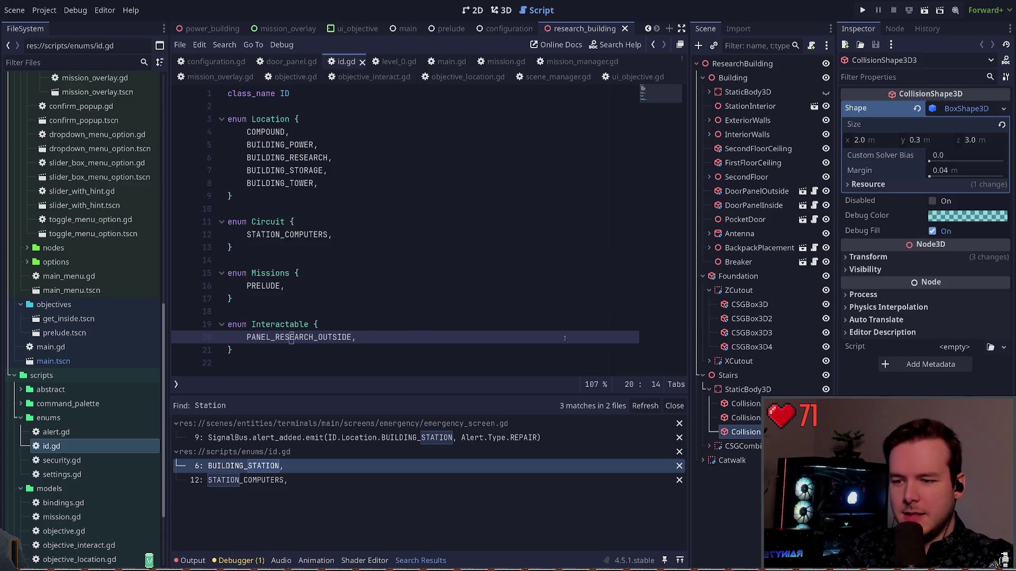
click(394, 61)
Step: Select the DoorPanelOutside node in the 3D scene and open its door_panel.gd script
click(501, 10)
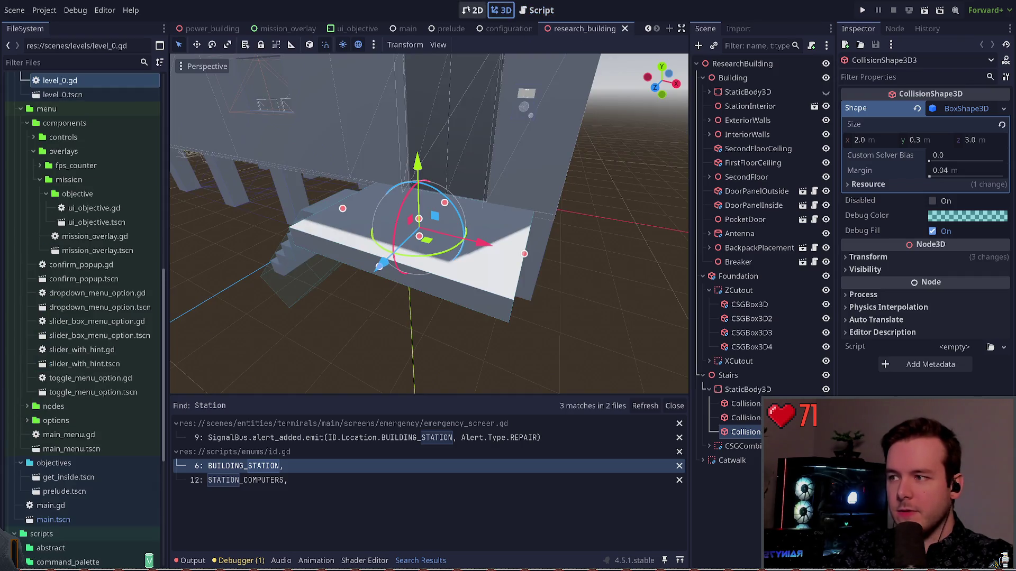
click(526, 95)
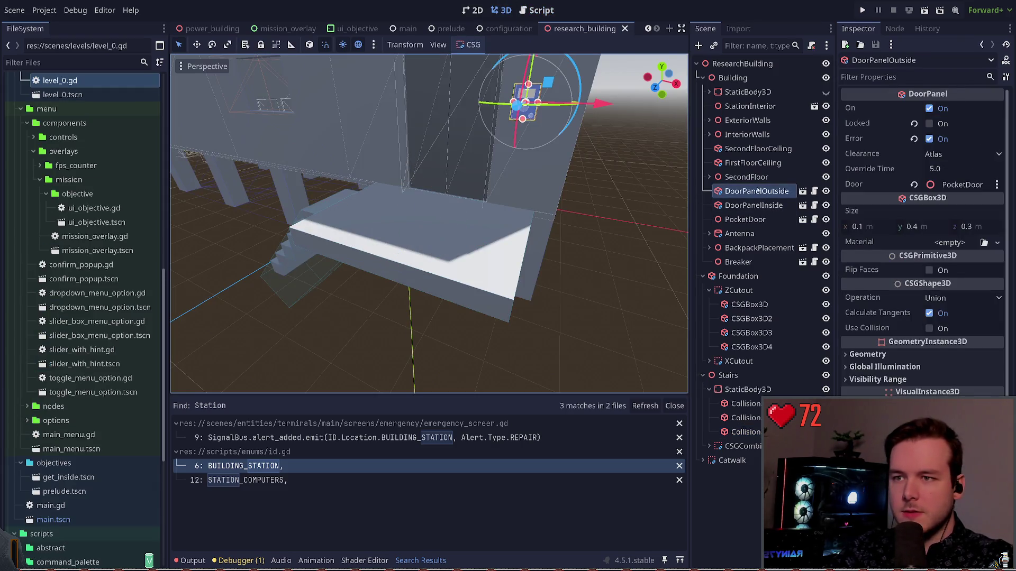
key(ctrl+a)
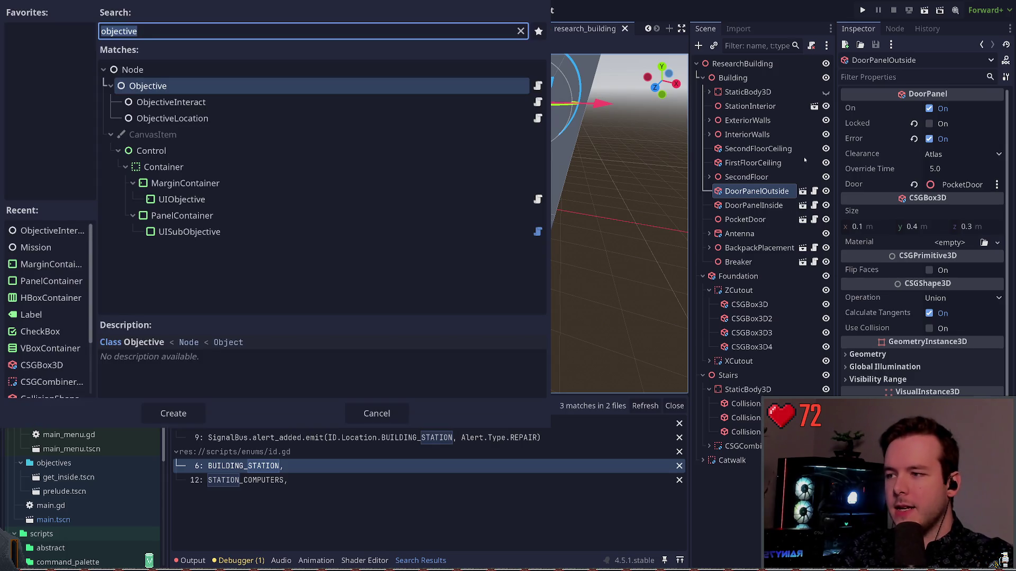
key(Escape)
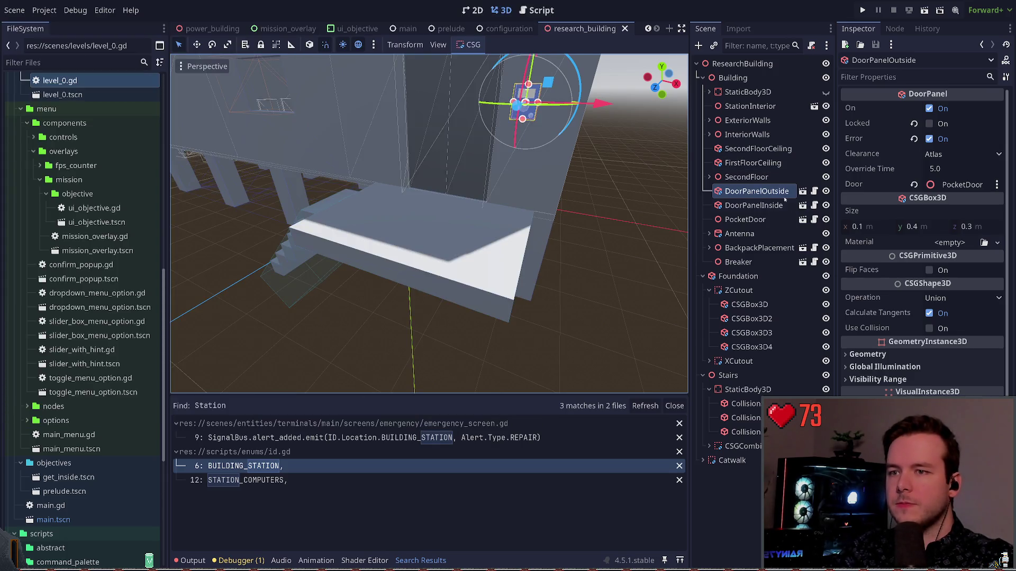
click(814, 191)
scroll(451, 169, up, 15)
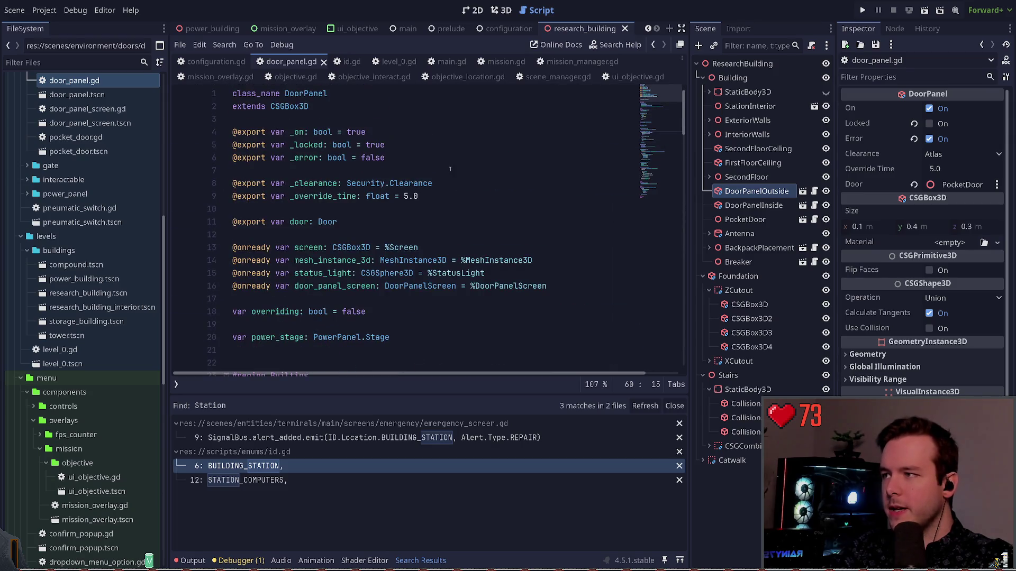
click(365, 119)
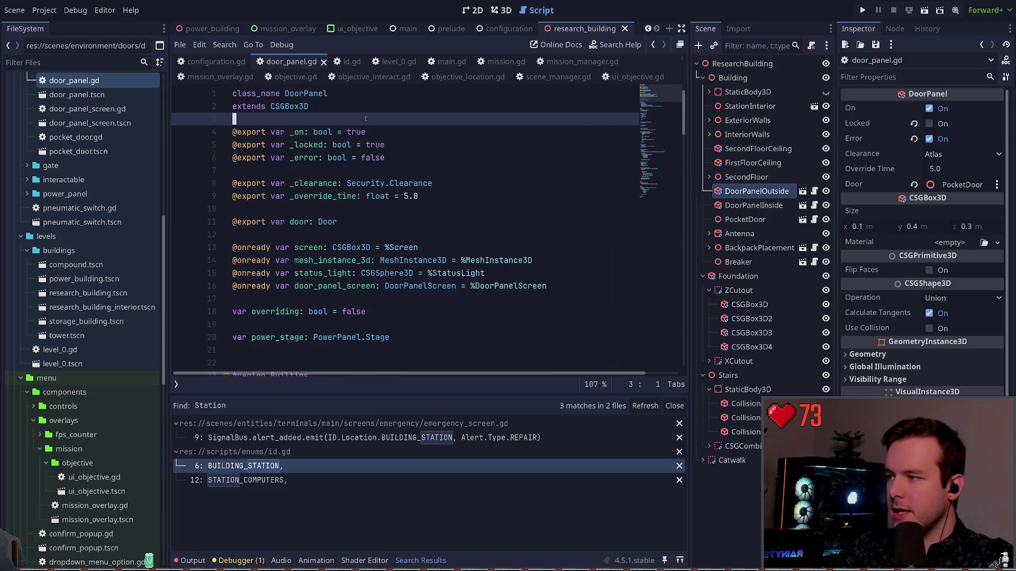
key(Return)
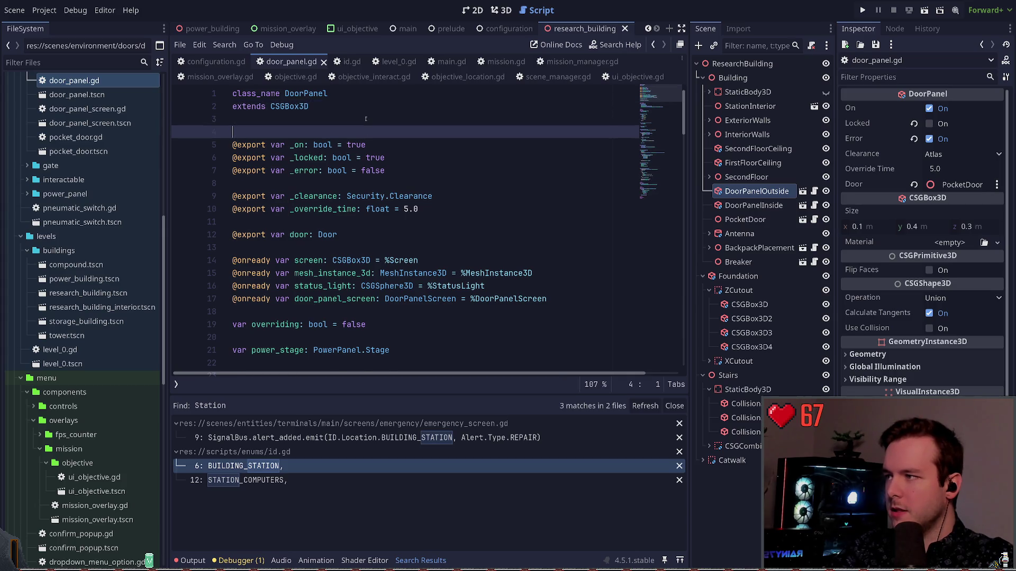
key(Return)
key(Up)
text(export var)
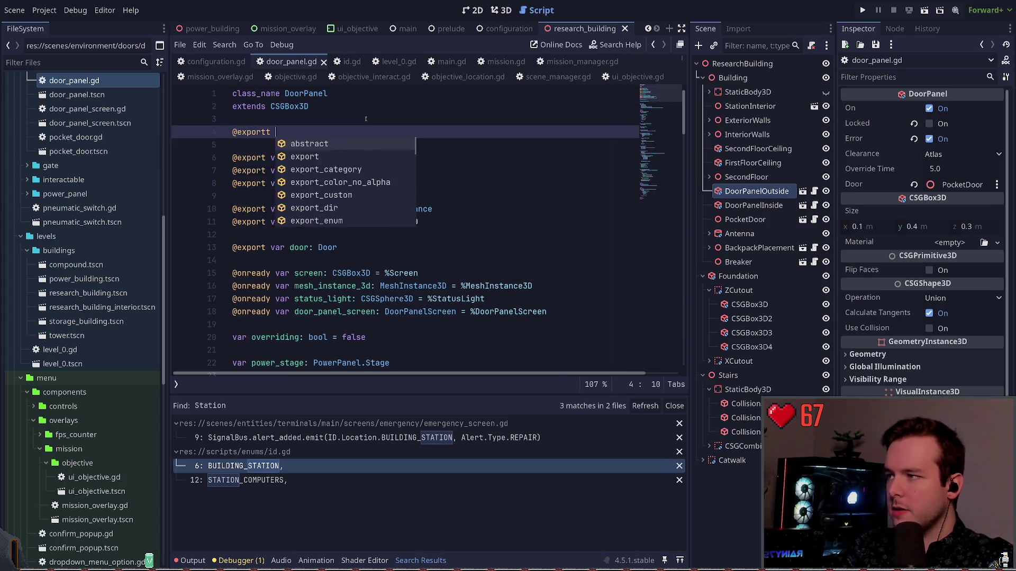
key(BackSpace)
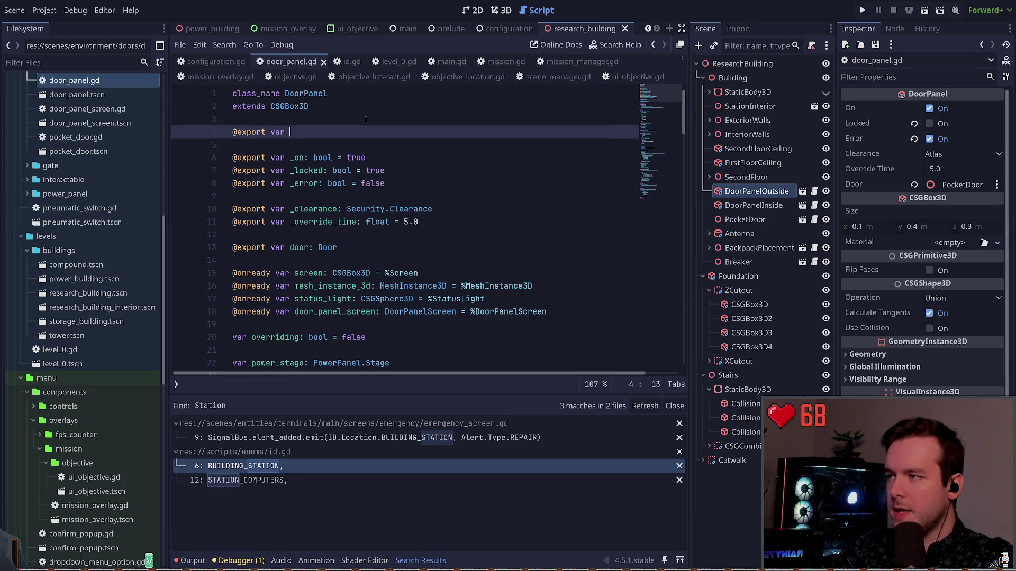
text(ctable_id:)
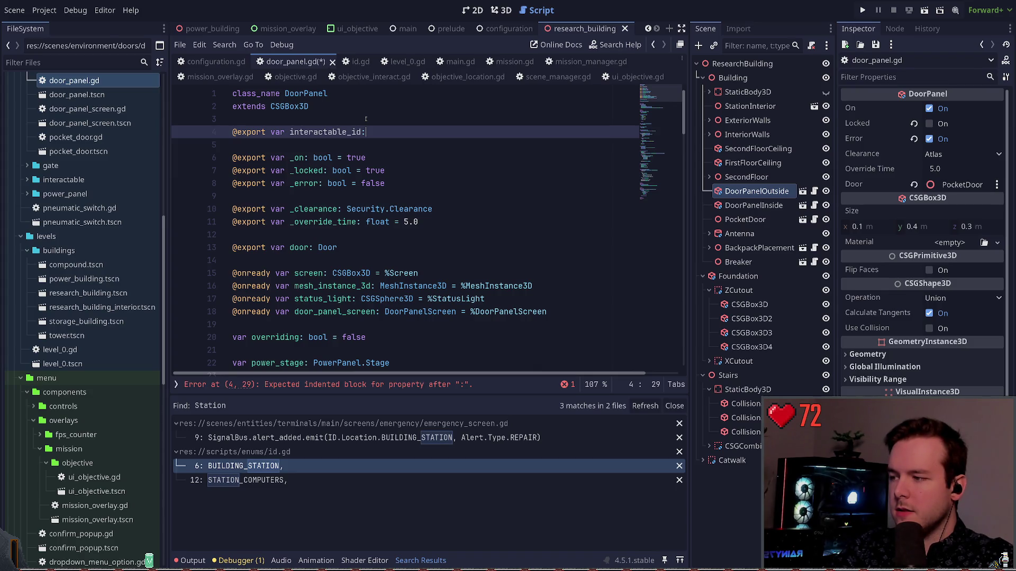
scroll(351, 216, down, 20)
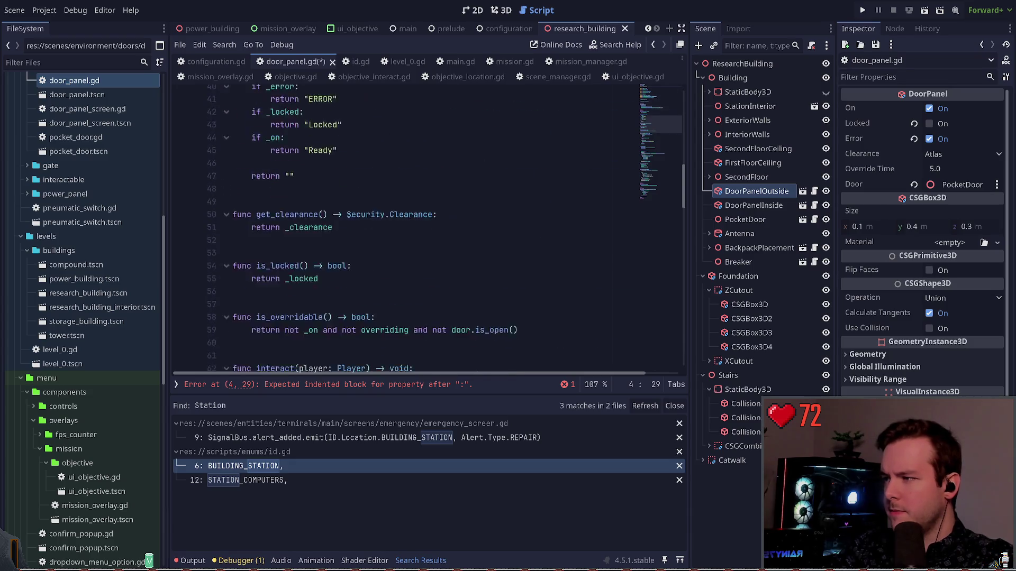
scroll(352, 217, up, 20)
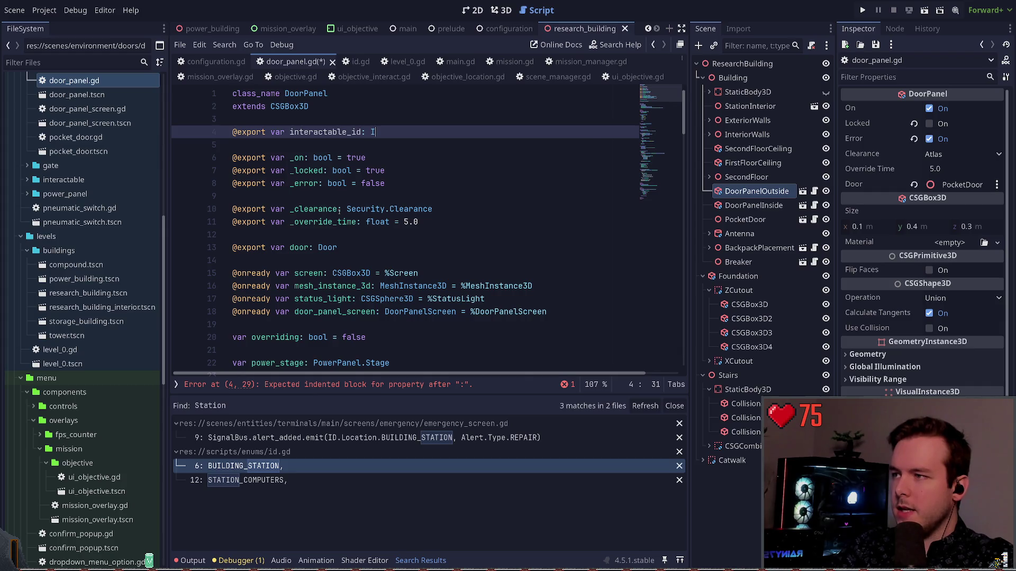
text(D.In)
key(Return)
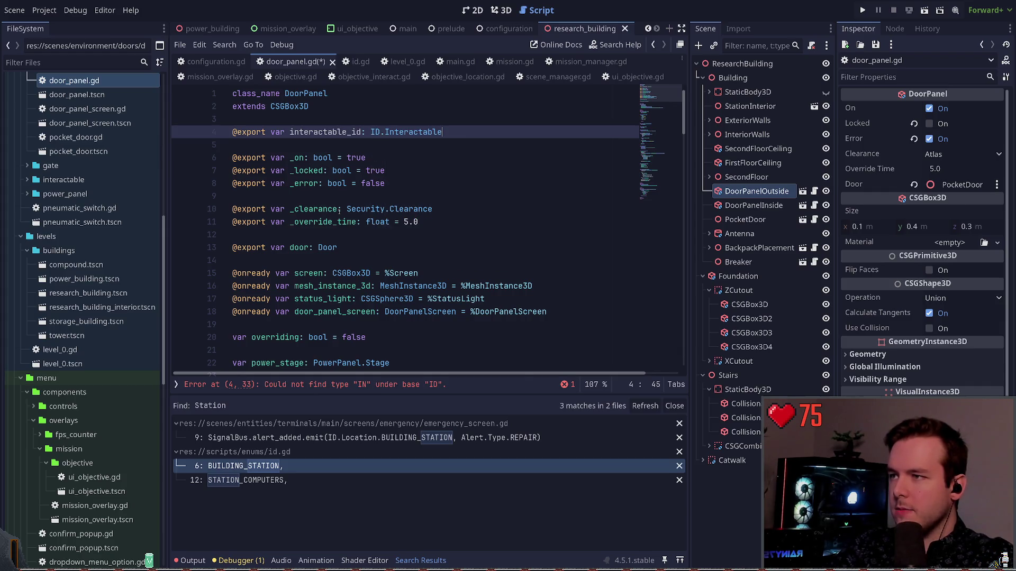
key(ctrl+s)
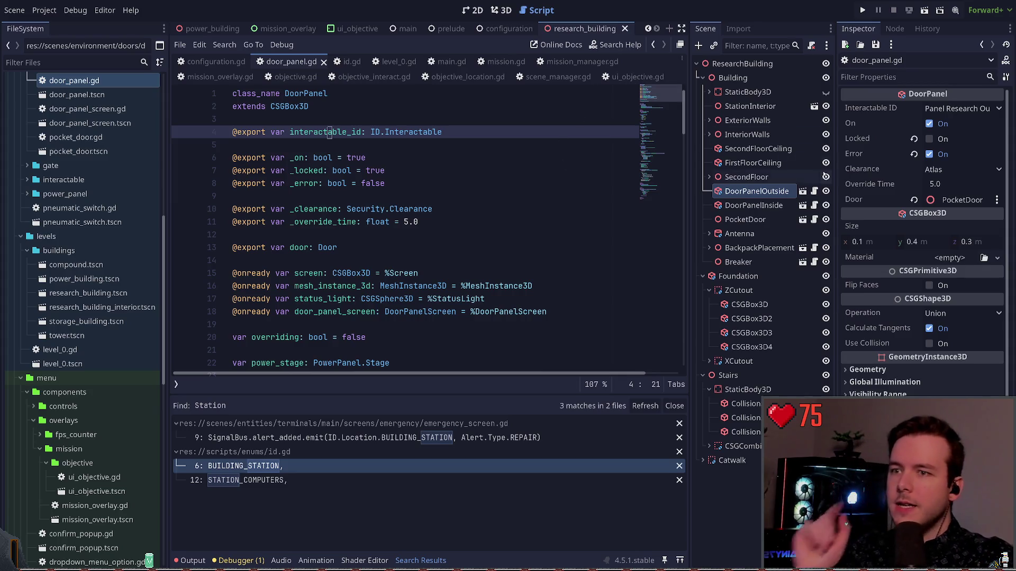
click(350, 62)
Step: Add NONE as the first value of the Interactable enum
click(360, 324)
key(Return)
text(NONE,)
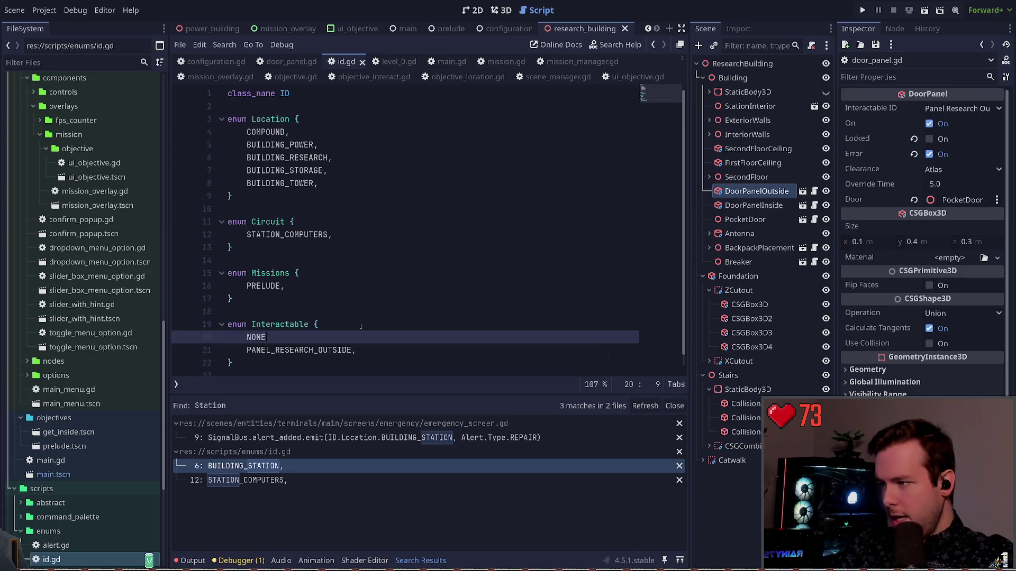
key(Left)
key(Left)
key(Left)
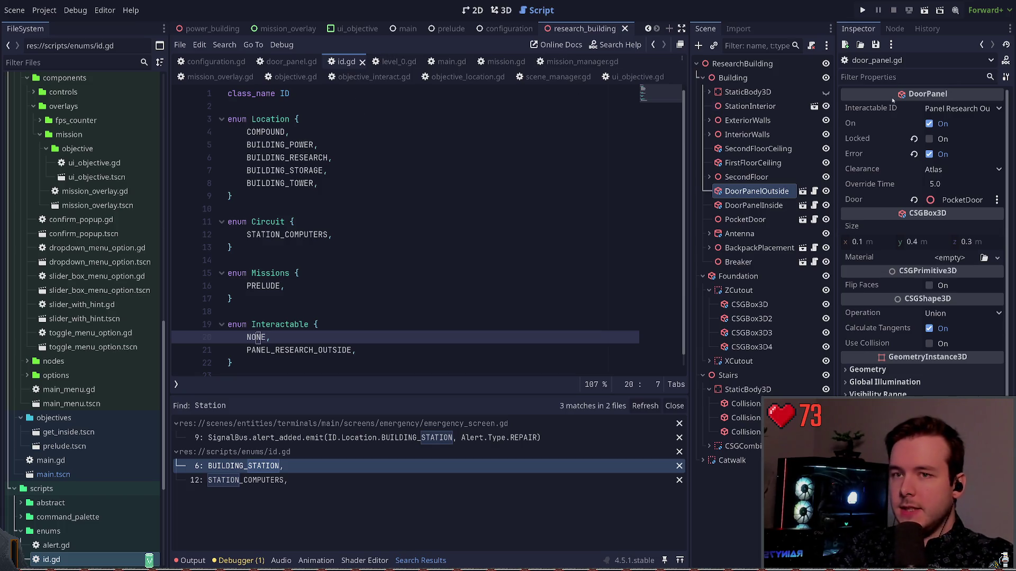
Step: Switch to door_panel.gd and check that the door panel's Interactable ID now reads None
click(291, 61)
click(446, 134)
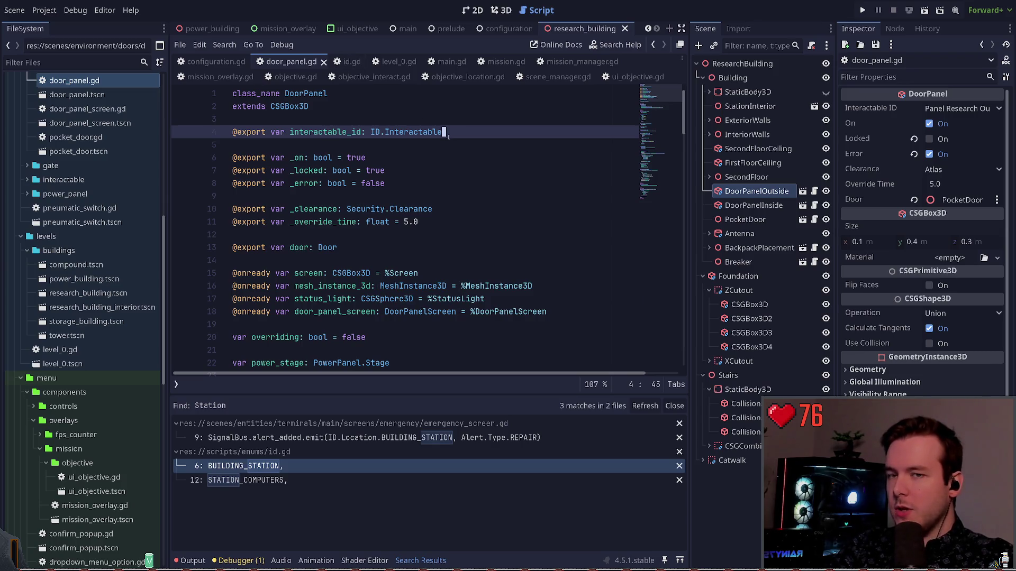
click(969, 108)
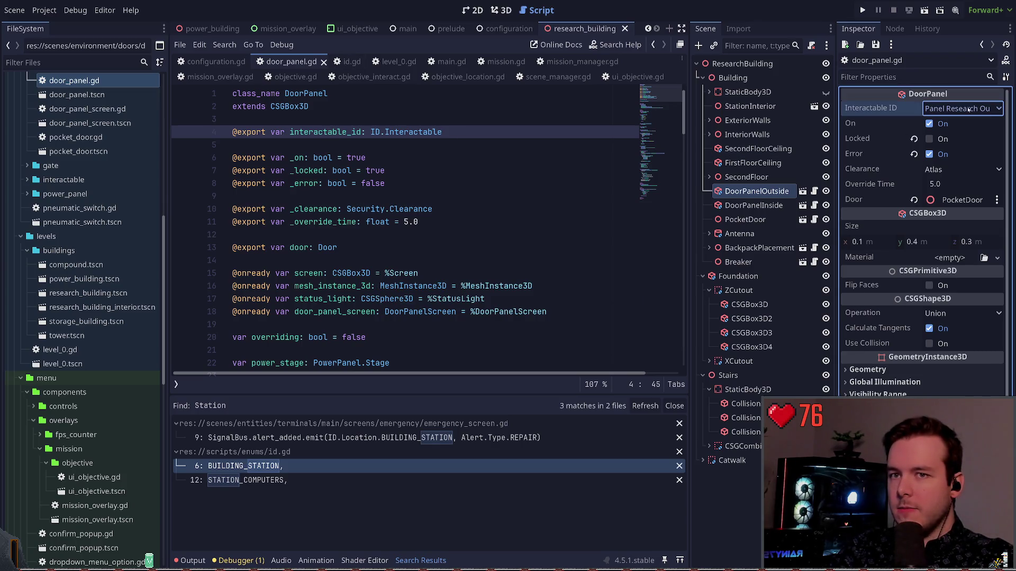
click(376, 107)
Step: Insert an indented blank line right below the interact() header, above door.toggle()
scroll(375, 194, down, 15)
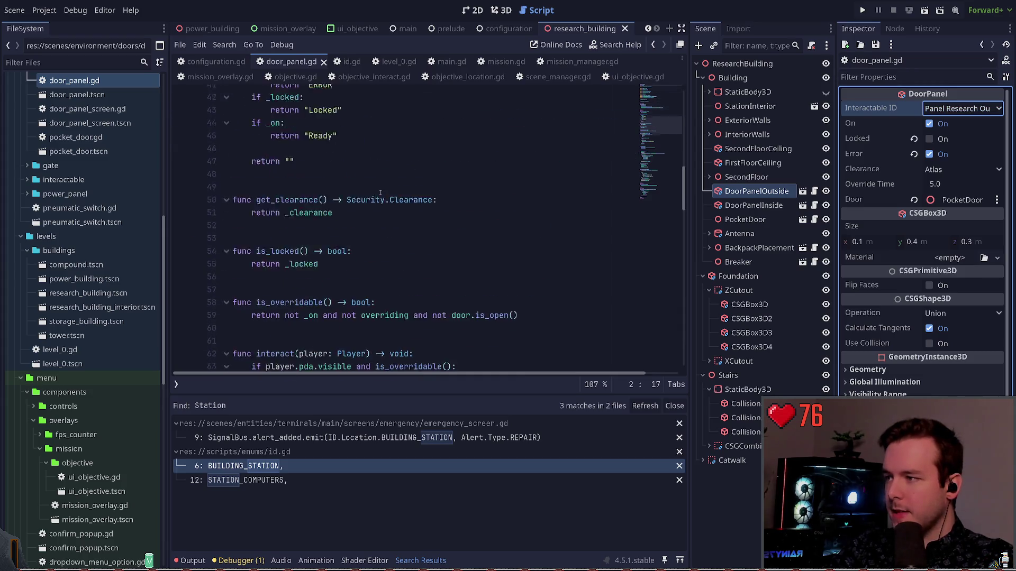
scroll(375, 194, down, 13)
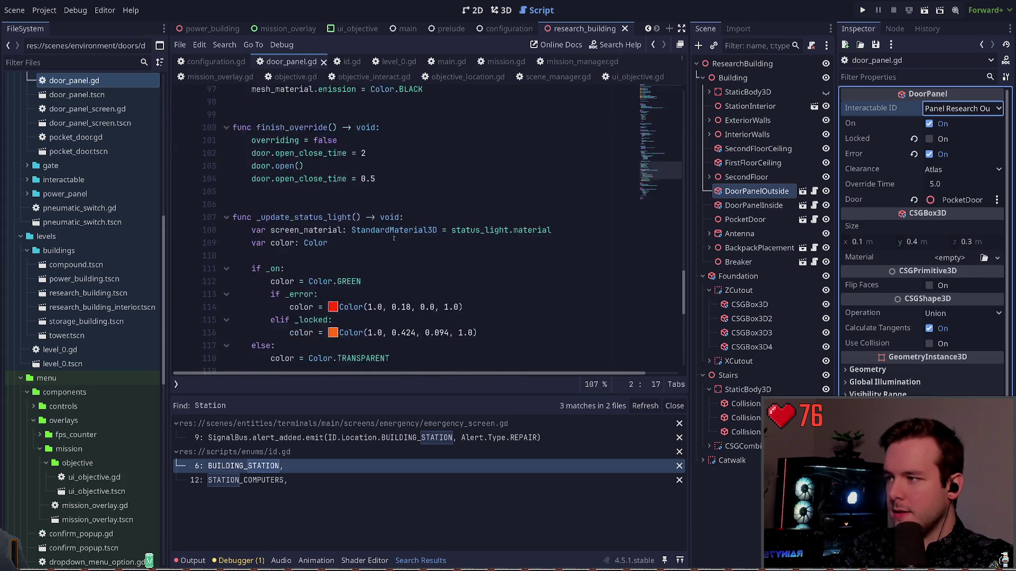
scroll(395, 235, up, 10)
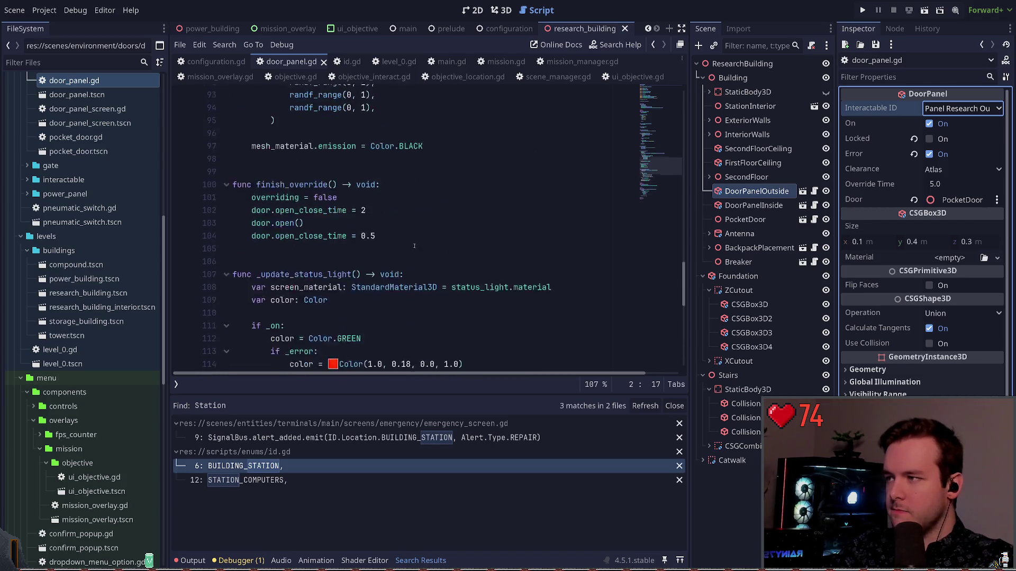
scroll(398, 235, up, 6)
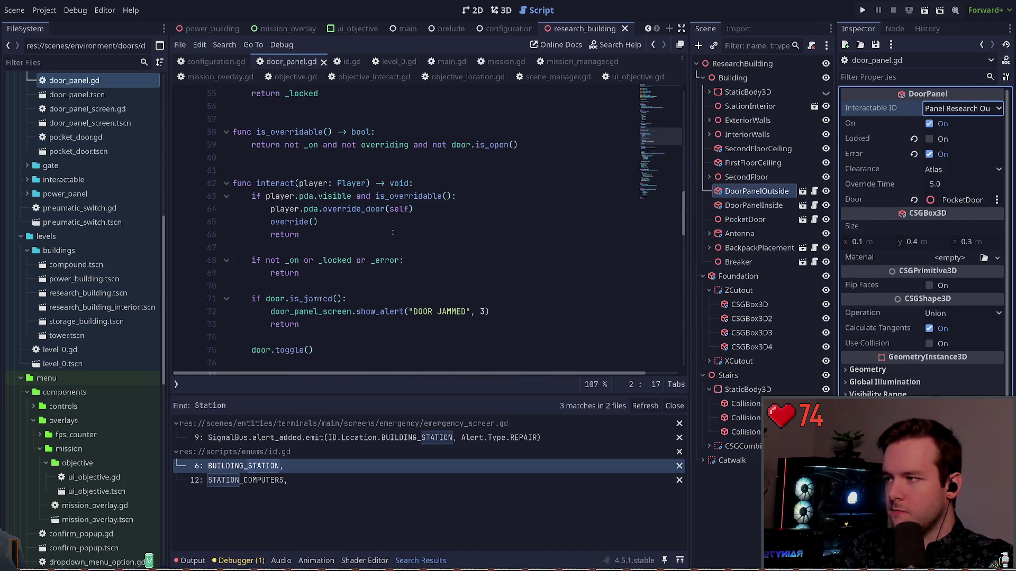
scroll(393, 236, down, 1)
click(372, 288)
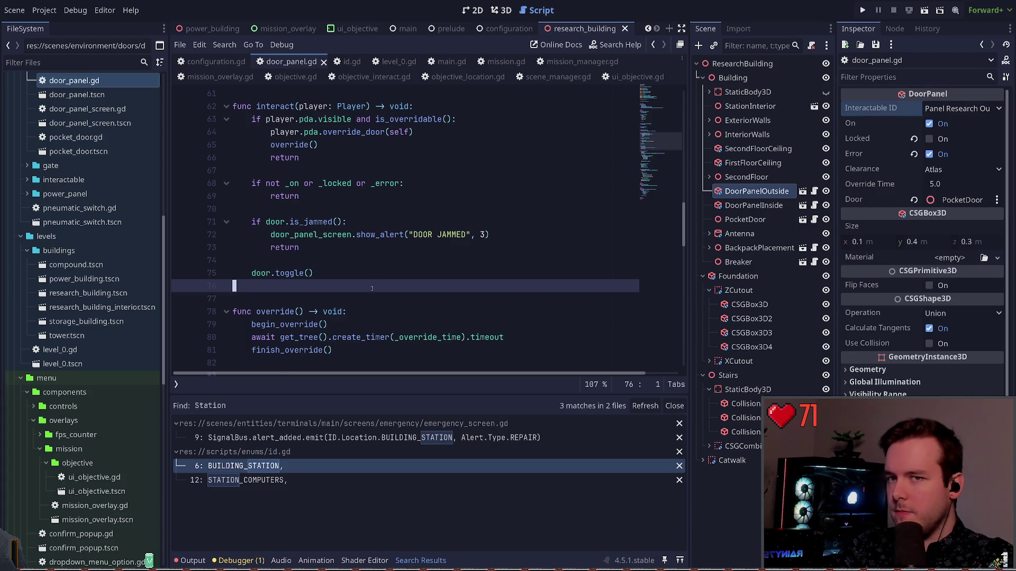
key(Up)
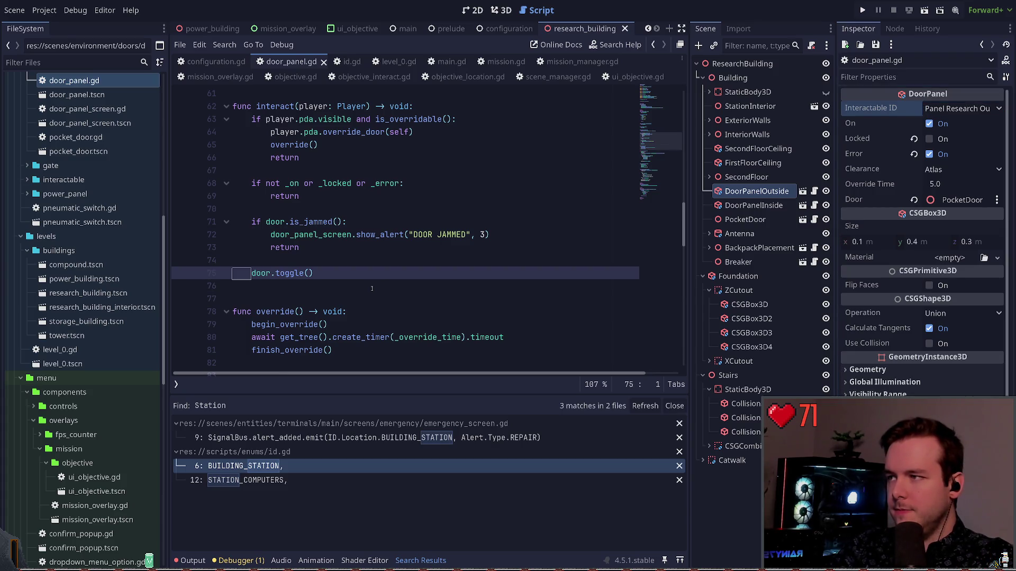
key(Up)
key(Up)
key(Up)
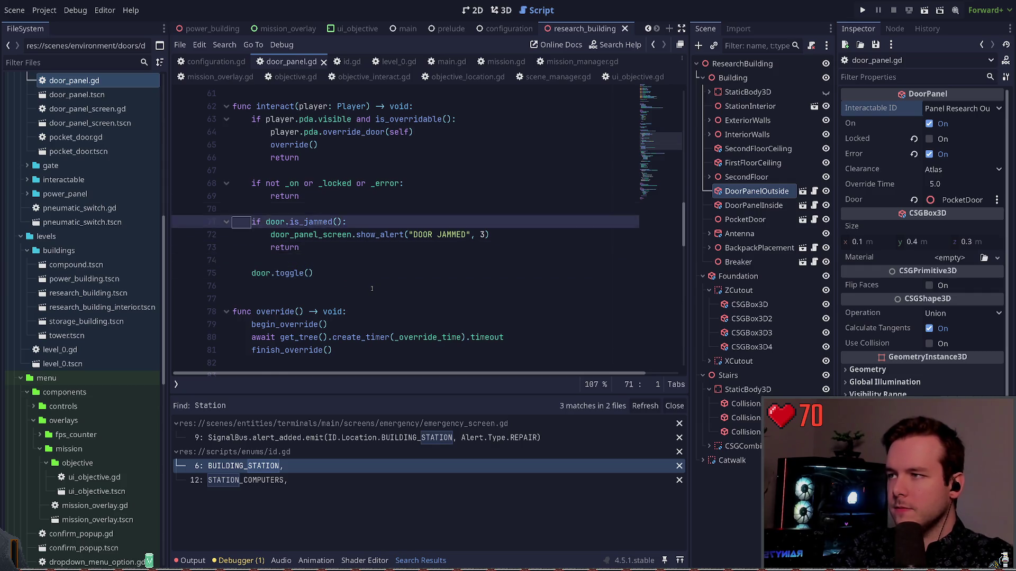
key(Down)
key(Return)
key(Return)
key(Up)
key(Up)
key(Tab)
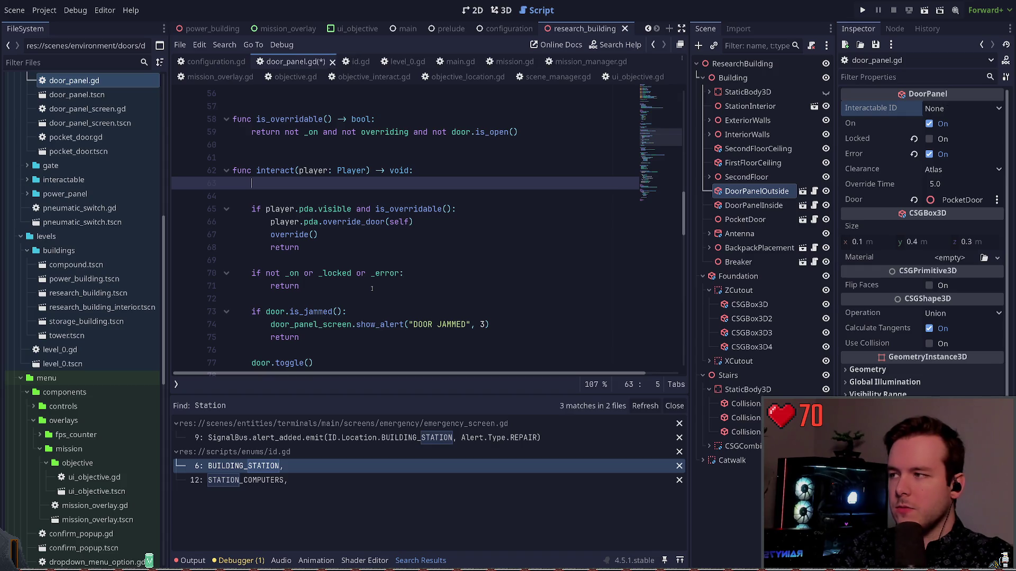
Step: Type a trial SignalBus.entity_interacted call into door_panel.gd's interact function
text(SignalB)
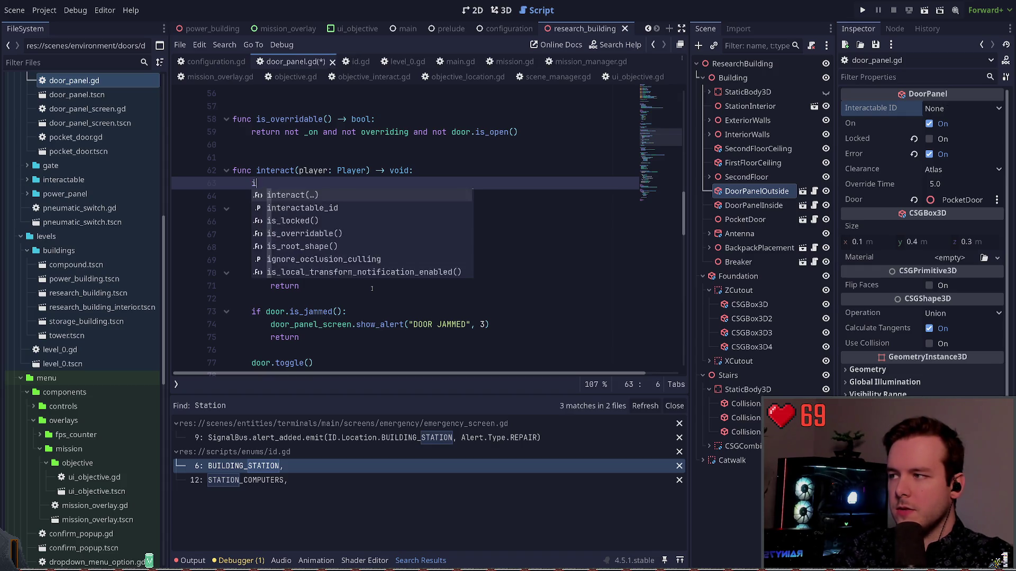
text(us.interac)
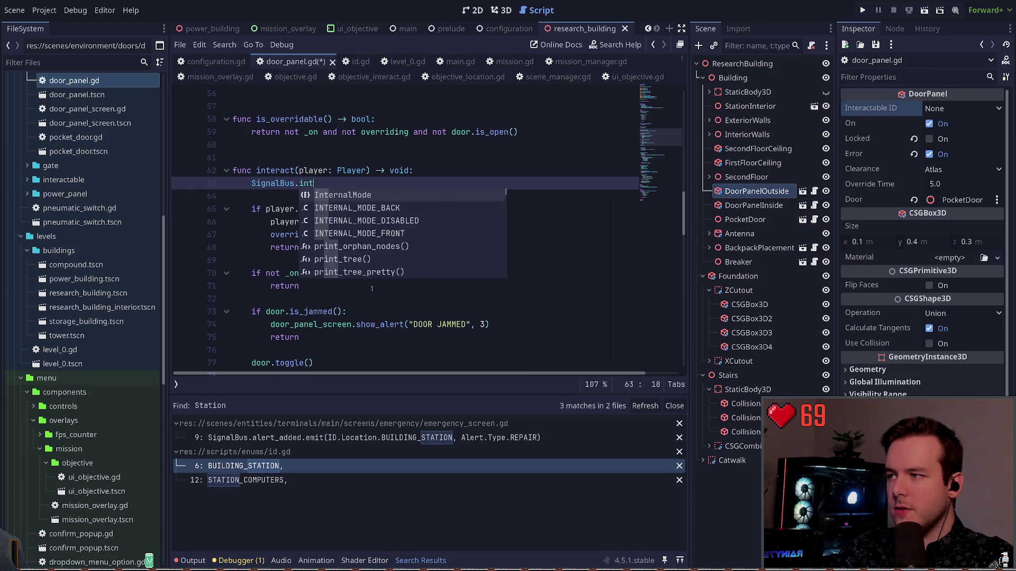
key(BackSpace)
key(BackSpace)
key(BackSpace)
text(entity_interacted()
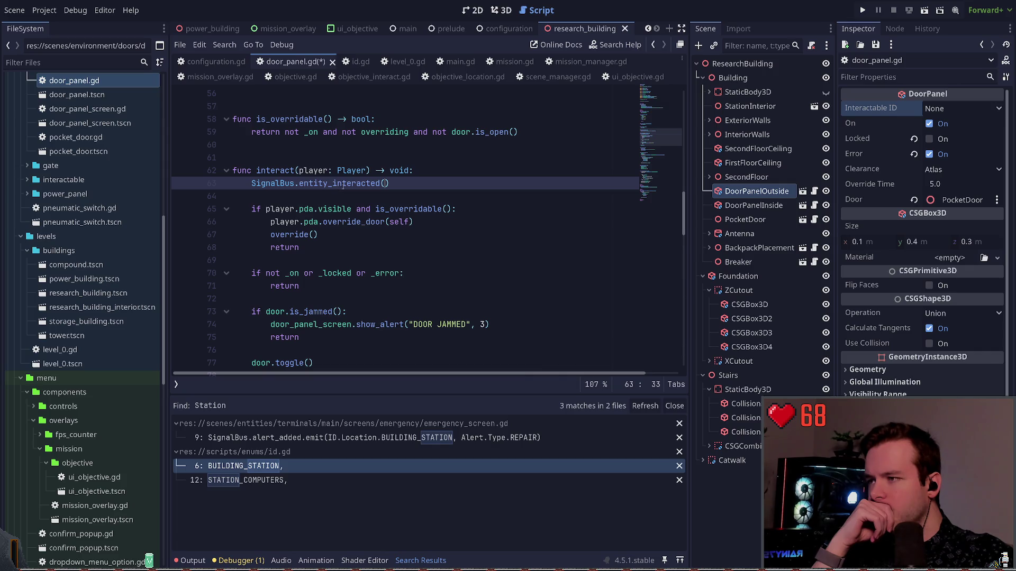
Step: Undo the trial entity_interacted call and open player.gd
key(Down)
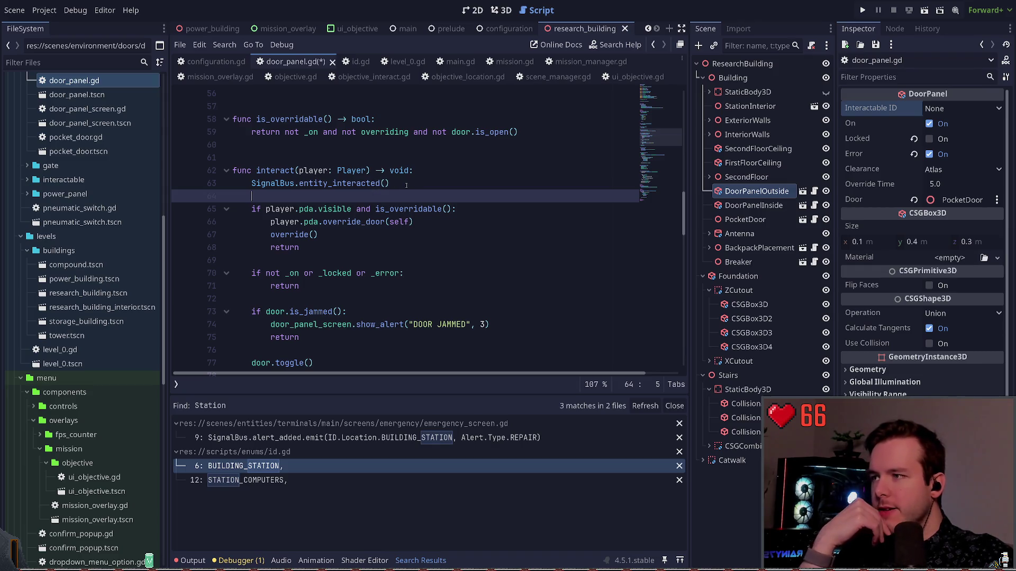
click(406, 182)
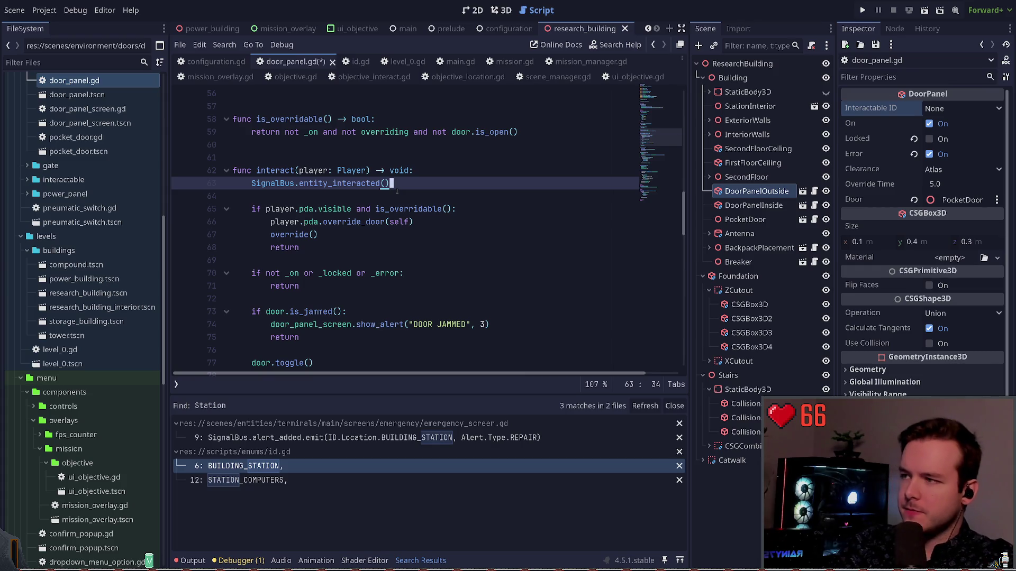
key(ctrl+z)
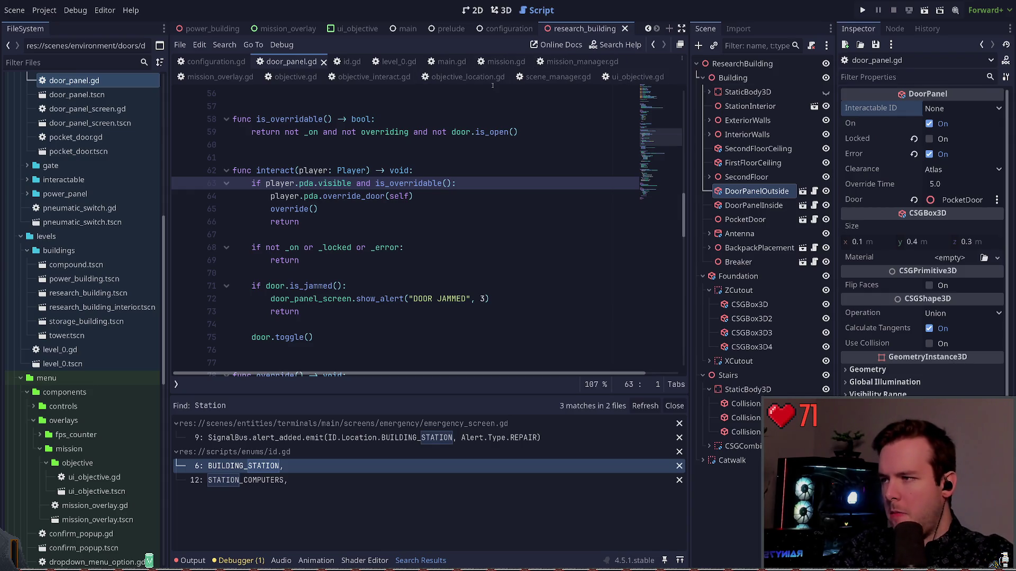
ctrl+click(352, 171)
Step: Paste a SignalBus.entity_interacted call below interact(self) in _interact, matching its indentation
scroll(414, 201, down, 10)
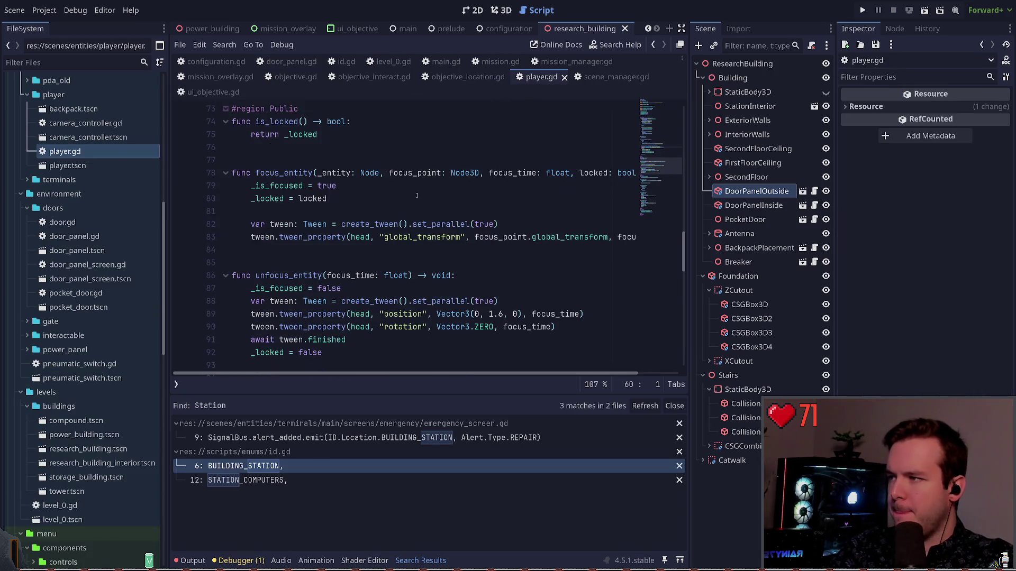
scroll(413, 202, down, 5)
scroll(313, 199, up, 3)
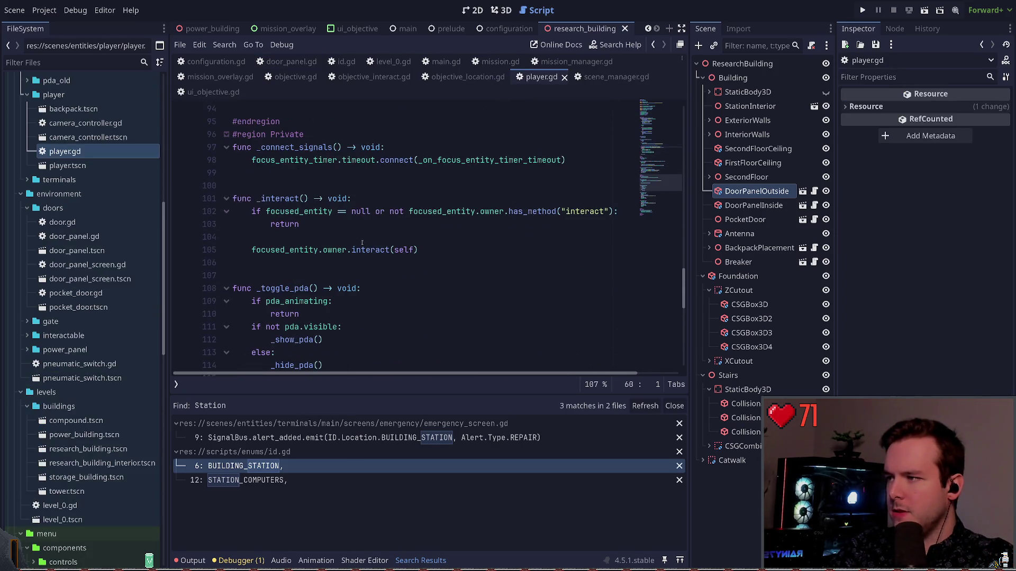
click(441, 251)
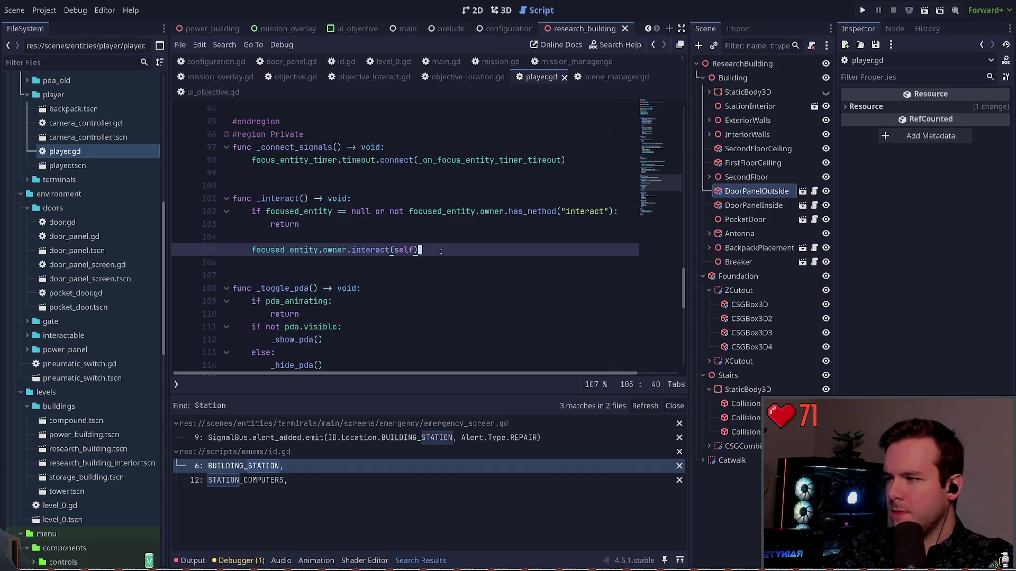
click(444, 240)
mouse_move(631, 213)
mouse_down()
mouse_move(399, 213)
mouse_move(409, 212)
mouse_up()
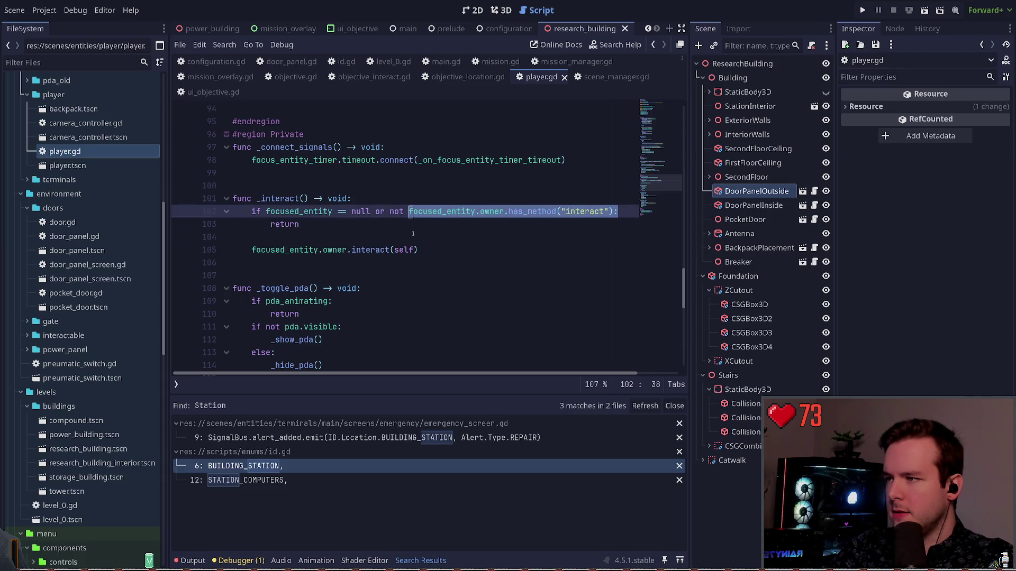
click(413, 233)
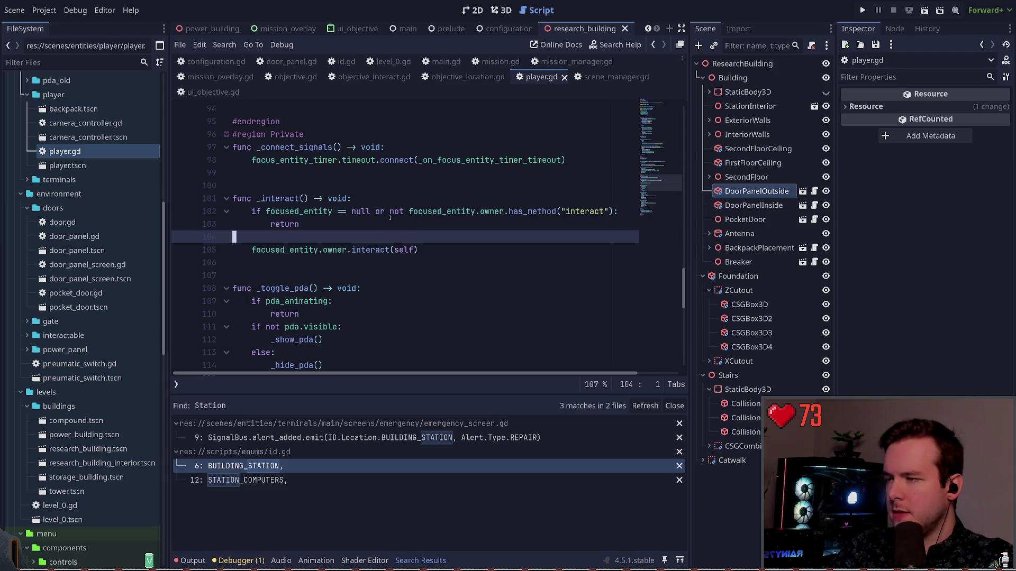
click(418, 246)
key(Return)
text(SignalBus.entity_interacted())
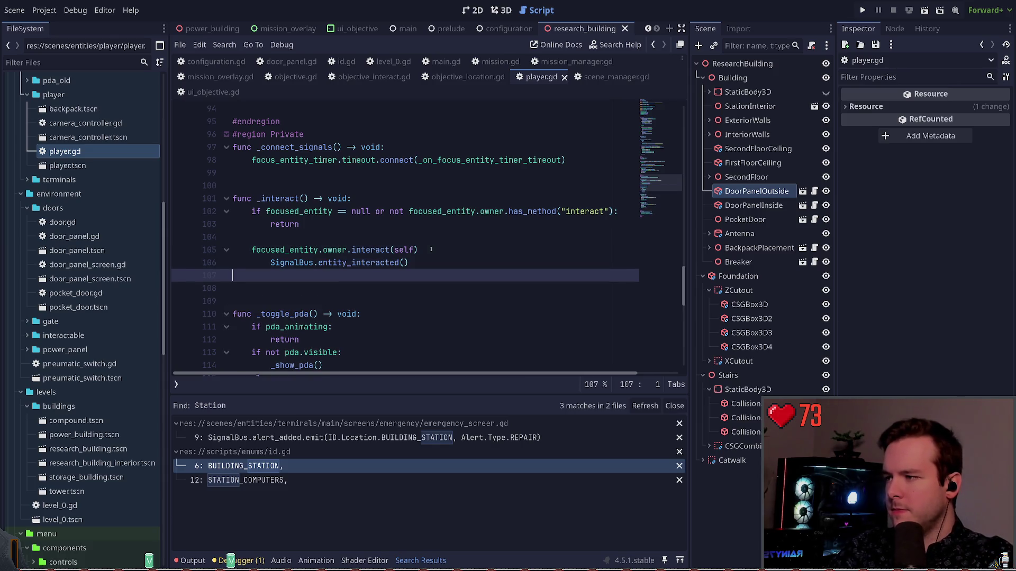
key(Up)
key(shift+Tab)
Step: Correct the call's argument to focused_entity.owner.interactable_id
key(Left)
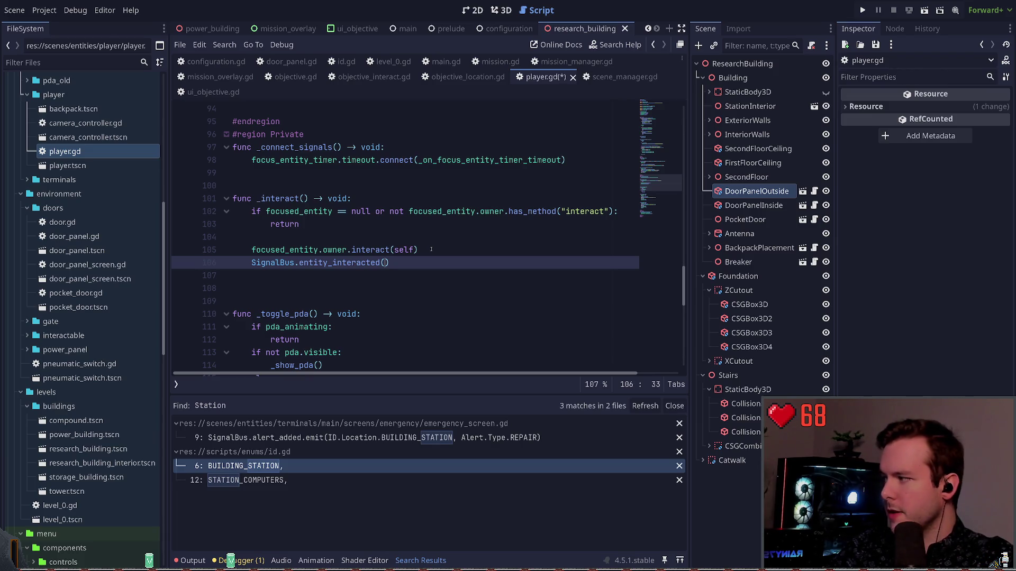
key(BackSpace)
key(BackSpace)
key(BackSpace)
key(BackSpace)
text(tity.)
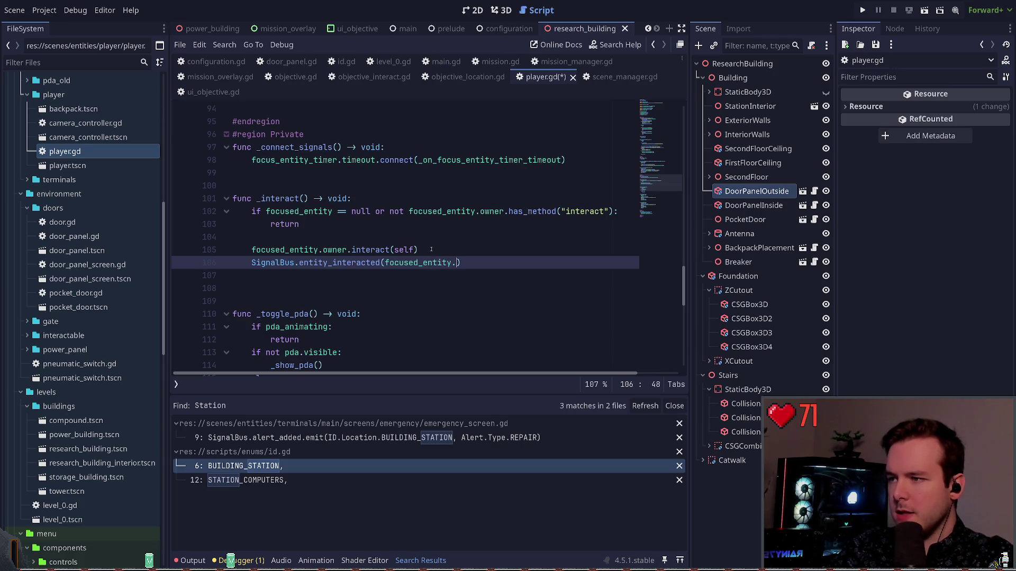
text(interactabl)
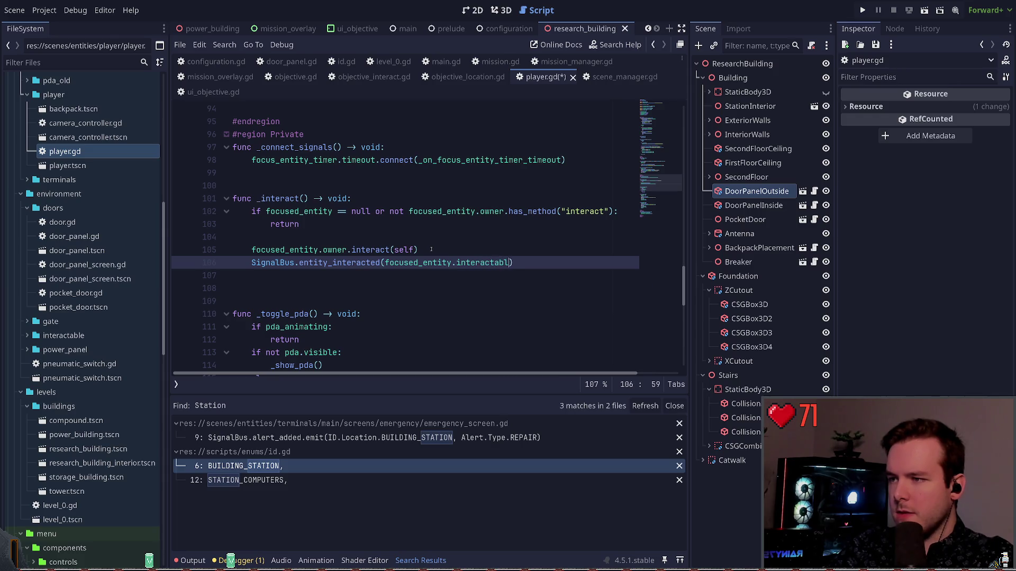
key(BackSpace)
key(BackSpace)
key(BackSpace)
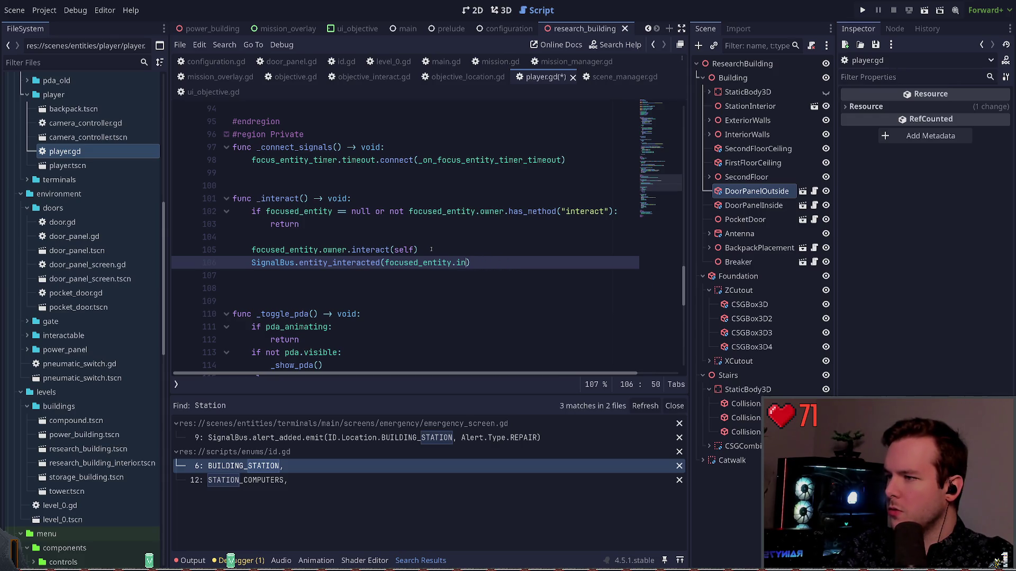
text(owner)
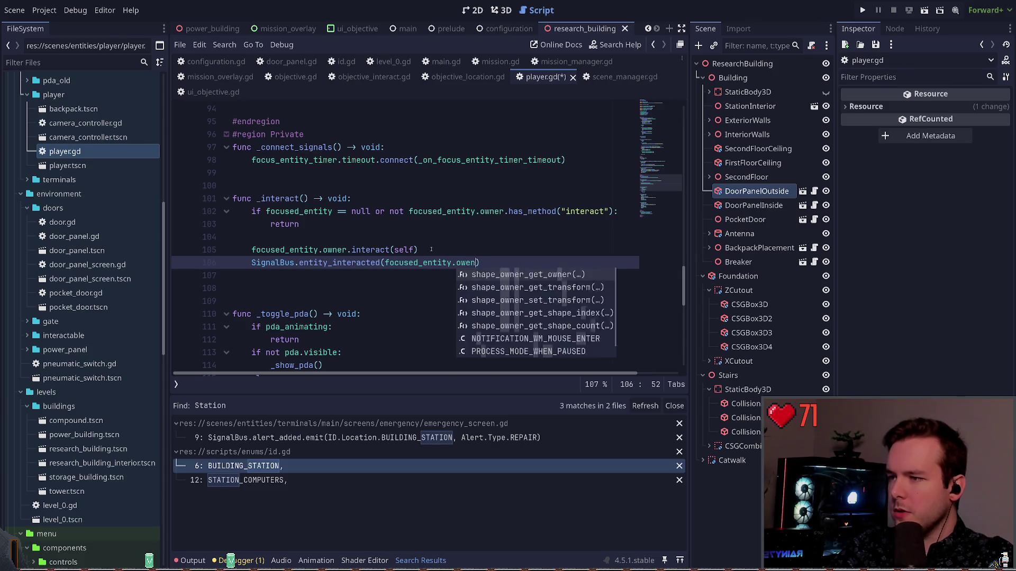
text(.interactable_id)
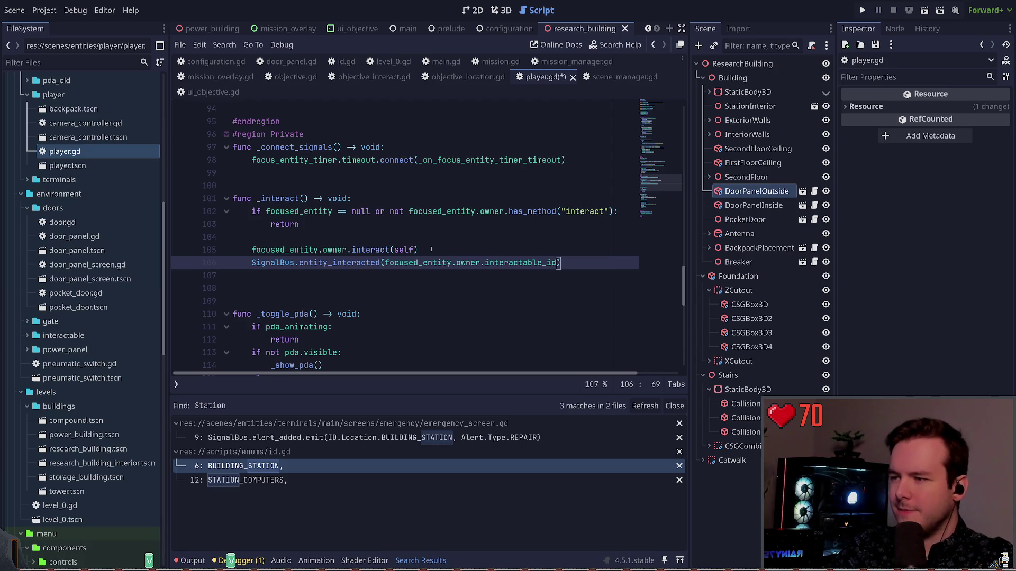
Step: Save player.gd and run the project
key(ctrl+s)
click(348, 276)
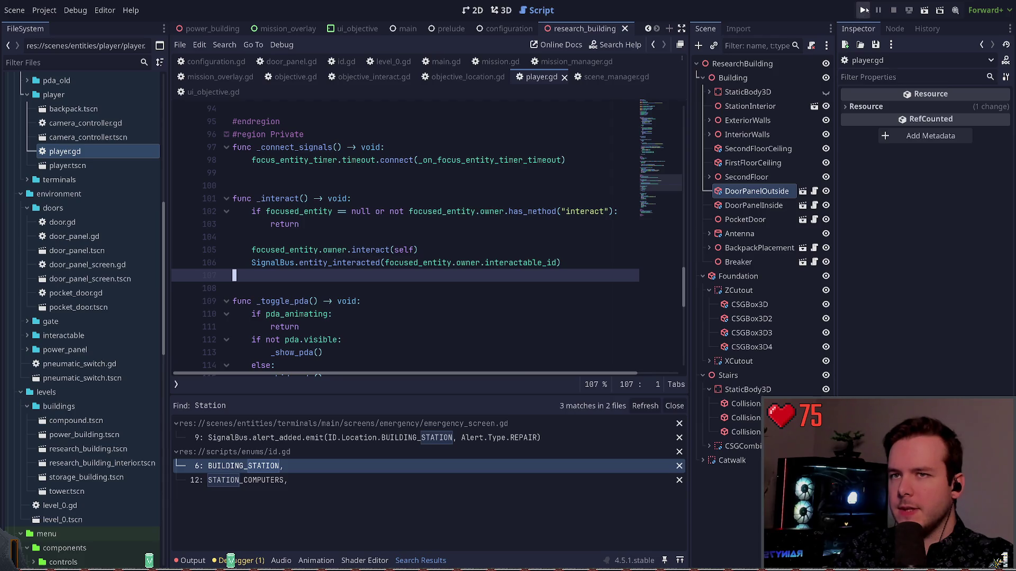
click(864, 10)
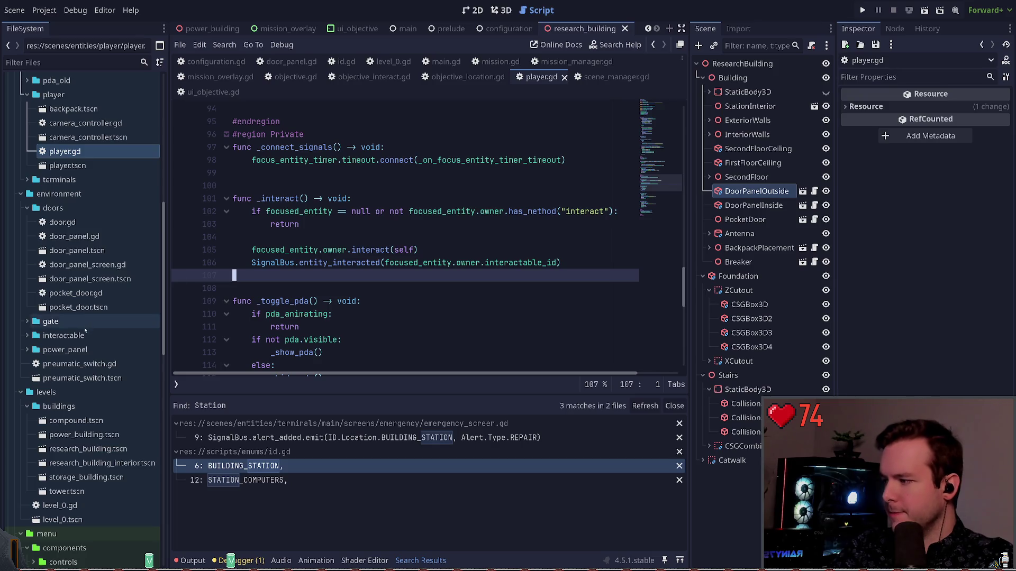
Step: Collapse the entities, environment, levels and menu components folders and flip between the Prelude and main scenes
scroll(66, 323, down, 10)
scroll(67, 323, up, 8)
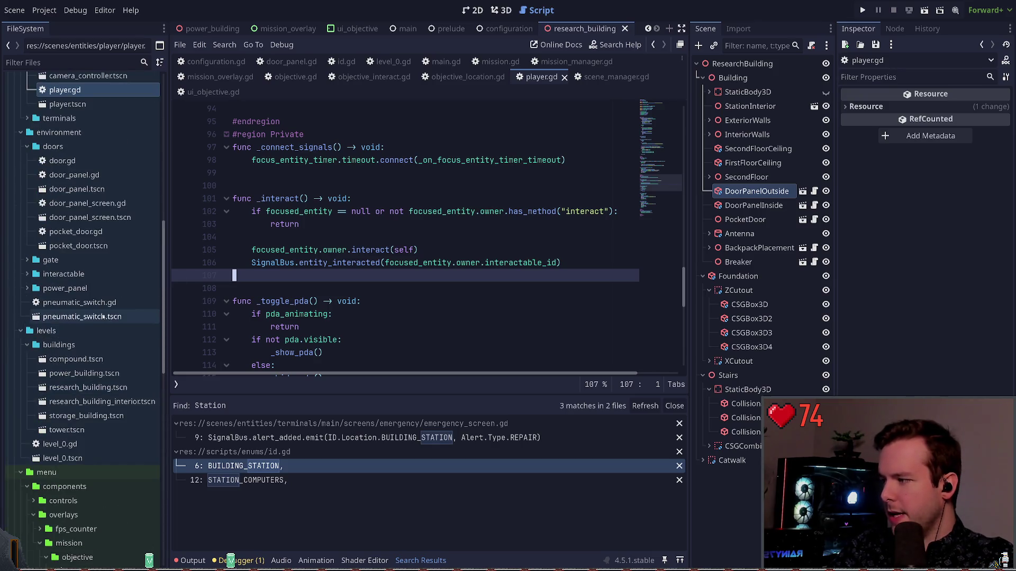
scroll(103, 316, up, 5)
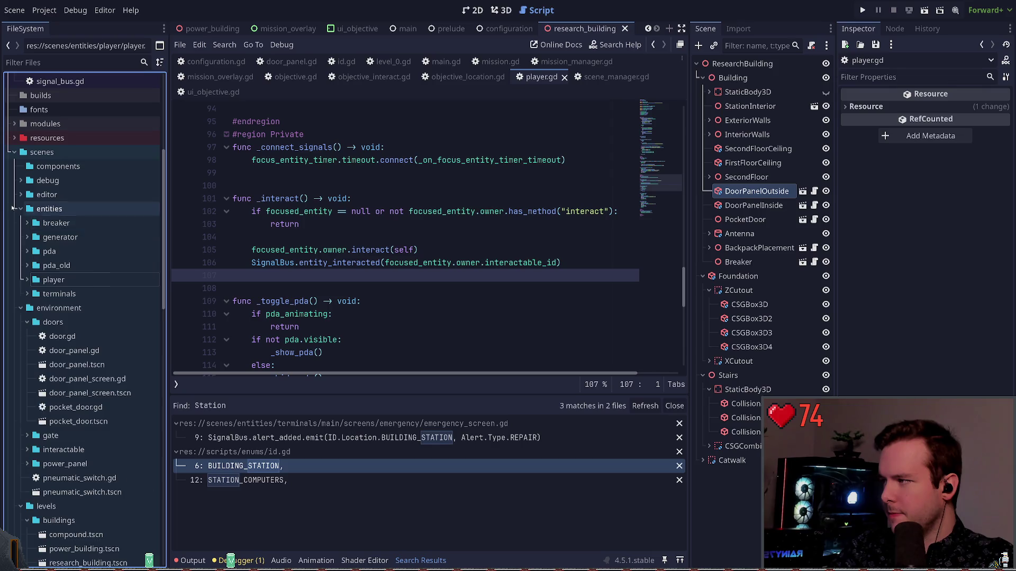
click(21, 209)
click(21, 223)
click(21, 237)
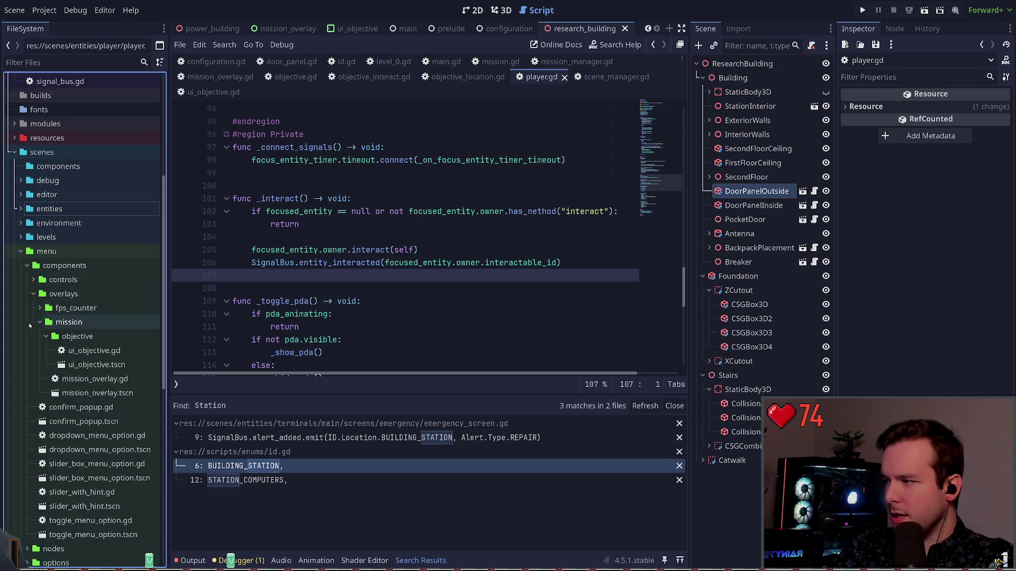
click(27, 266)
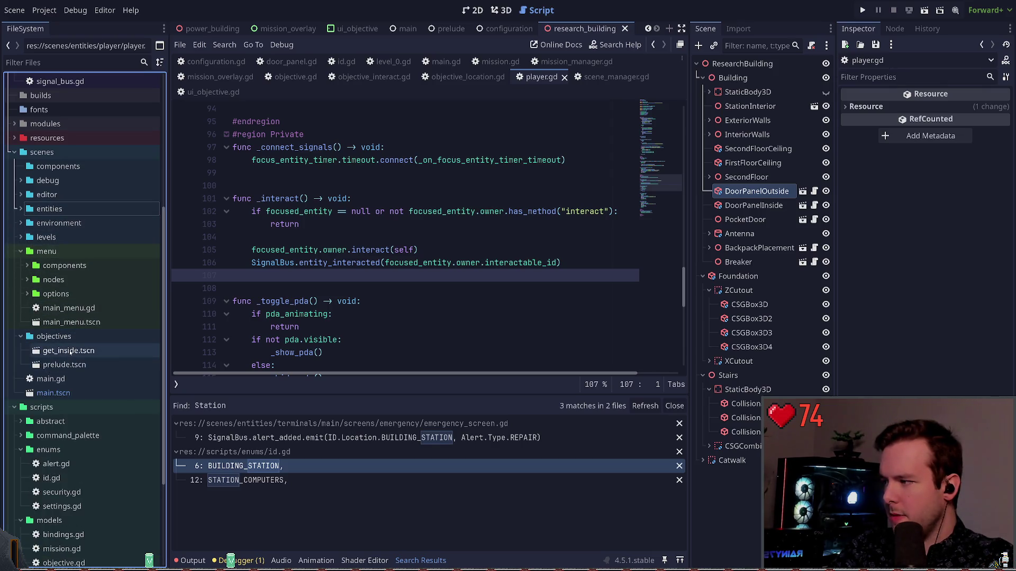
click(457, 28)
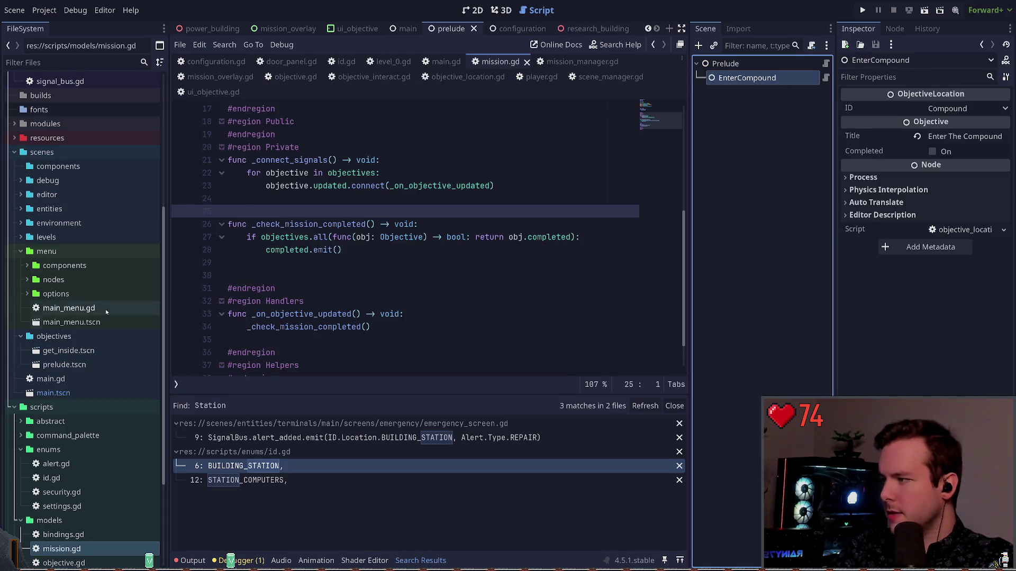
click(470, 28)
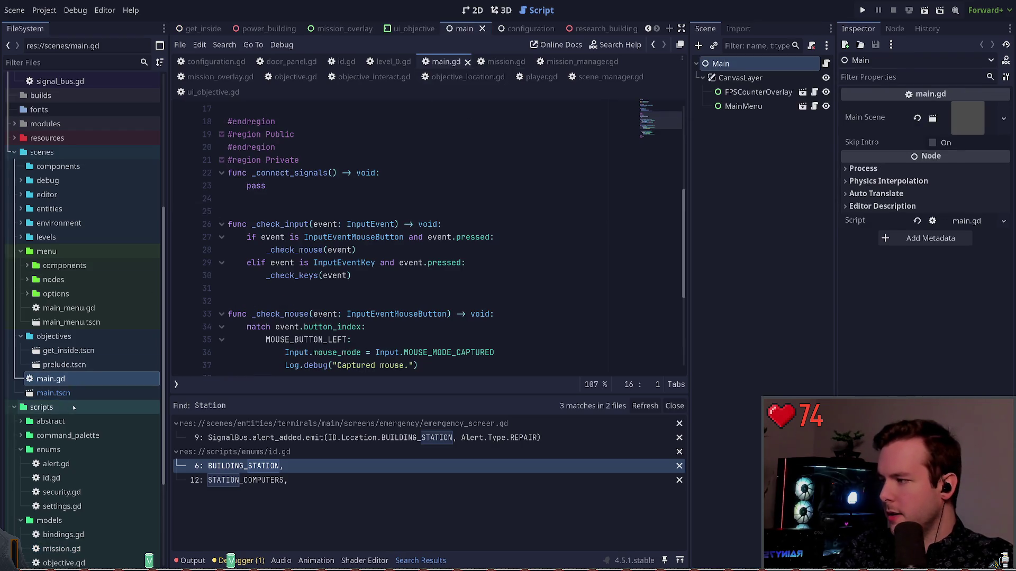
Step: Open get_inside.tscn and inspect the GetInside objectives list and ObjectiveInteract's interactable
double_click(68, 351)
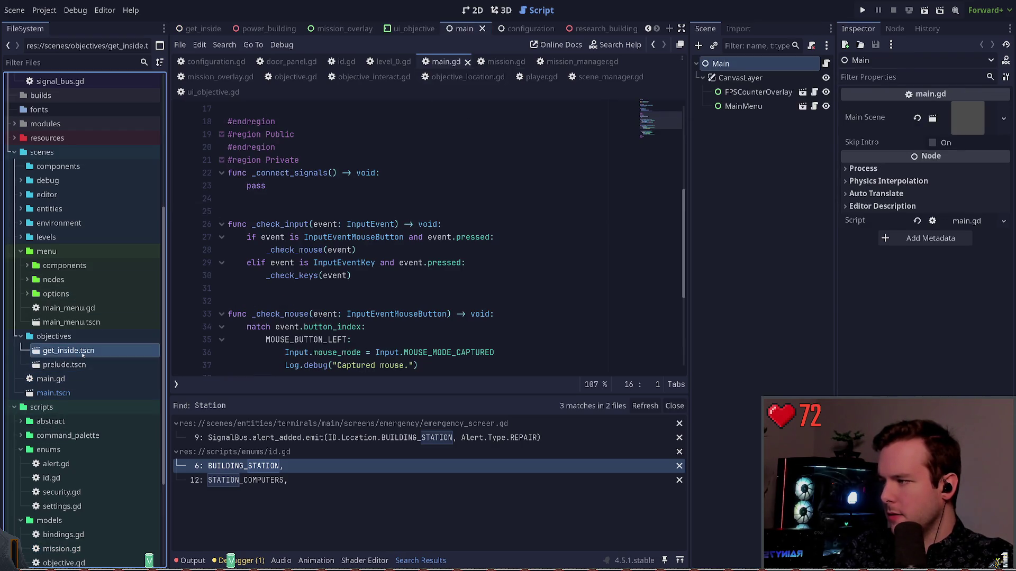
click(961, 109)
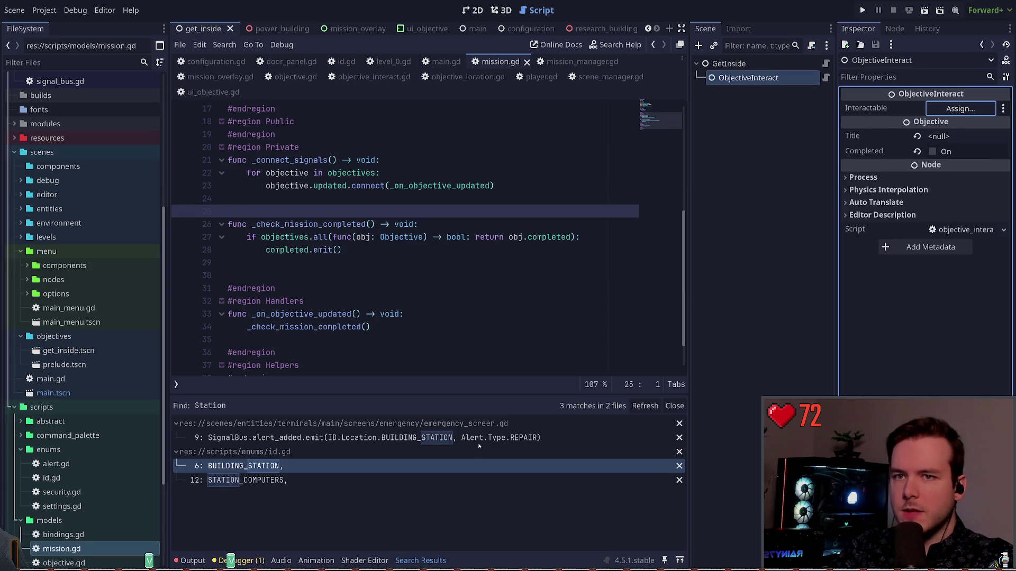
click(759, 130)
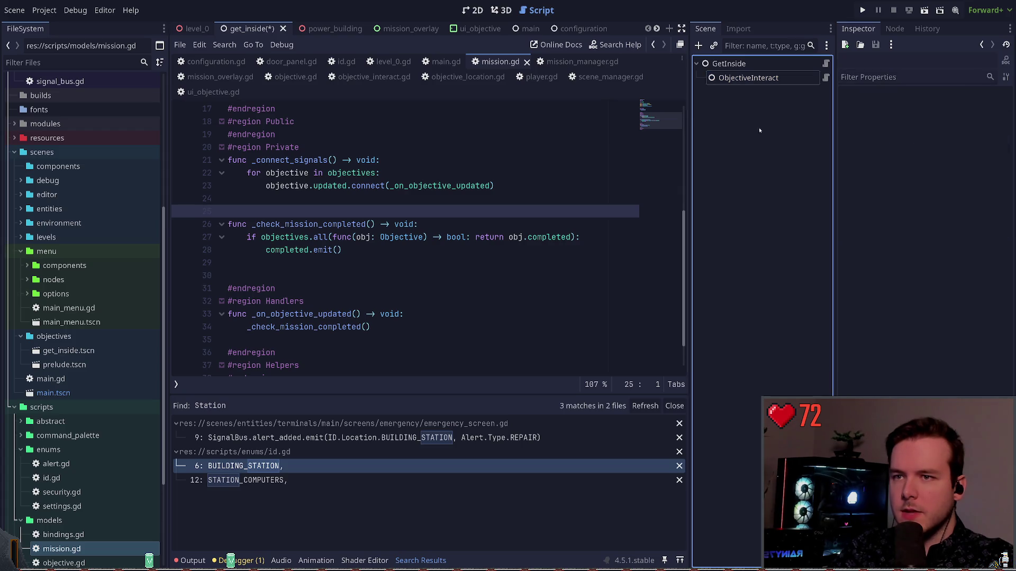
click(728, 64)
click(894, 154)
click(952, 188)
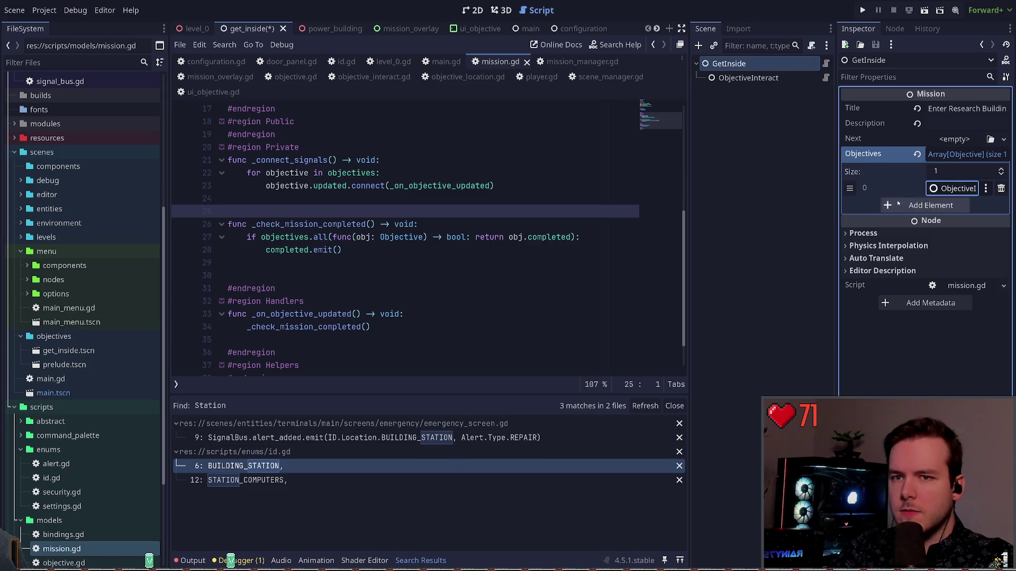
click(749, 78)
click(972, 111)
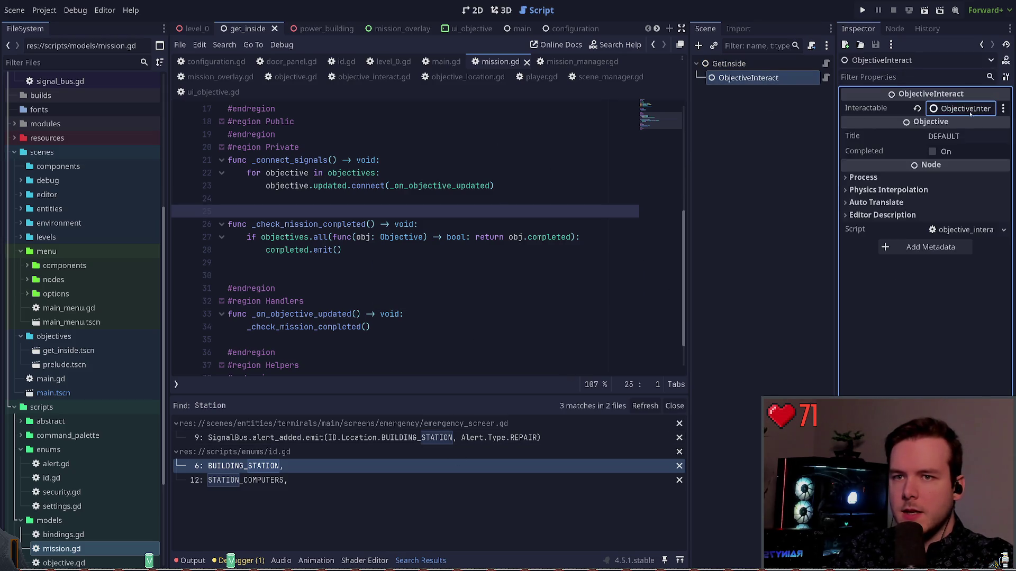
Step: Open objective_interact.gd from the ObjectiveInteract node's script icon
click(826, 78)
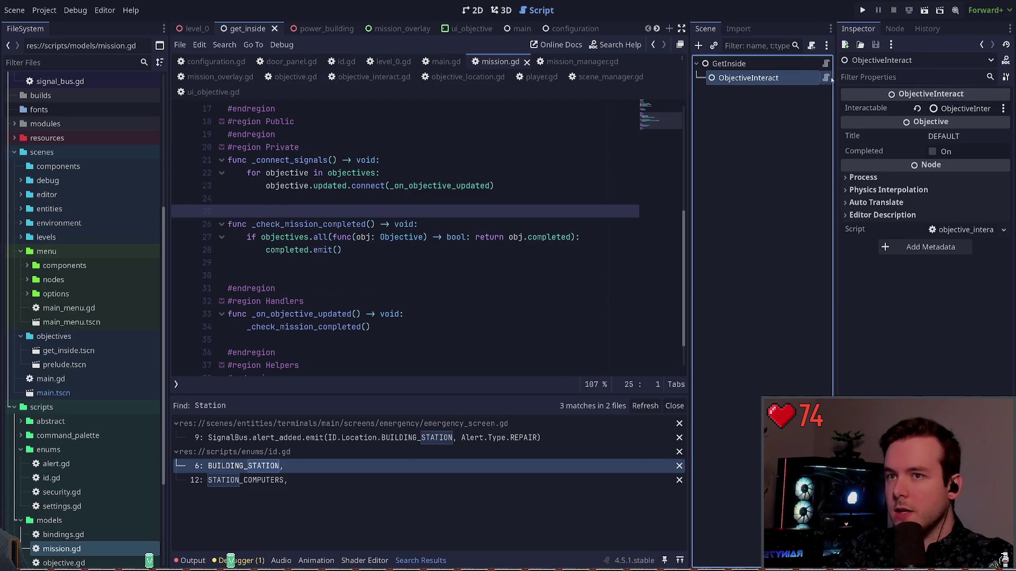
click(396, 164)
scroll(396, 164, down, 3)
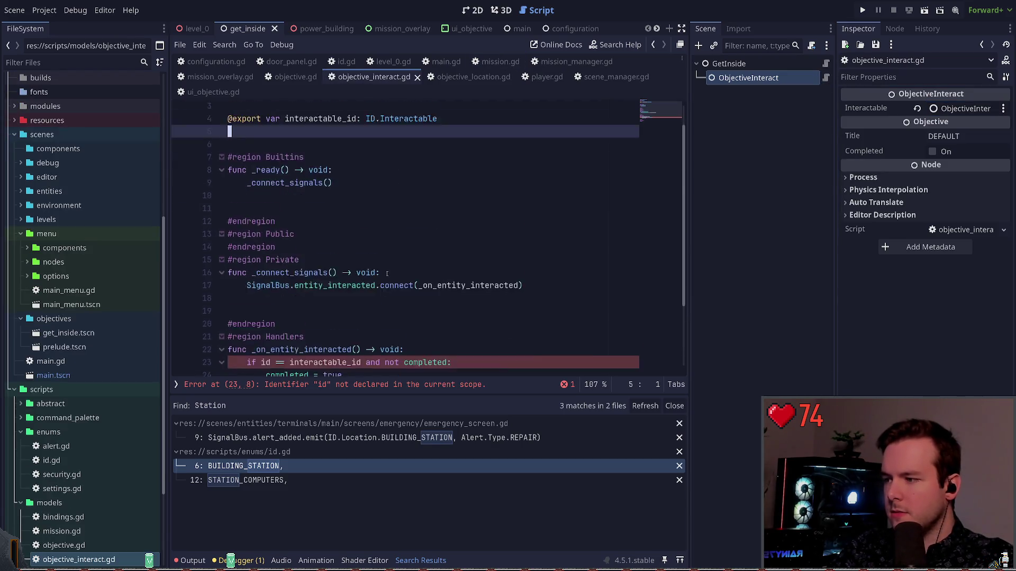
Step: Rename the exported variable to id, clear the objective's interactable value, and save get_inside
scroll(295, 280, up, 3)
double_click(296, 148)
text(id)
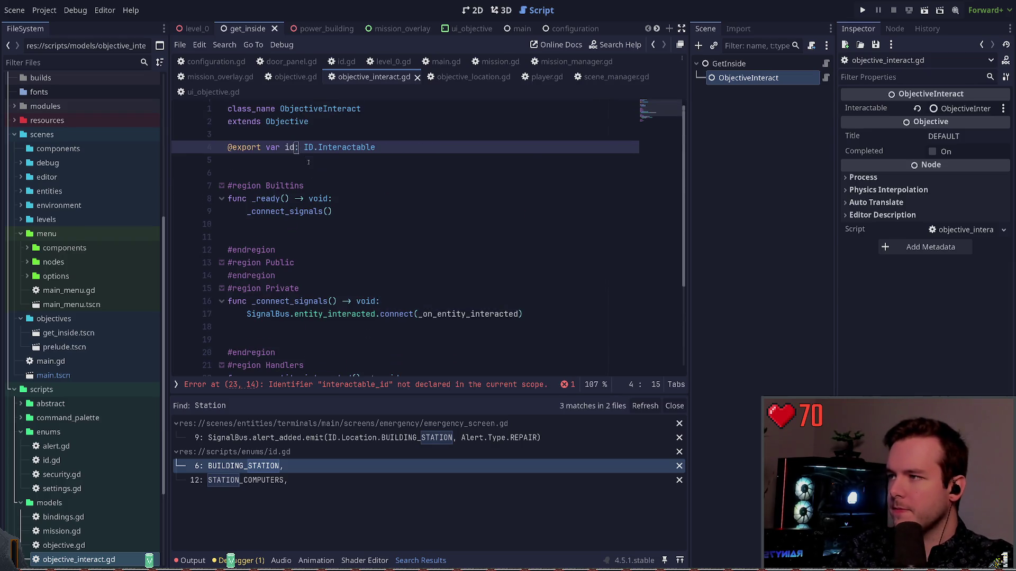
scroll(476, 264, down, 3)
click(770, 77)
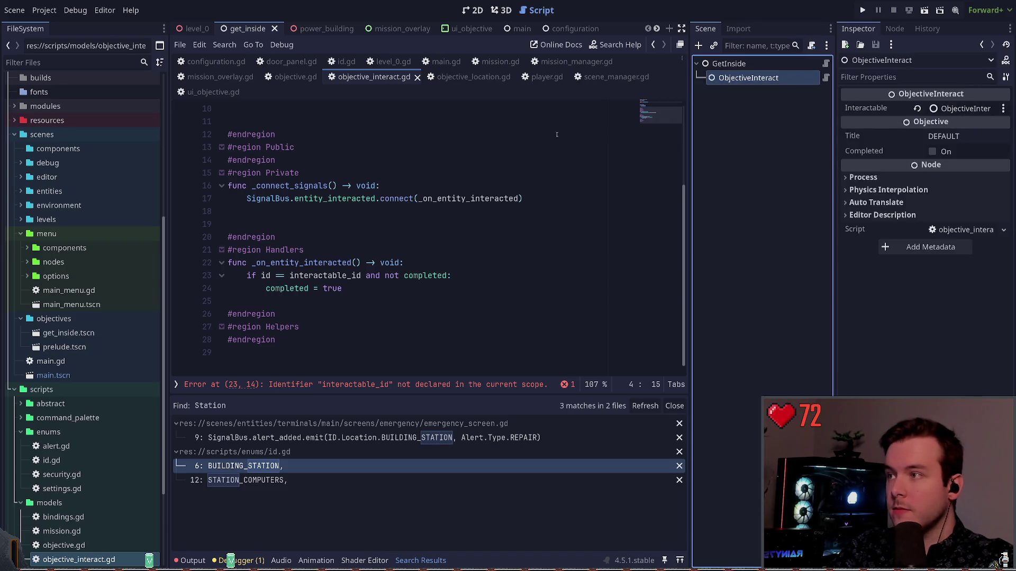
scroll(475, 191, up, 3)
click(741, 63)
click(777, 78)
click(917, 108)
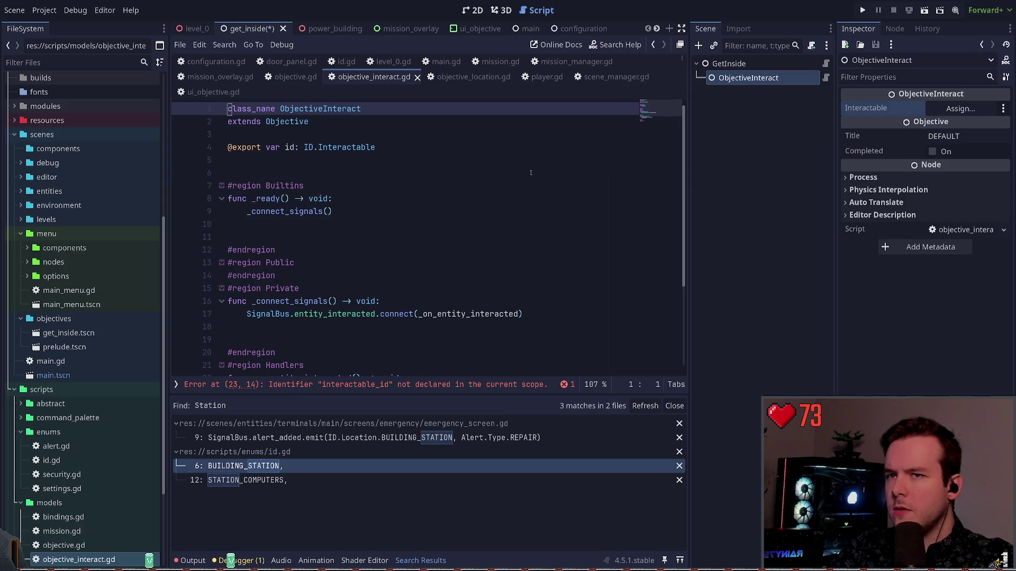
click(772, 154)
key(ctrl+s)
Step: Delete the ObjectiveInteract node, add a fresh one under GetInside, and save the scene
click(345, 133)
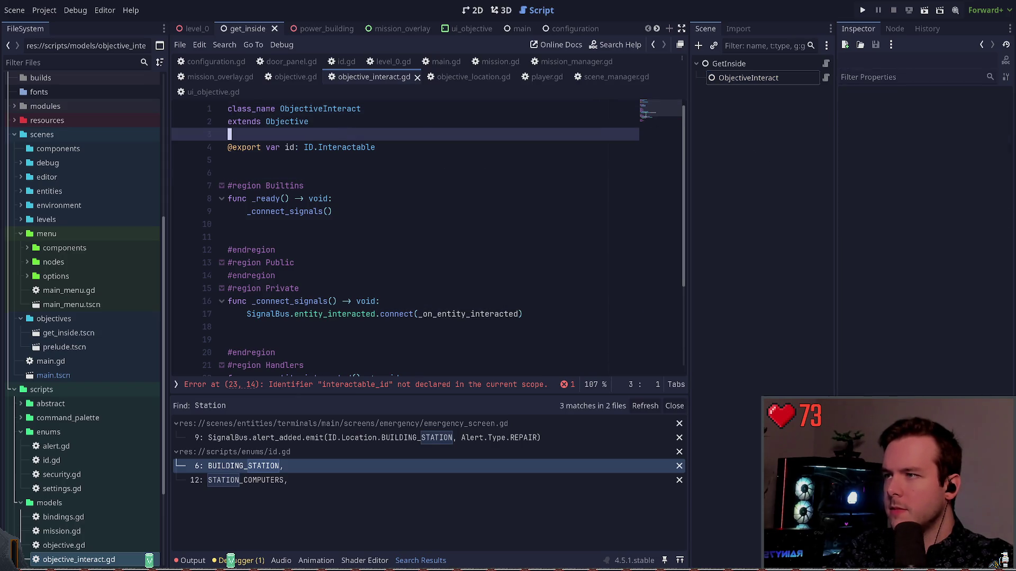
click(748, 78)
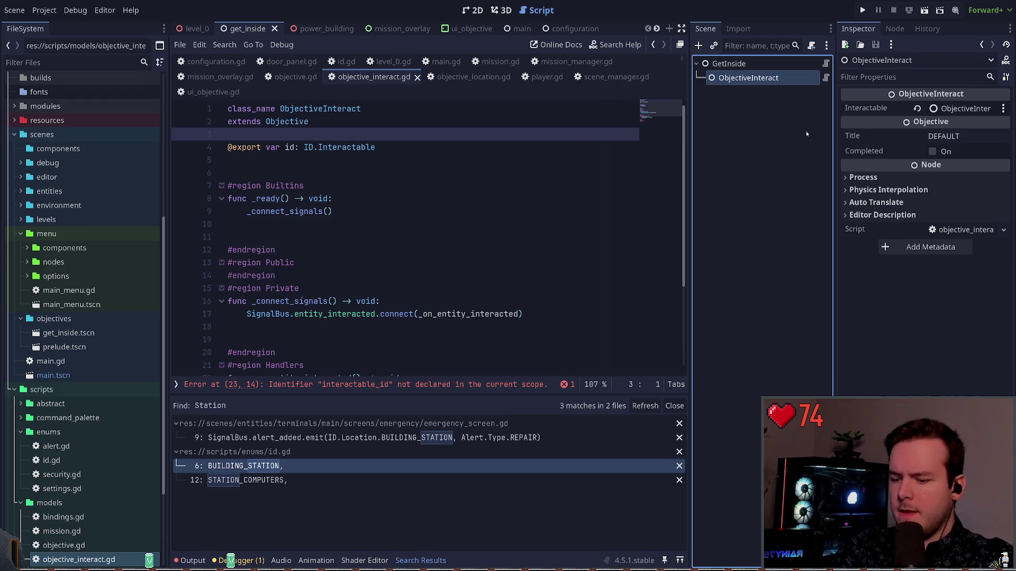
key(Delete)
key(ctrl+a)
key(Return)
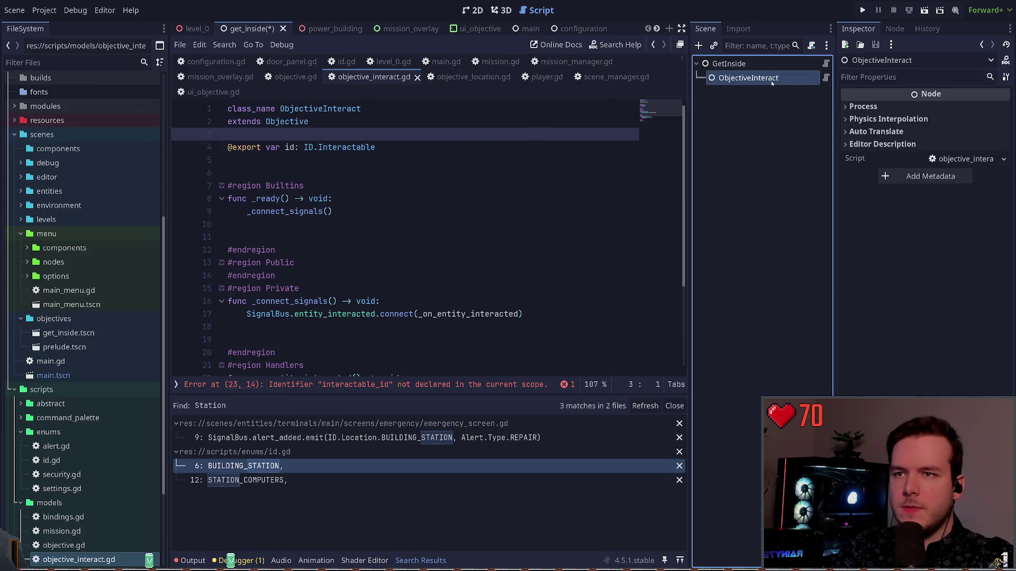
key(ctrl+s)
Step: Give _on_entity_interacted an interactable_id: ID.Interactable parameter and set the objective's ID to Get Inside
click(276, 250)
scroll(370, 228, down, 3)
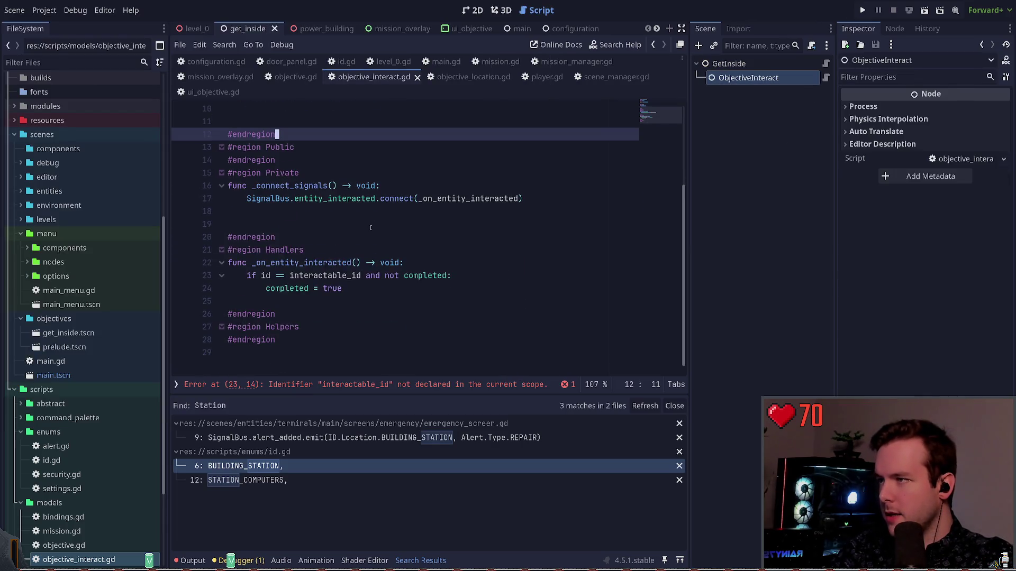
click(305, 275)
click(360, 263)
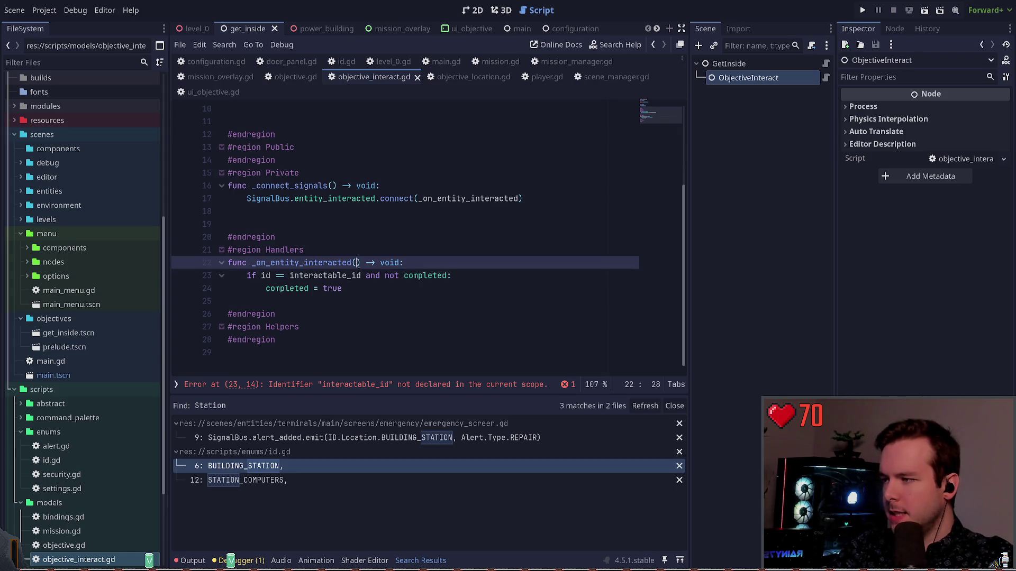
text(interactable_id: ID.IN)
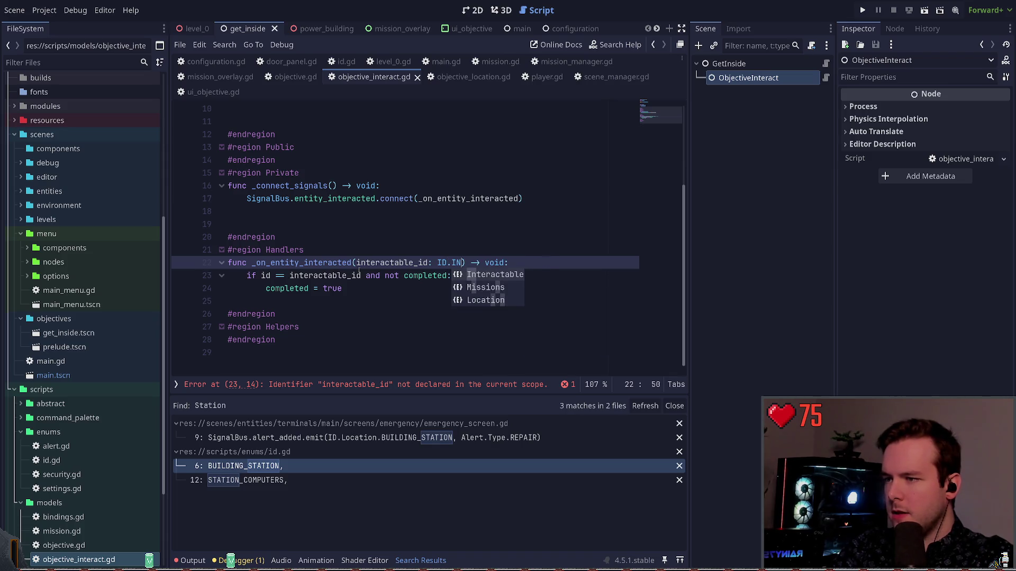
key(Return)
click(360, 268)
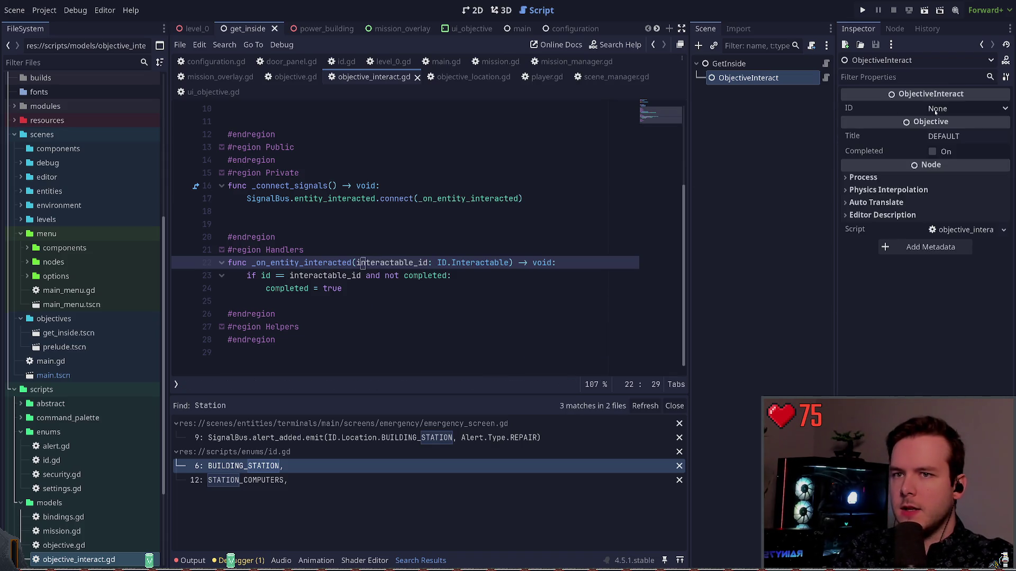
click(936, 109)
click(947, 138)
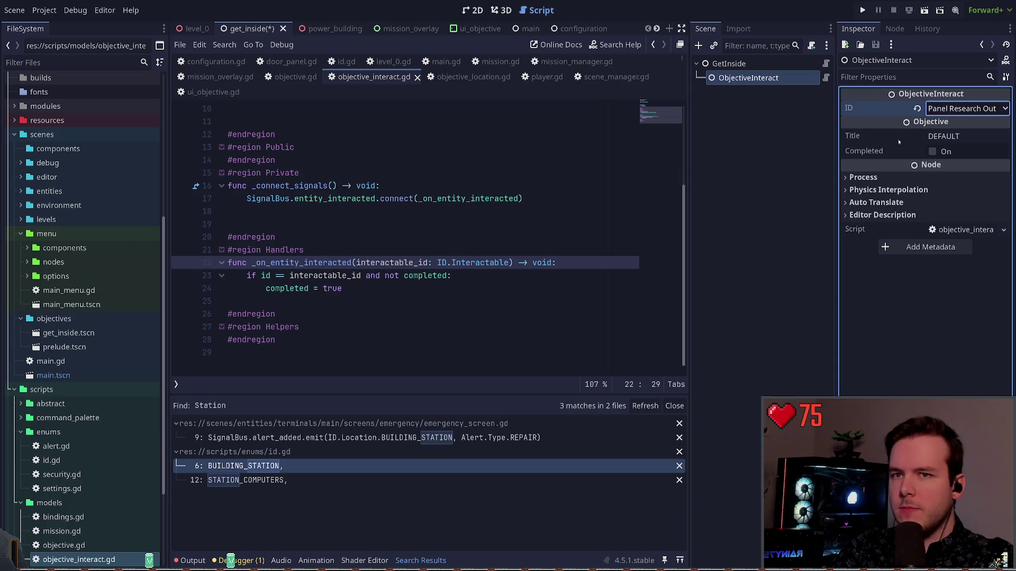
Step: Run and stop the game, then change BUILDING_STATION to BUILDING_RESEARCH in emergency_screen.gd
click(863, 10)
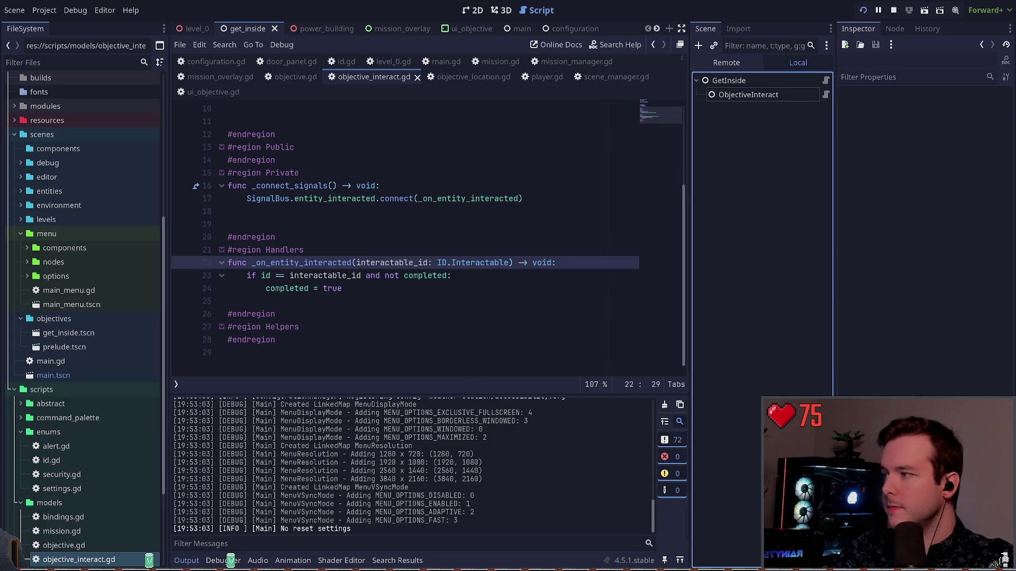
scroll(412, 238, up, 3)
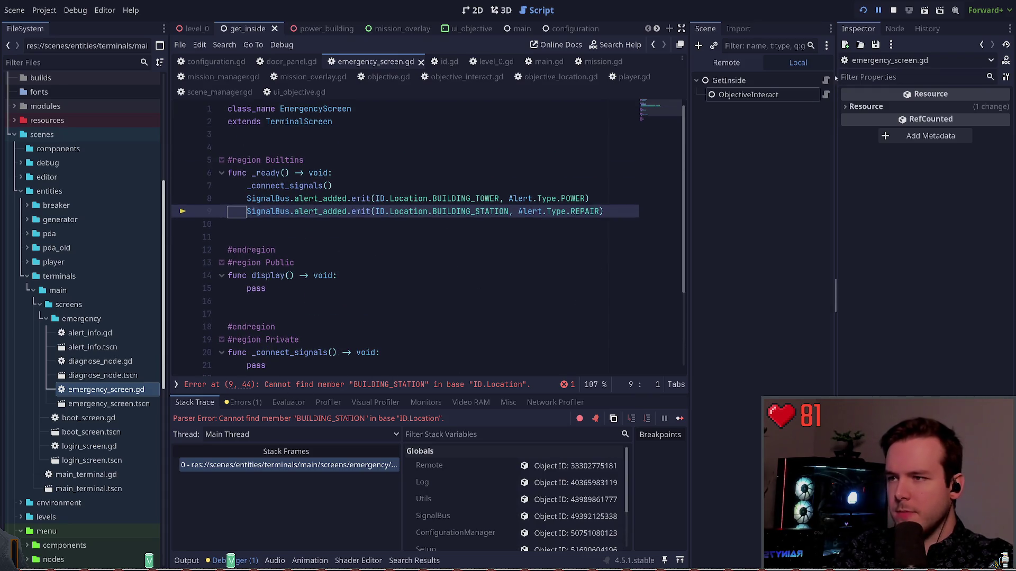
key(F8)
click(475, 211)
key(ctrl+Delete)
text(RESEARCH)
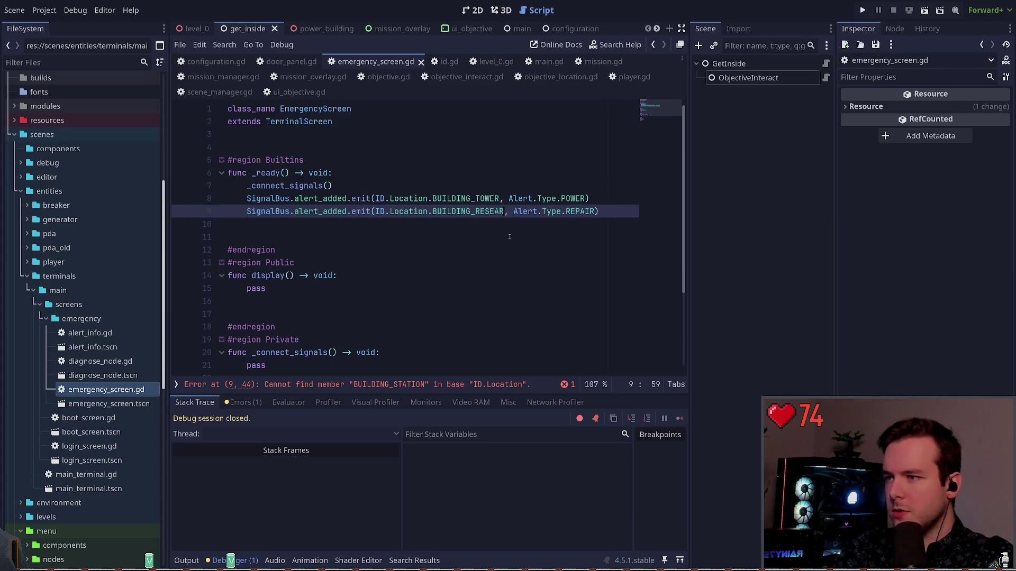
Step: Check for remaining BUILDING_STATION references and relaunch the game with F5
key(ctrl+Left)
key(ctrl+Left)
key(ctrl+Left)
triple_click(471, 212)
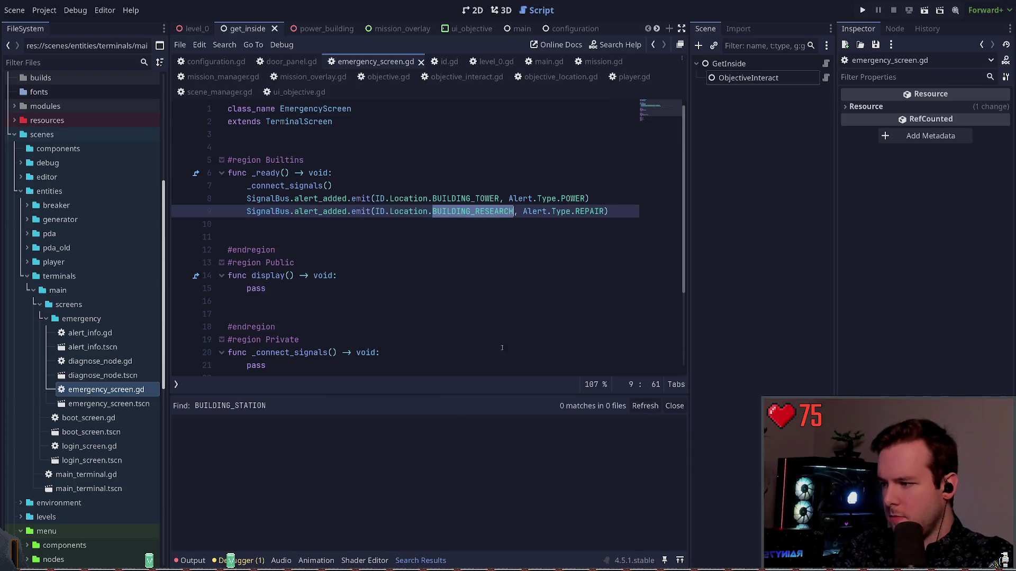
key(Up)
key(Up)
key(Up)
key(End)
key(F5)
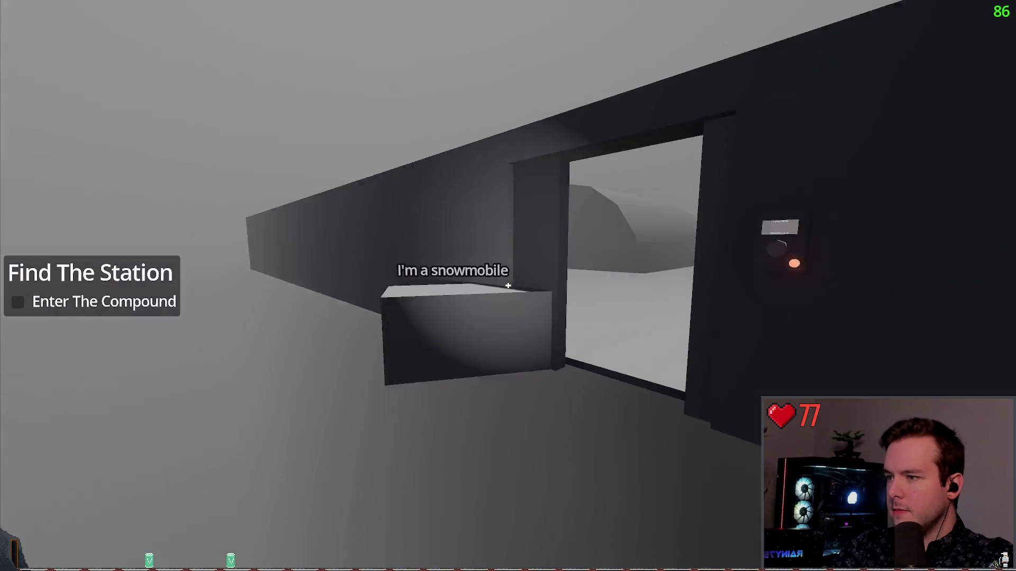
Step: Walk the player into the compound yard with W, then stop the game with F8
key(w)
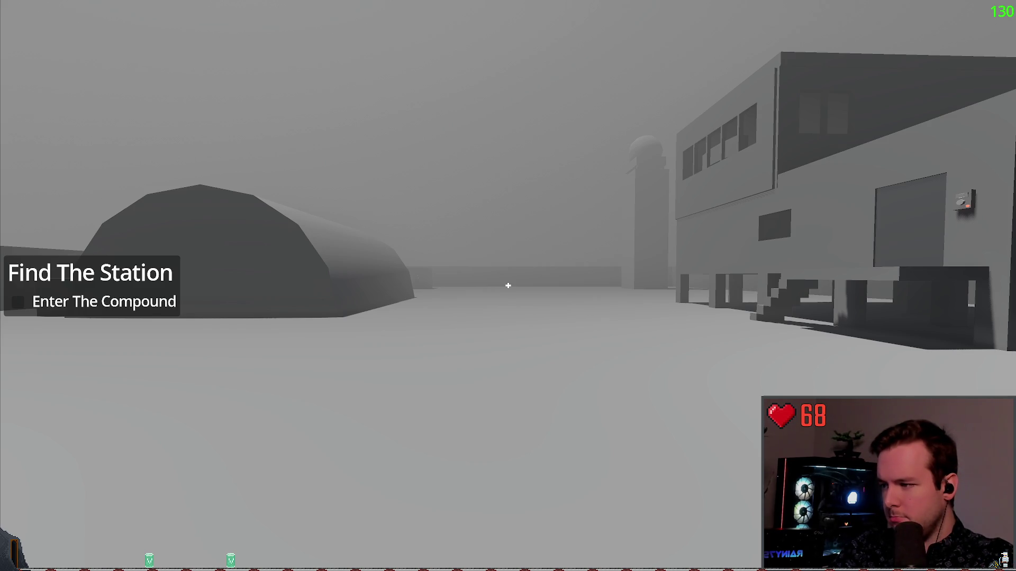
key(F8)
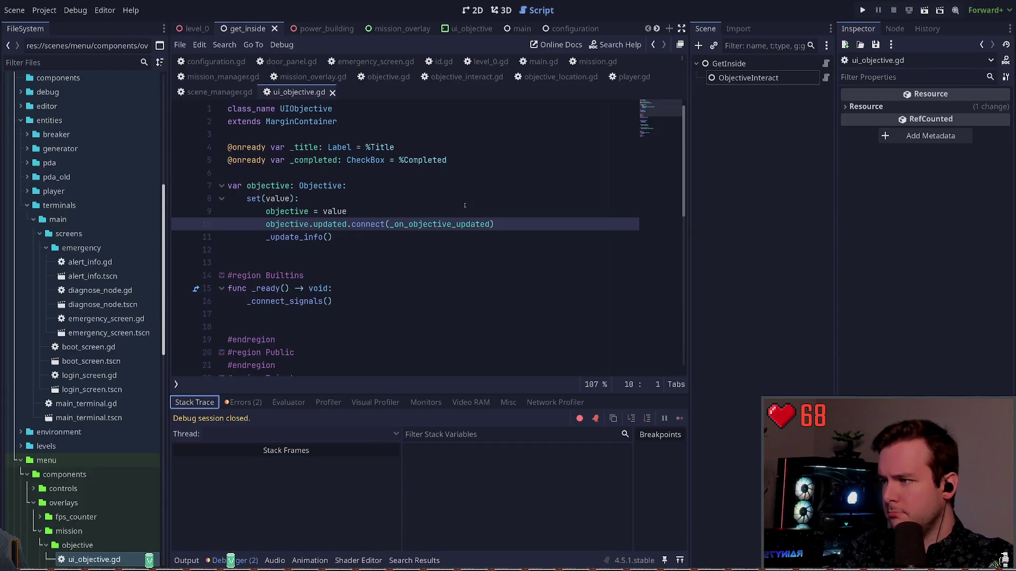
Step: Inspect the null-instance 'updated' error in the debugger's error list
click(260, 402)
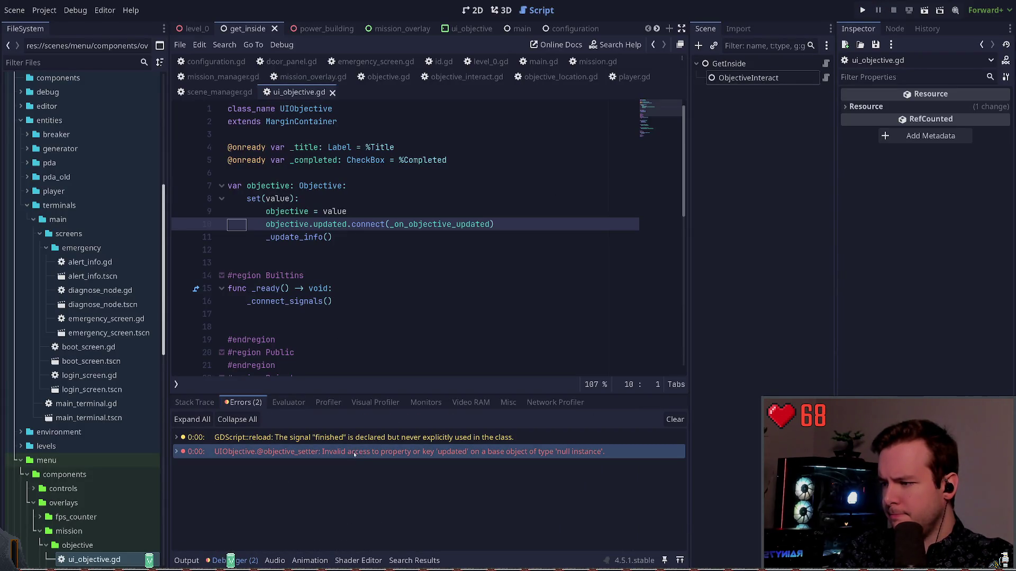
double_click(350, 453)
double_click(349, 453)
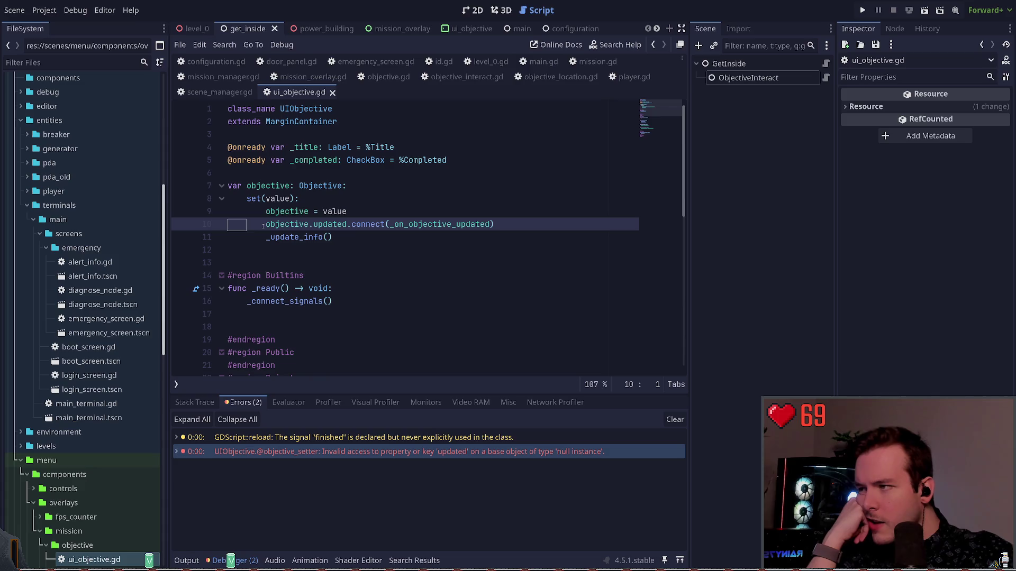
Step: Read through ui_objective.gd's objective setter, selecting 'updated' on line 10, then open scene_manager.gd
double_click(288, 224)
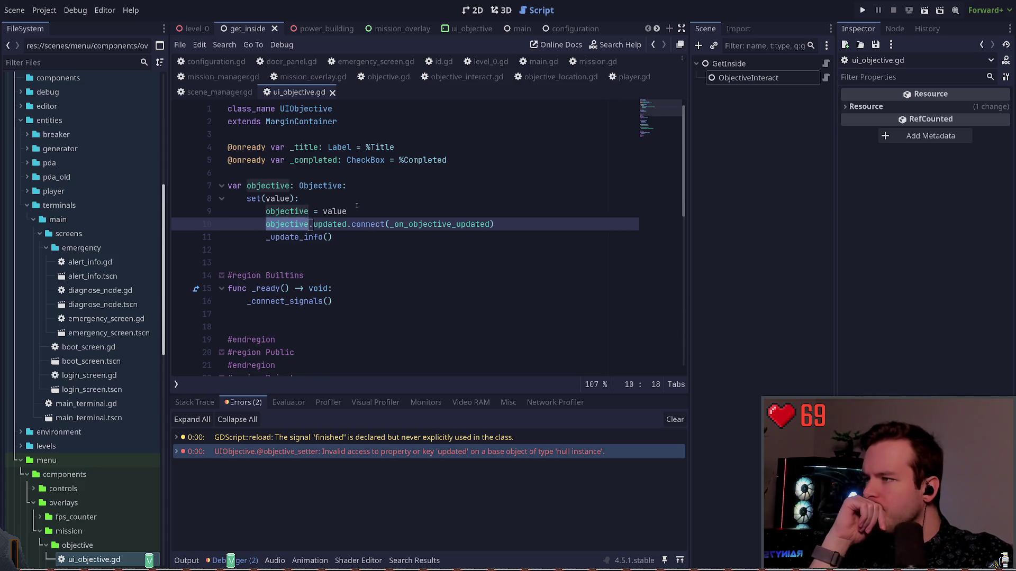
scroll(373, 261, down, 6)
scroll(367, 259, down, 2)
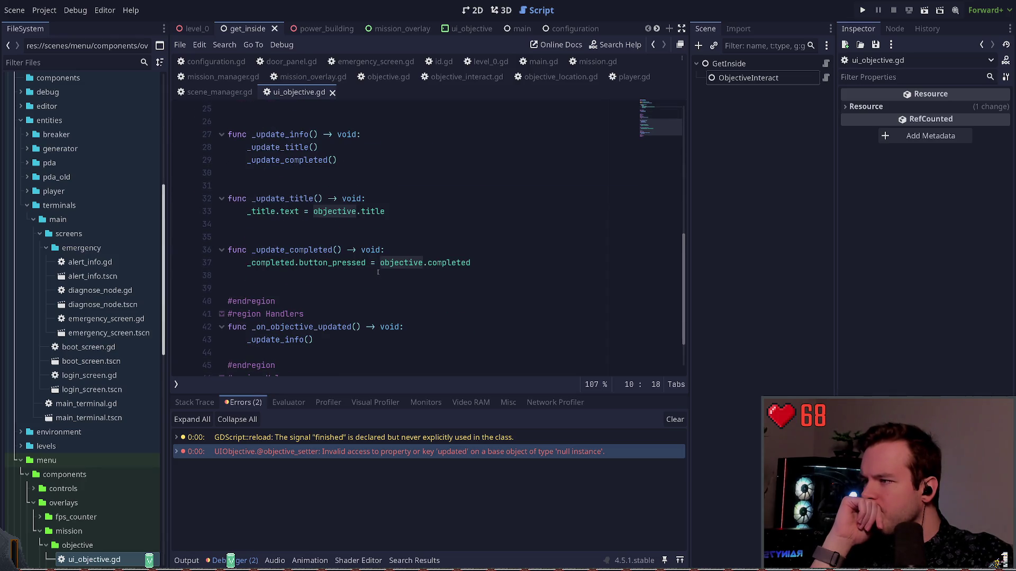
scroll(325, 200, up, 6)
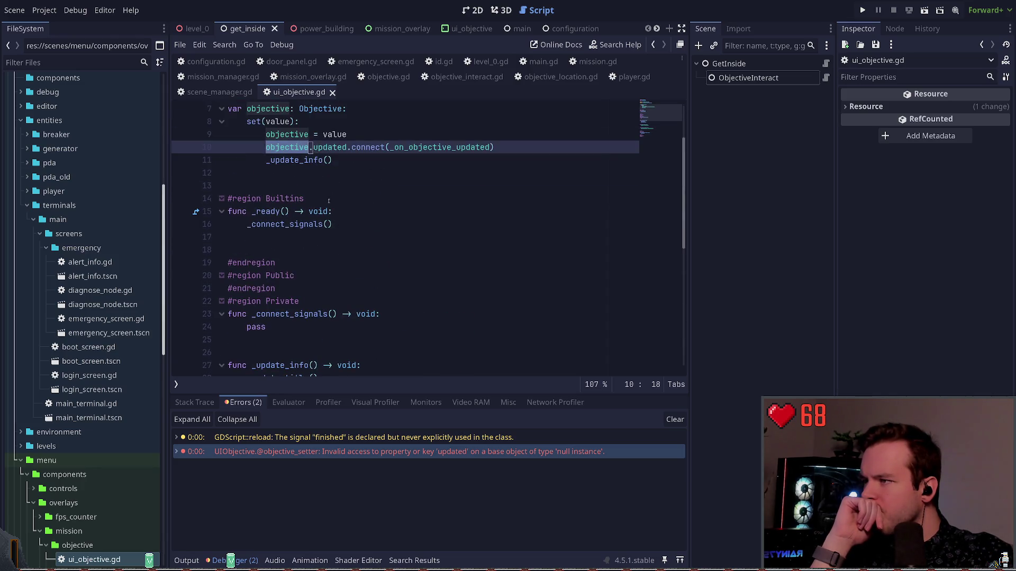
click(329, 148)
triple_click(330, 148)
double_click(329, 148)
scroll(392, 198, up, 2)
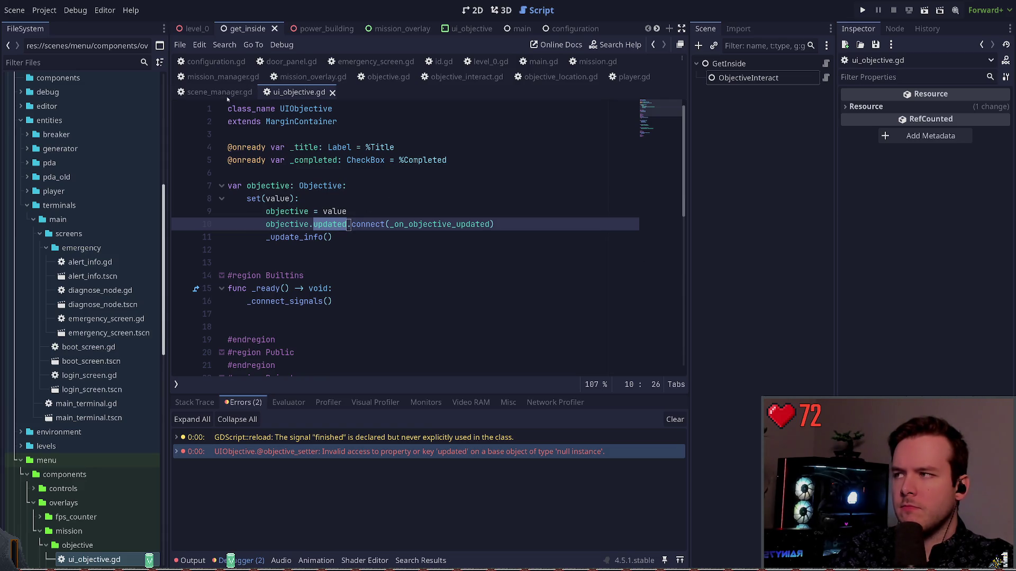
scroll(261, 122, down, 9)
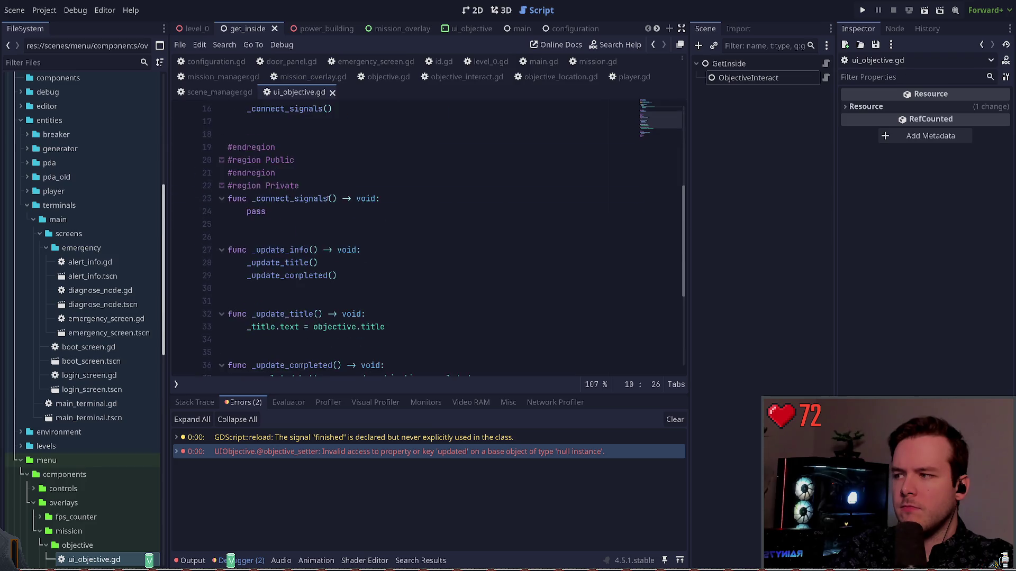
click(223, 95)
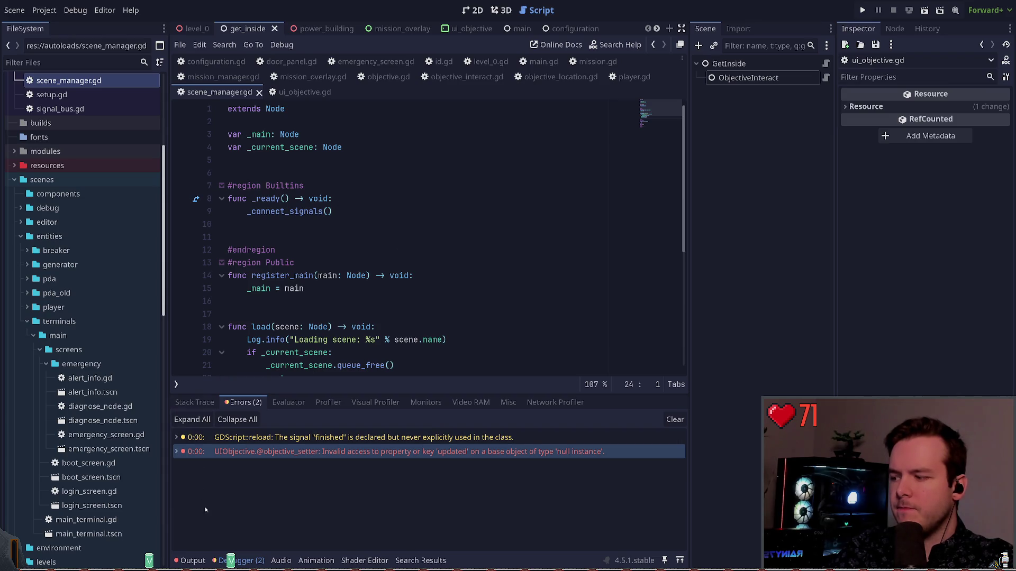
Step: Show the Output log, save, and inspect the GetInside and ObjectiveInteract node properties
click(193, 560)
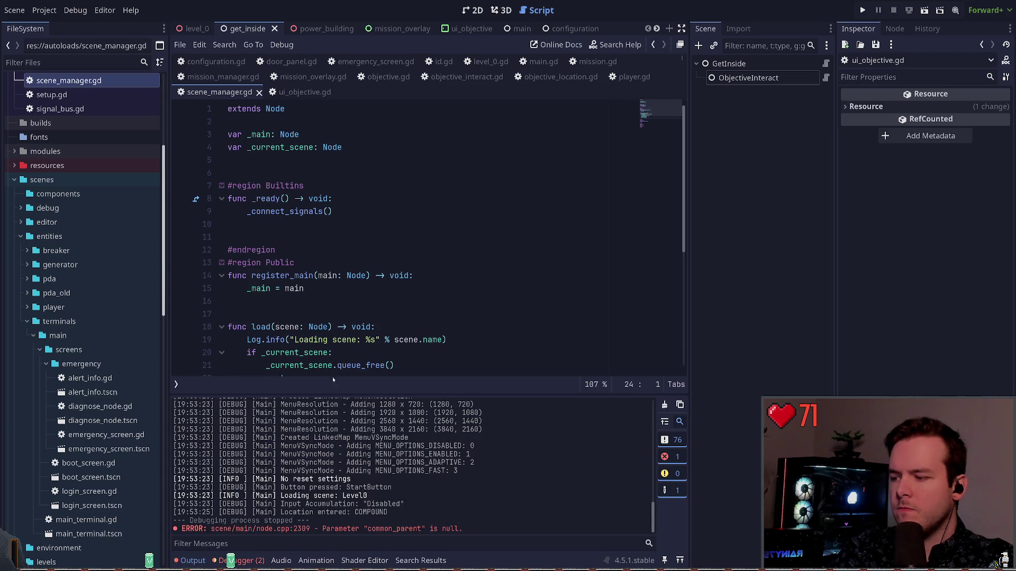
click(410, 188)
key(ctrl+s)
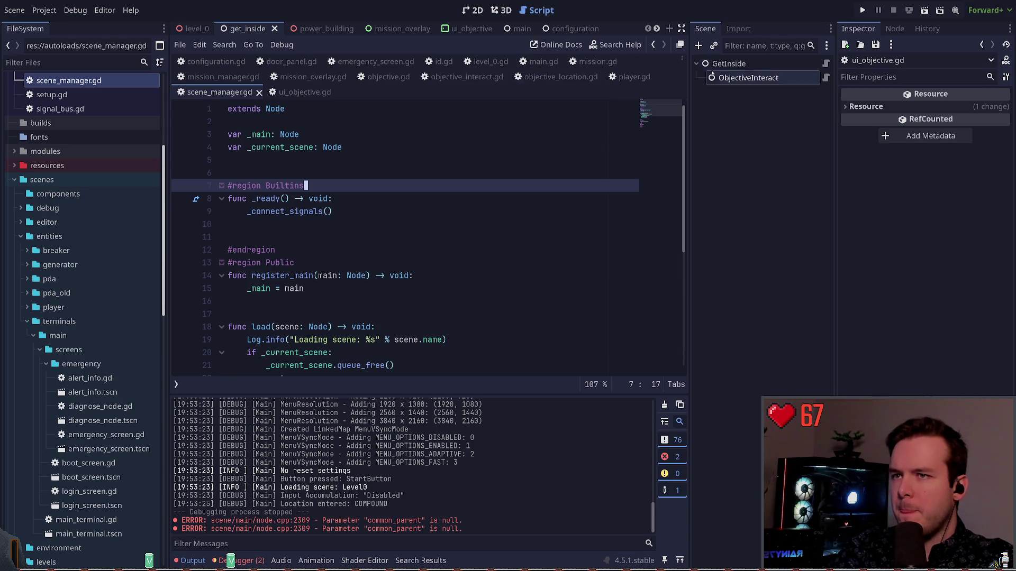
click(733, 63)
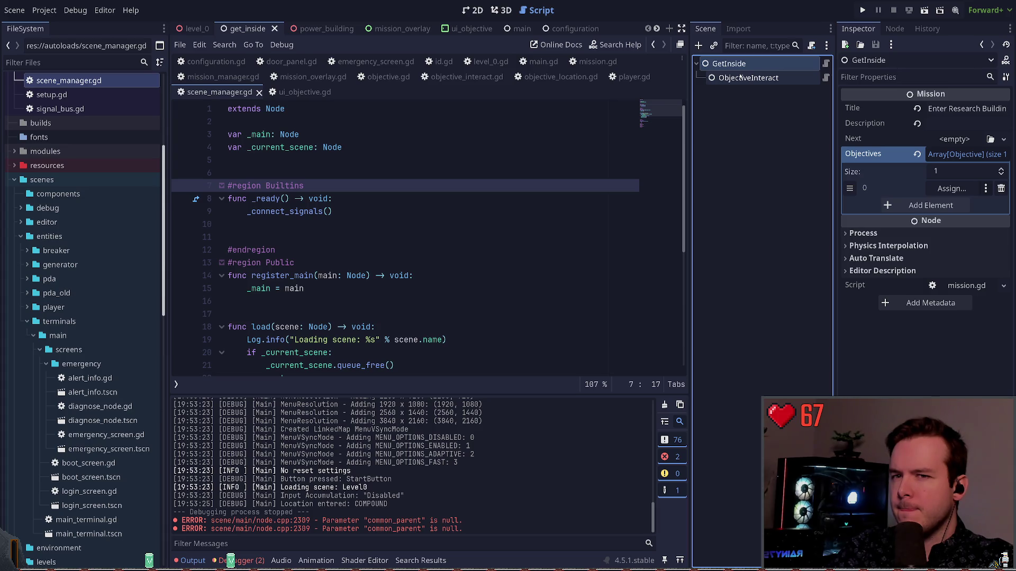
click(741, 78)
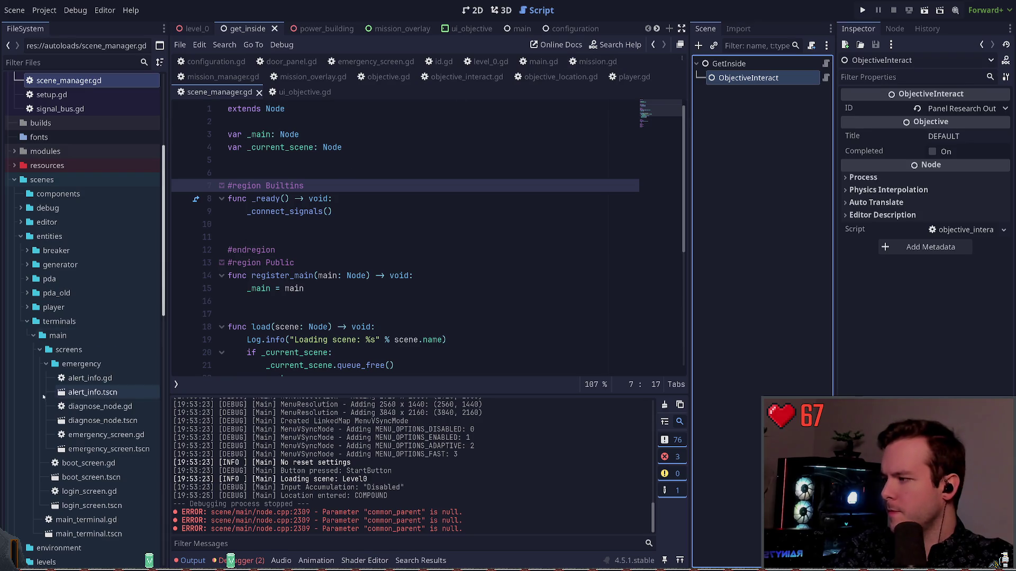
scroll(79, 392, down, 5)
scroll(40, 349, up, 8)
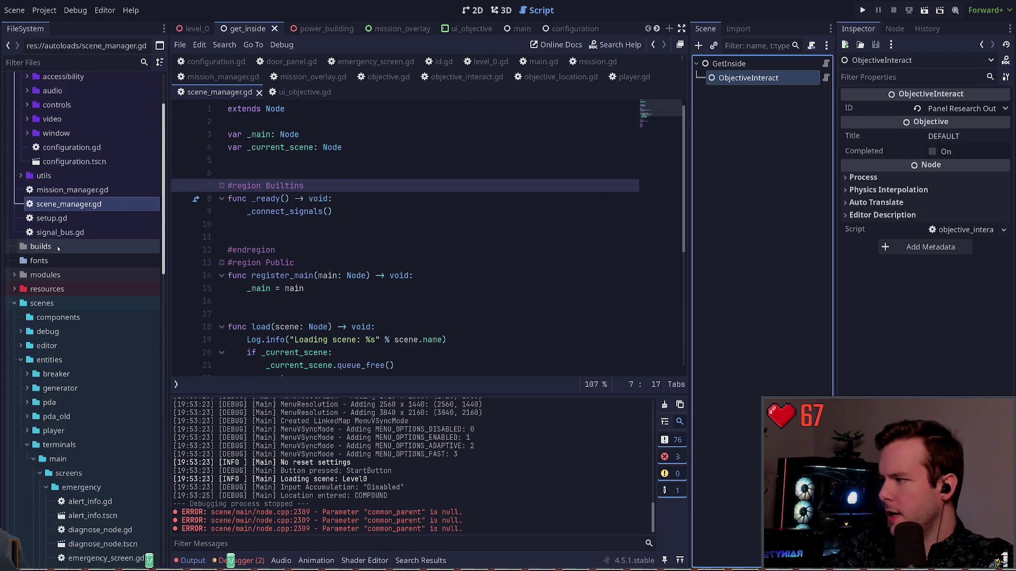
Step: Open prelude.tscn from the FileSystem and select its Prelude mission node
click(15, 303)
click(14, 303)
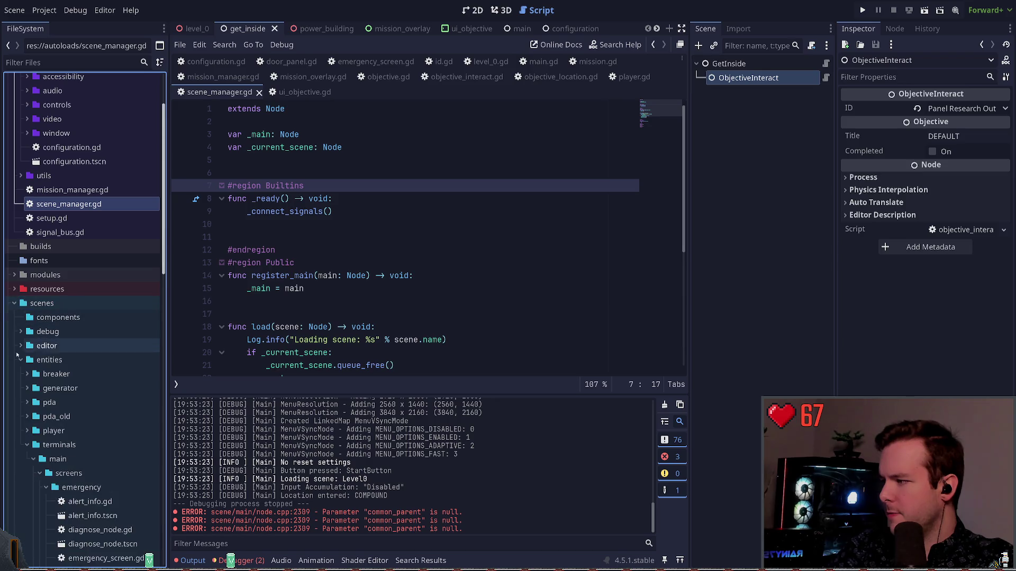
scroll(26, 373, down, 5)
click(28, 175)
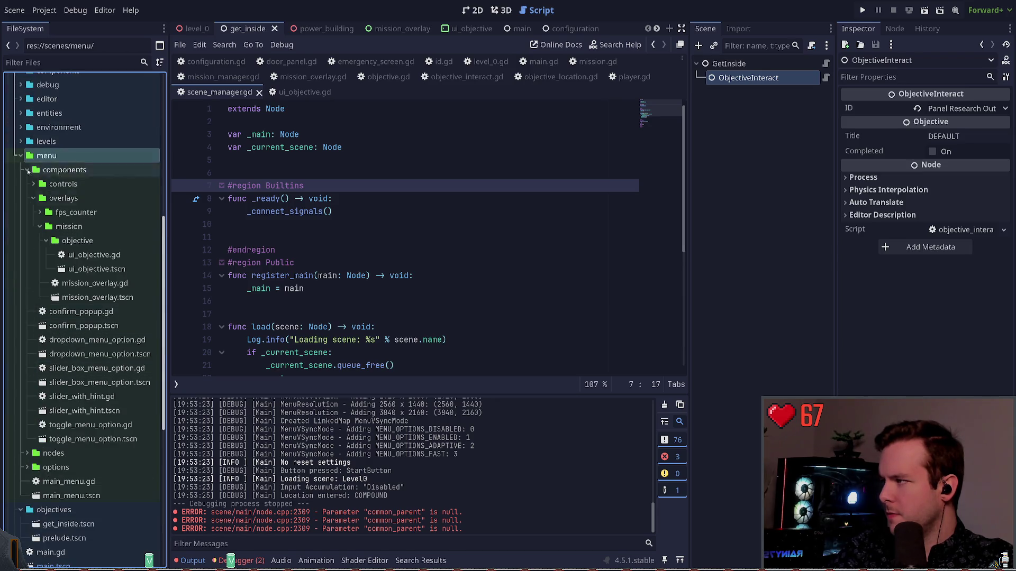
click(21, 175)
double_click(64, 218)
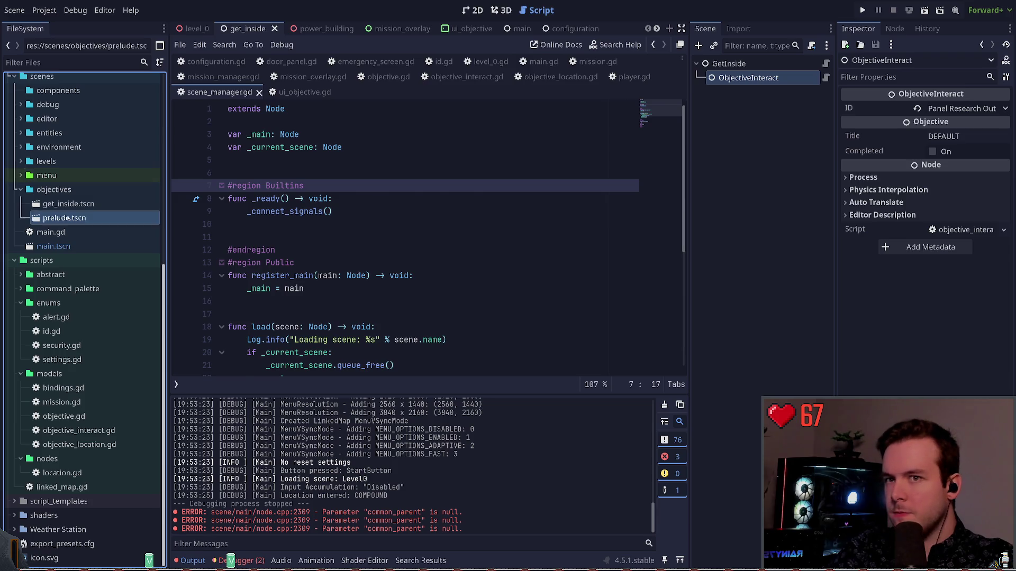
click(774, 65)
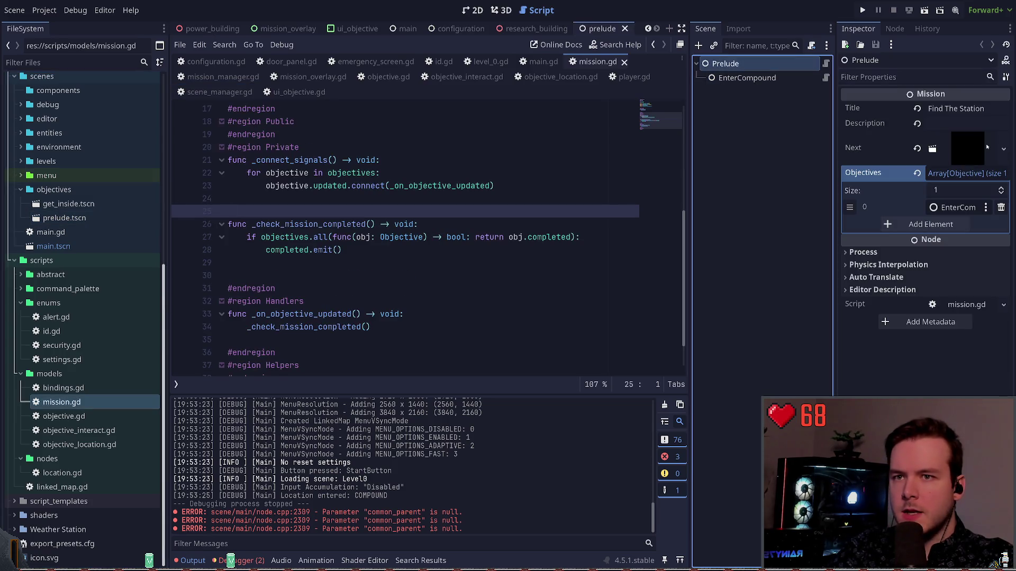
Step: Check the EnterCompound objective, return to the Prelude mission, and save the prelude scene
click(746, 78)
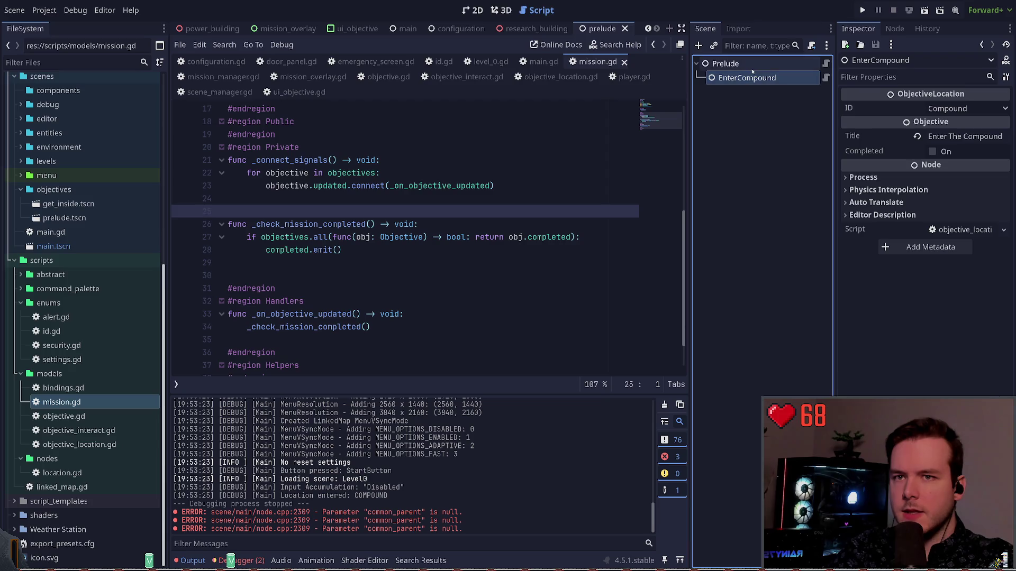
click(728, 63)
key(ctrl+s)
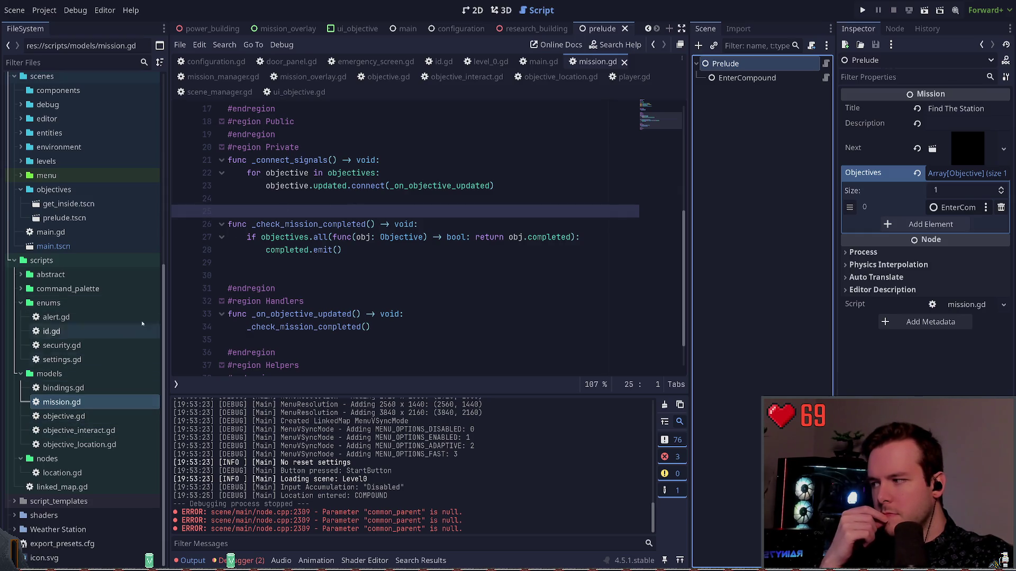
Step: Open the get_inside scene file and look over its code around line 29
click(75, 205)
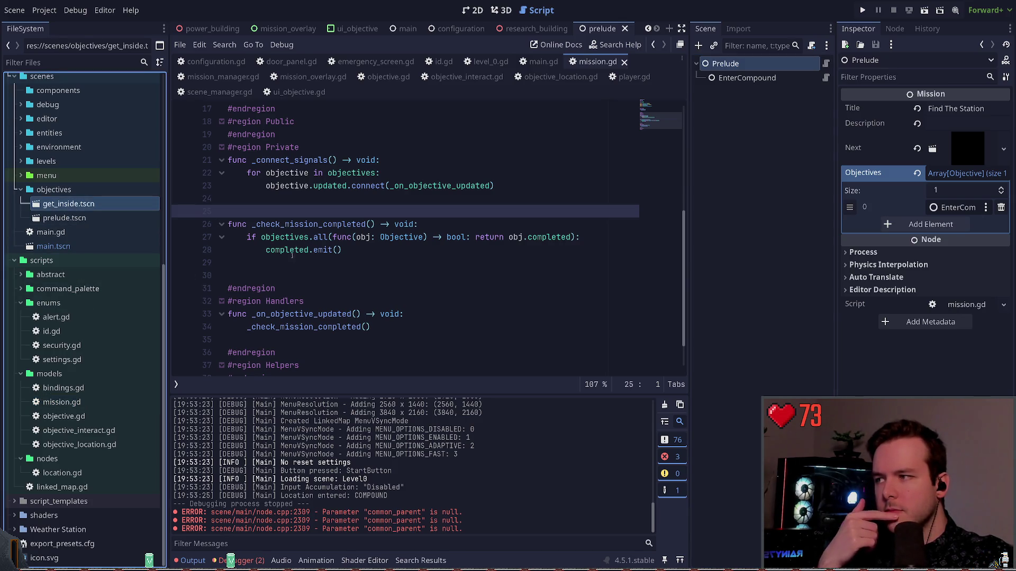
click(313, 263)
scroll(351, 259, down, 1)
scroll(351, 259, up, 4)
scroll(350, 259, down, 3)
Step: Follow the 'Invalid access' null-instance error to the objective variable on line 7 of ui_objective.gd
click(239, 560)
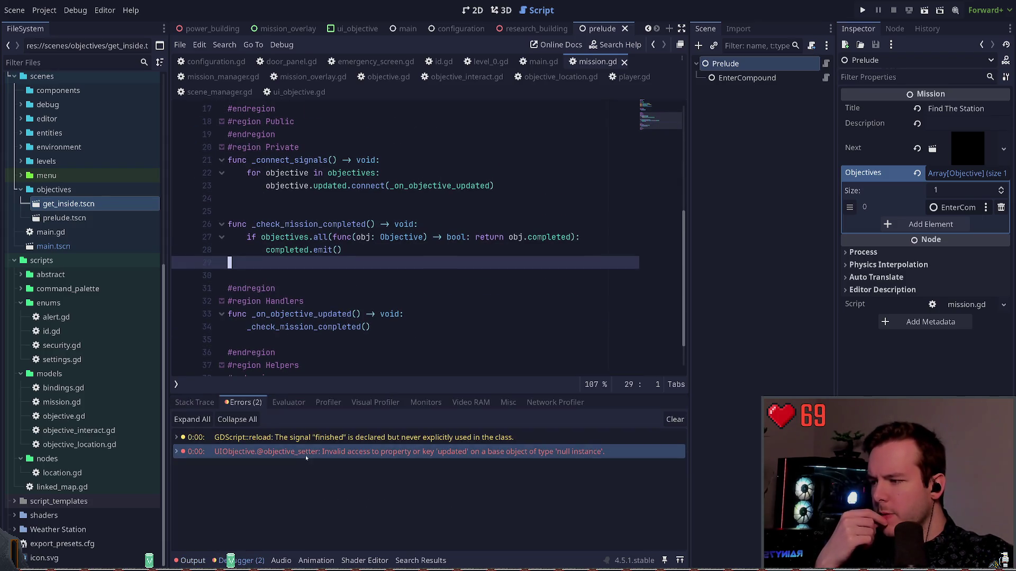
double_click(305, 453)
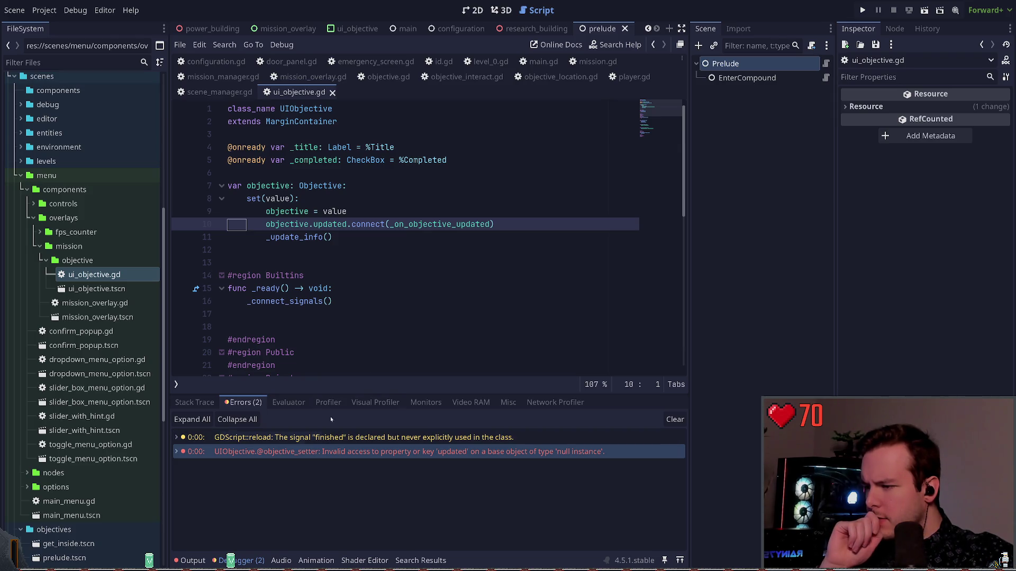
scroll(317, 307, down, 4)
scroll(317, 307, down, 5)
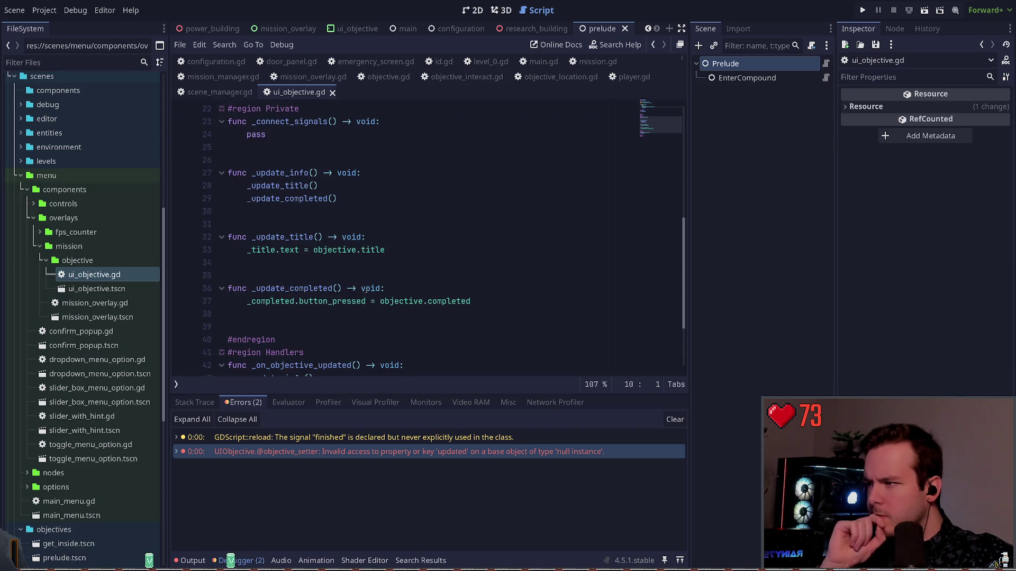
key(ctrl+z)
scroll(339, 300, up, 2)
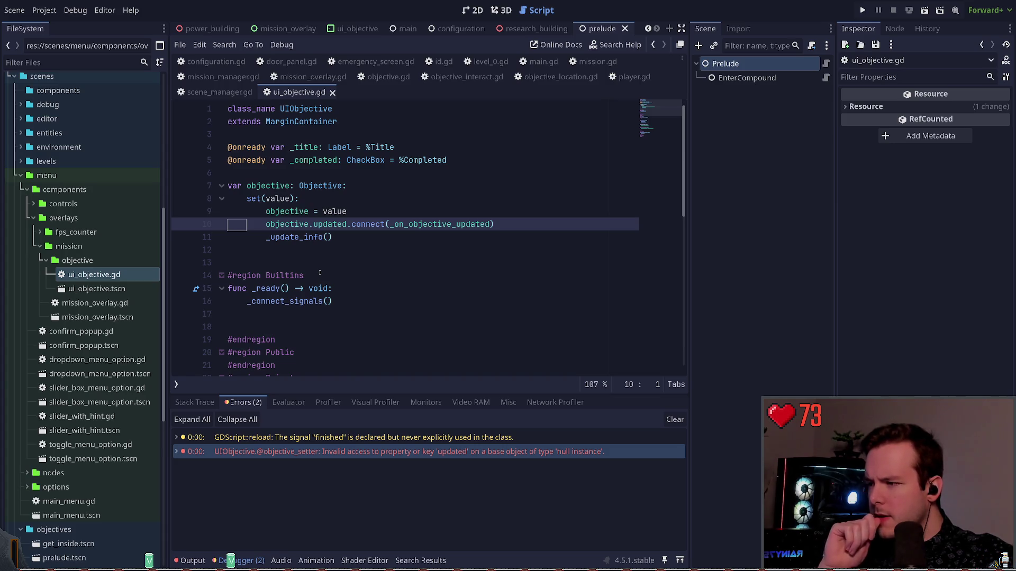
double_click(291, 185)
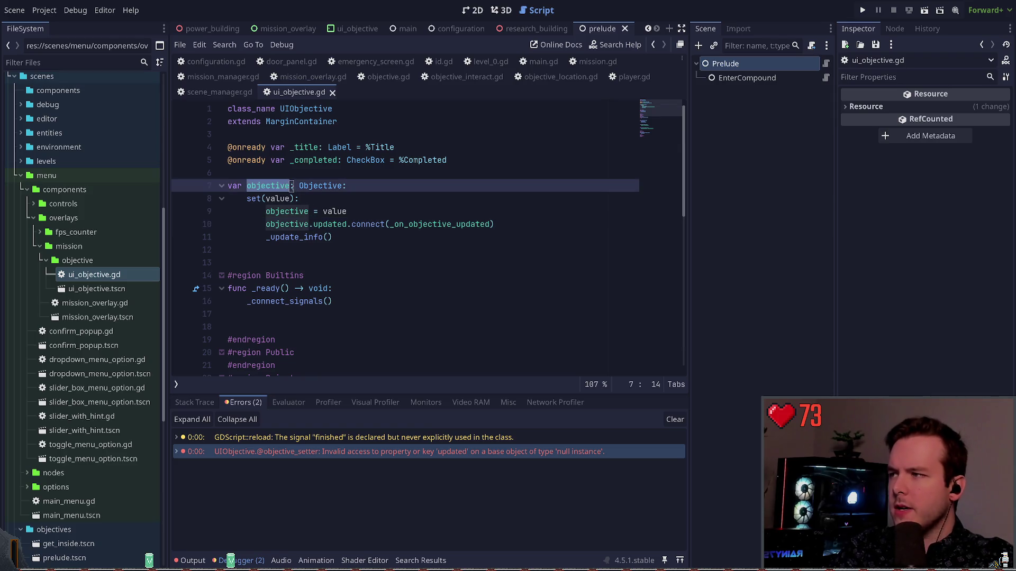
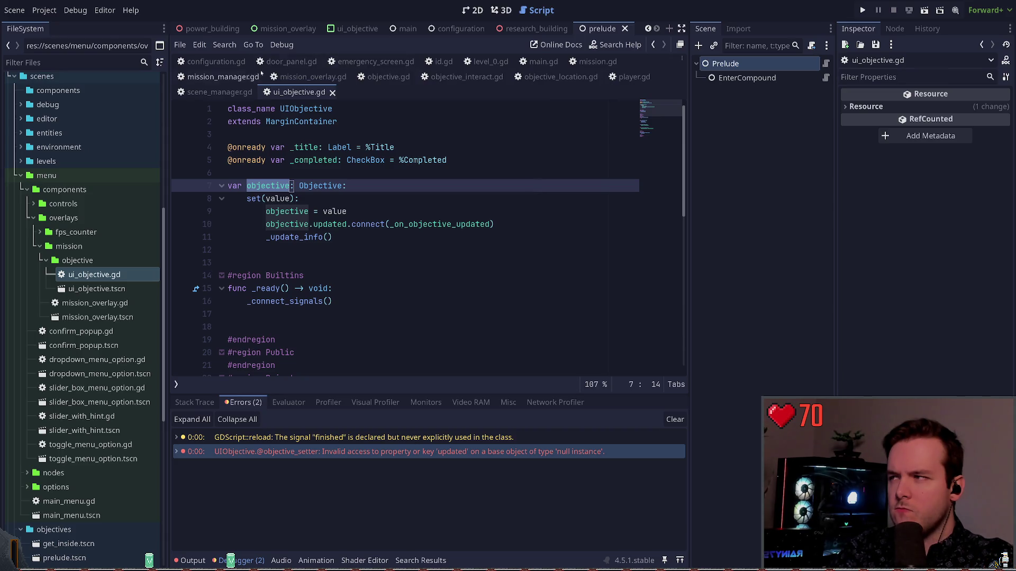
Step: Review load_mission in mission_manager.gd, highlight the _mission uses, and save the script
click(223, 77)
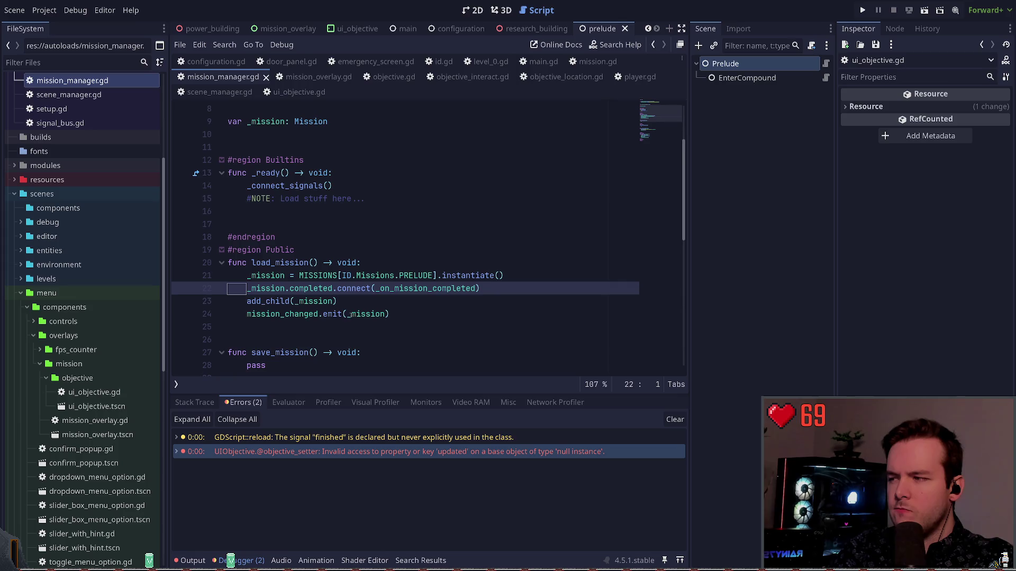
scroll(335, 320, down, 1)
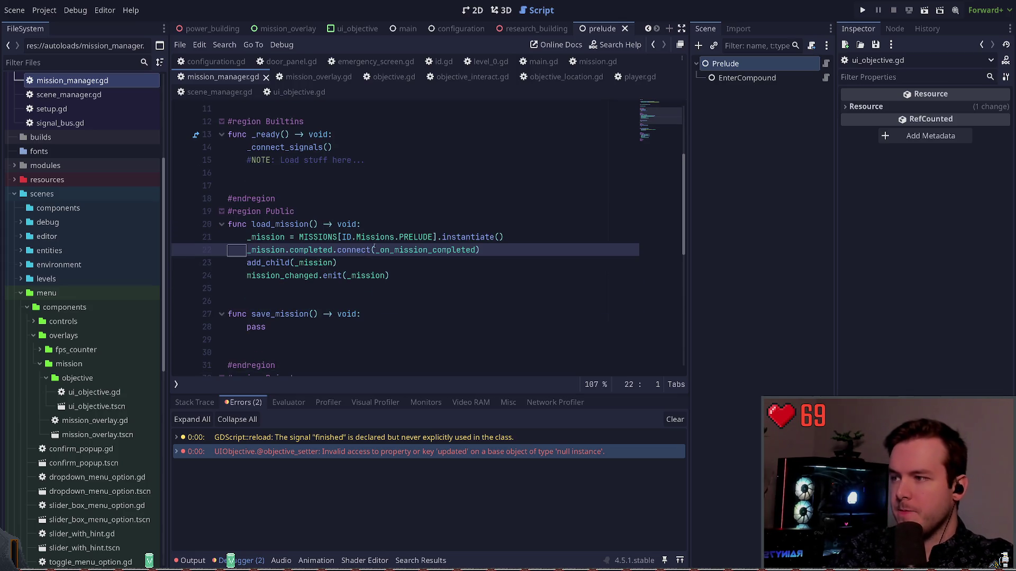
scroll(366, 255, down, 7)
scroll(364, 263, up, 8)
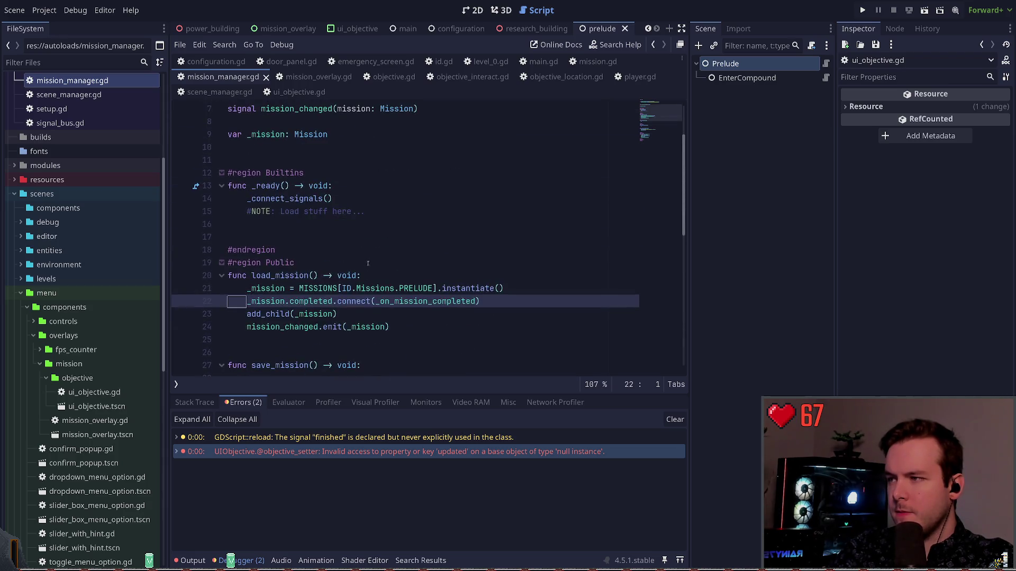
scroll(371, 254, down, 2)
click(377, 250)
key(ctrl+s)
click(419, 238)
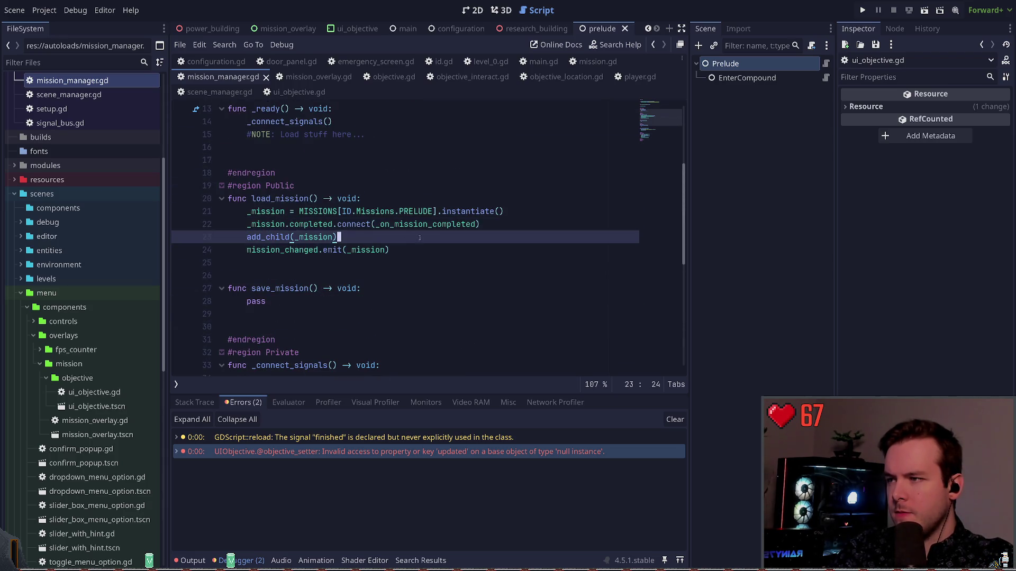
double_click(330, 236)
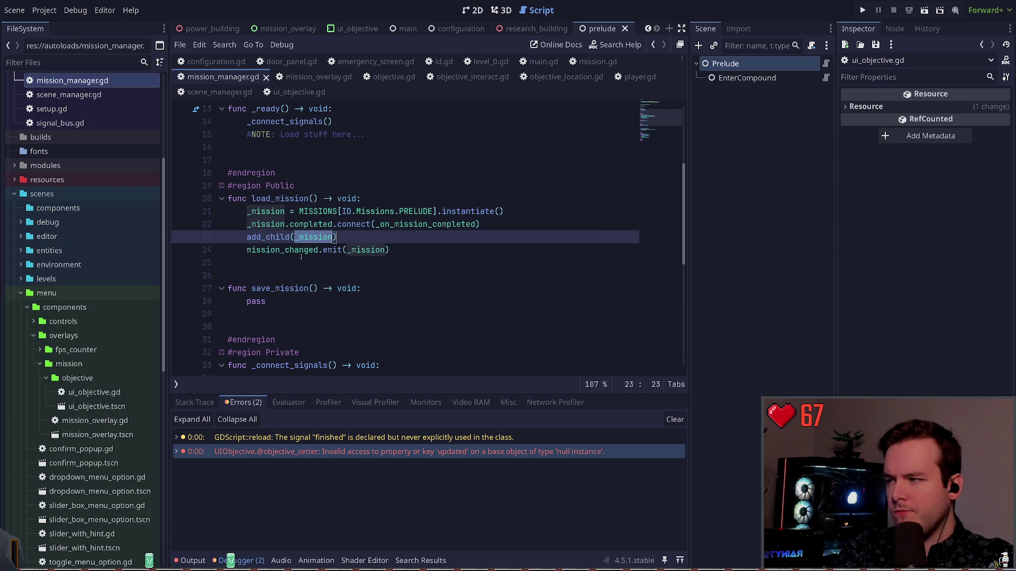
scroll(317, 256, up, 3)
Step: Inspect the objective-assignment line in mission_overlay.gd, then run the project
click(315, 77)
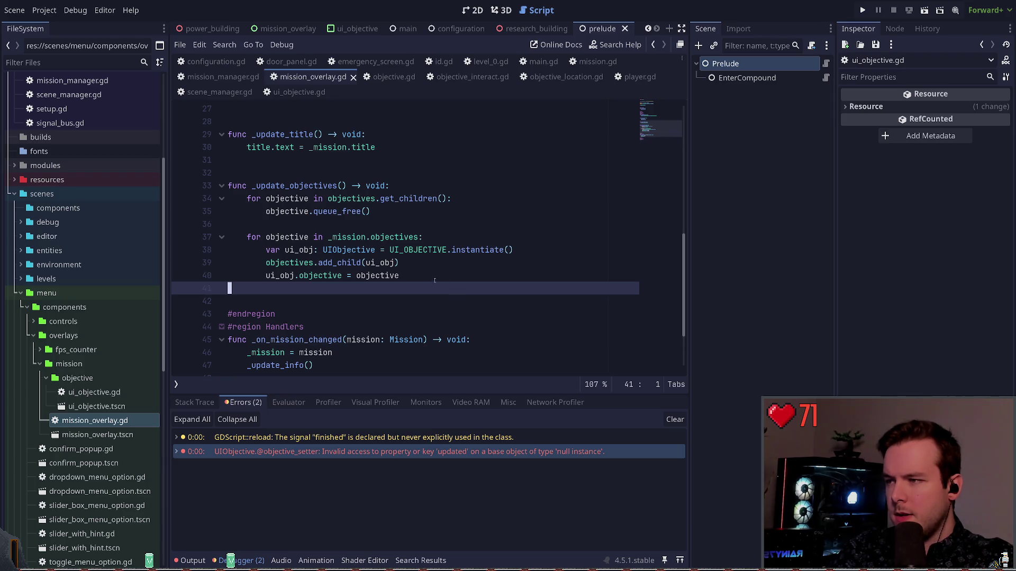
drag(434, 280, 265, 276)
click(338, 300)
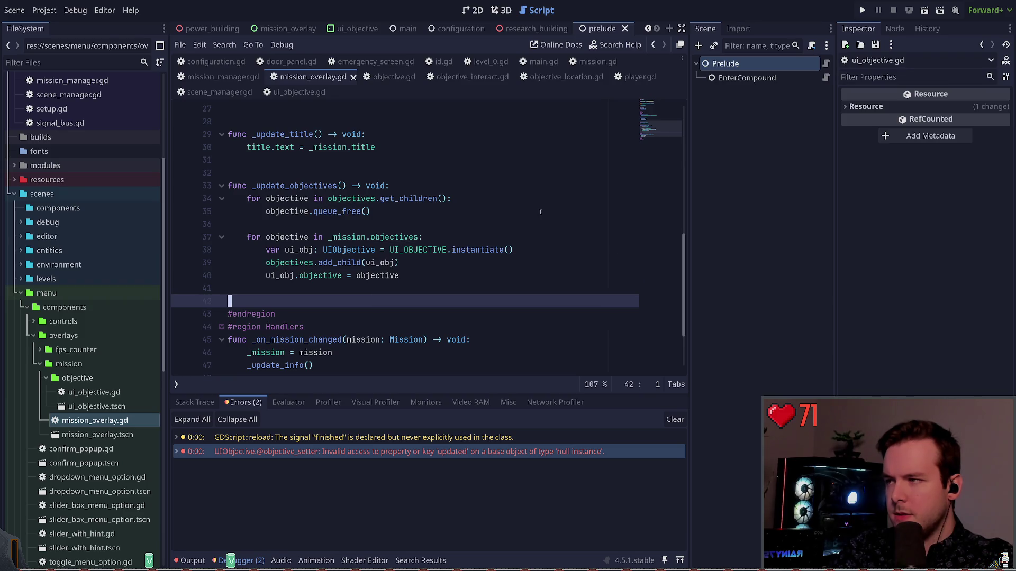
scroll(341, 253, down, 1)
click(868, 10)
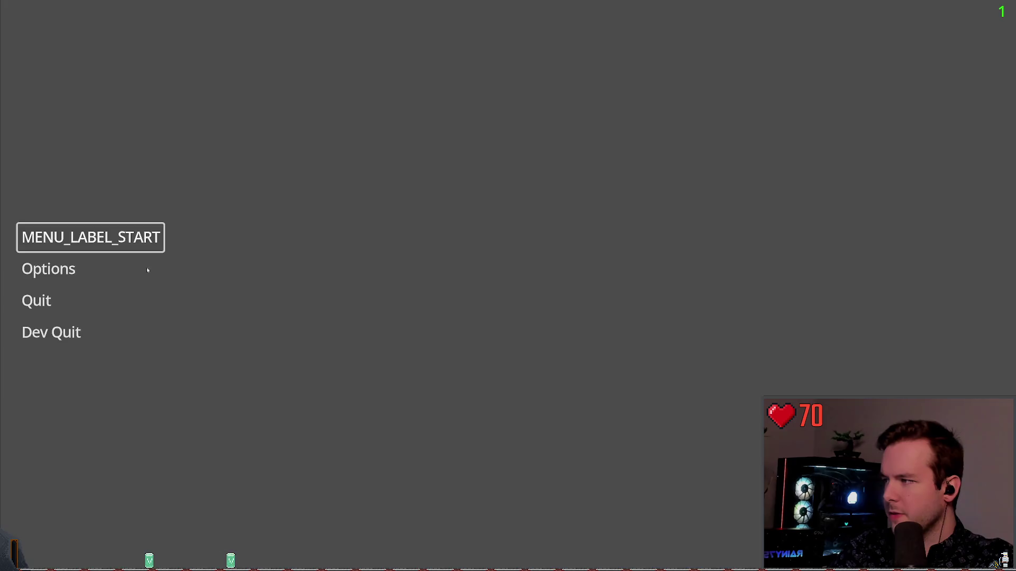
Step: Set the game's Video window mode to Windowed and save the display settings
click(147, 267)
click(280, 158)
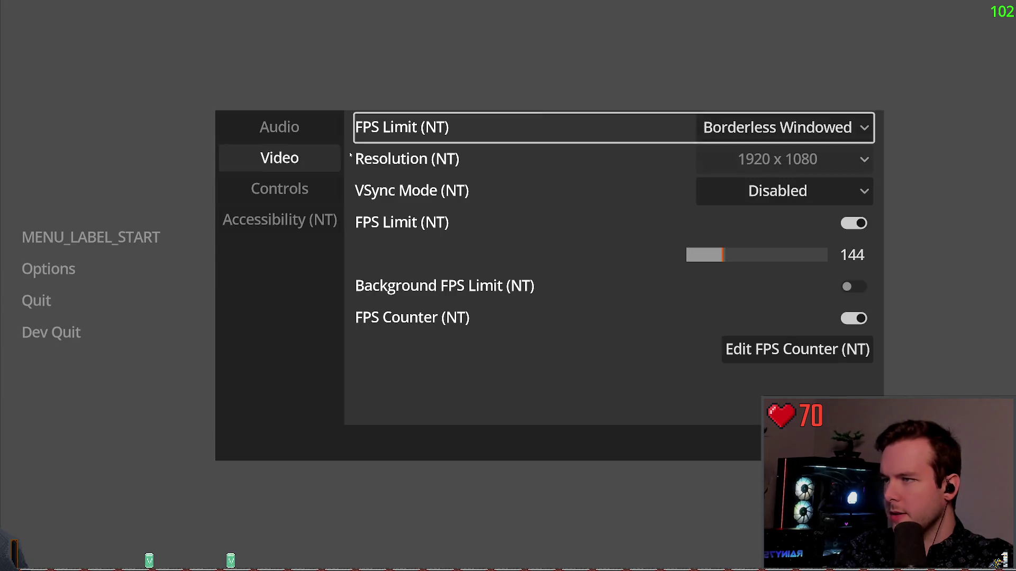
click(784, 128)
click(755, 205)
click(246, 168)
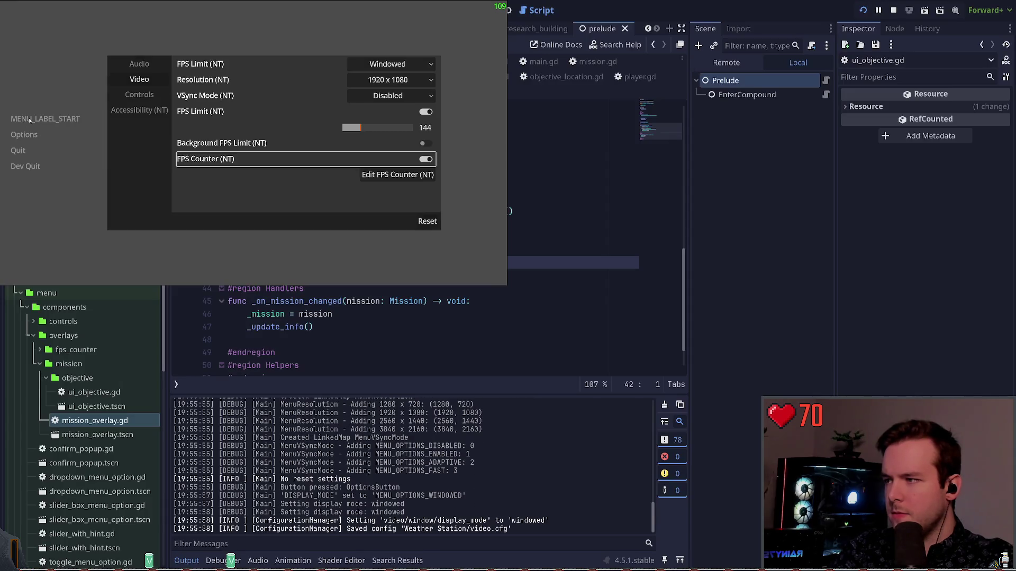
Step: Start the level, inspect the overlay's stack frame and Prelude mission, and open the mission model script
click(40, 122)
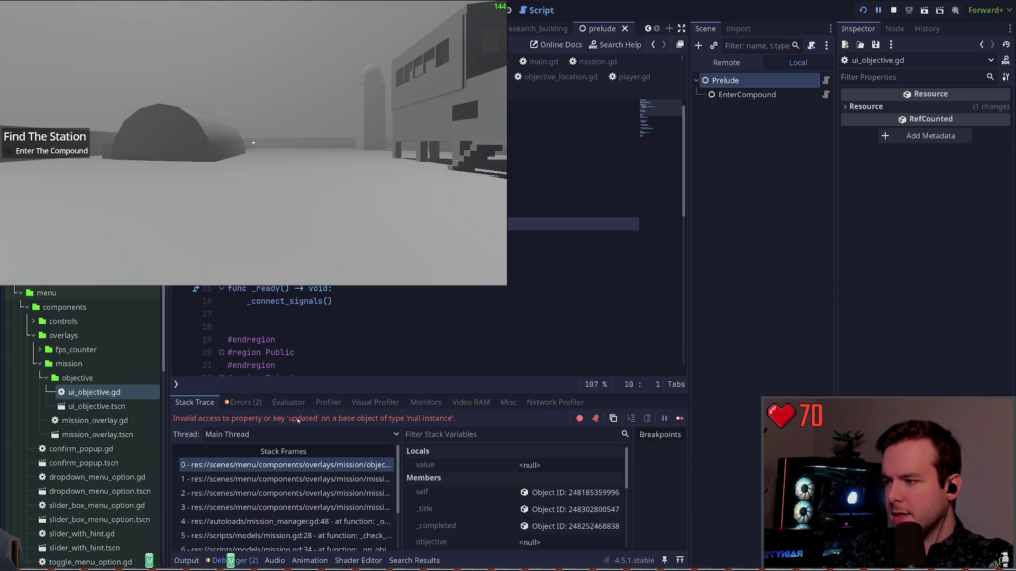
key(Down)
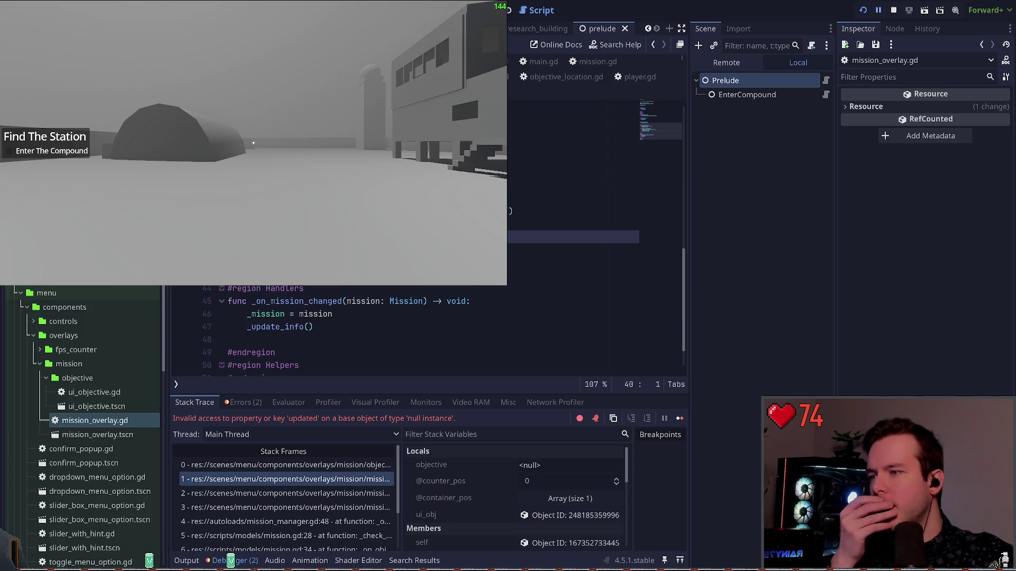
click(751, 79)
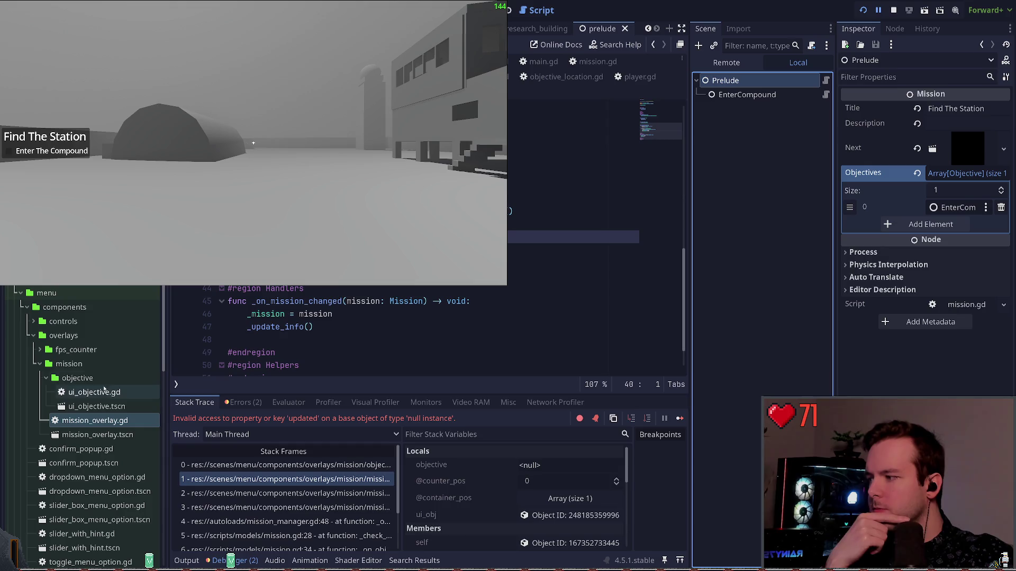
scroll(57, 311, down, 10)
scroll(57, 312, down, 3)
double_click(62, 428)
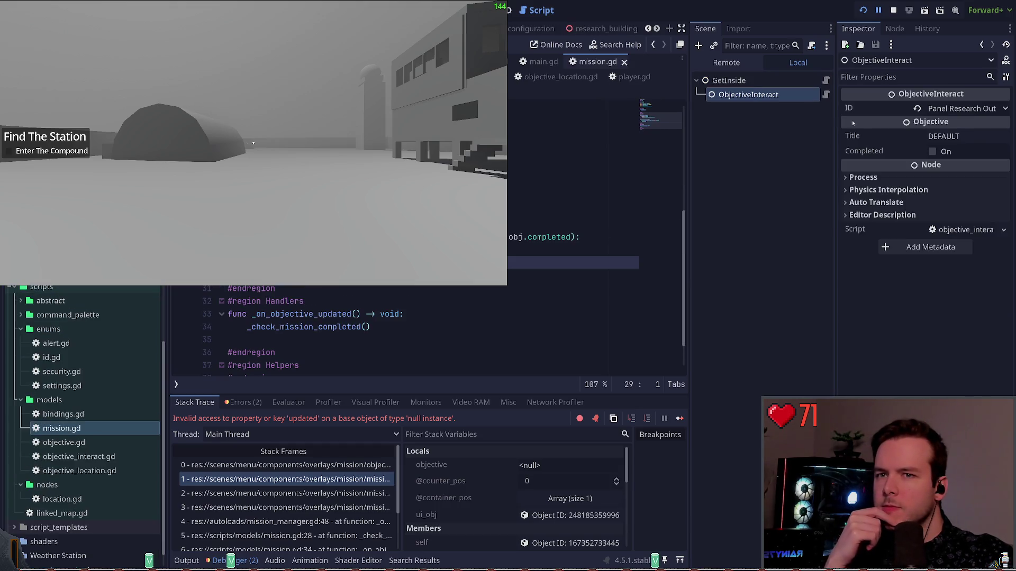
Step: Inspect the GetInside mission's objectives, stop the game, and relaunch it
click(767, 80)
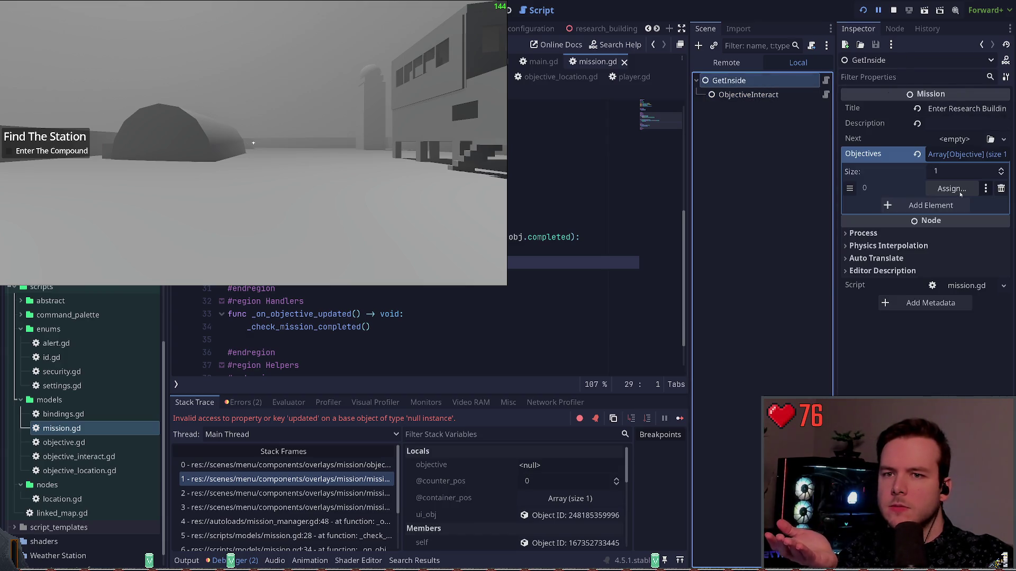
click(893, 11)
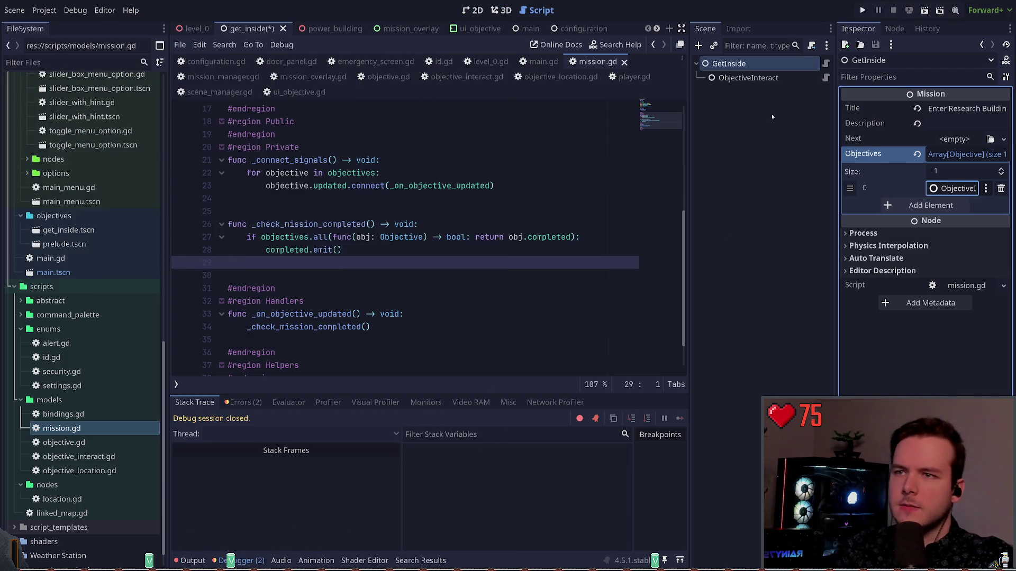
click(863, 11)
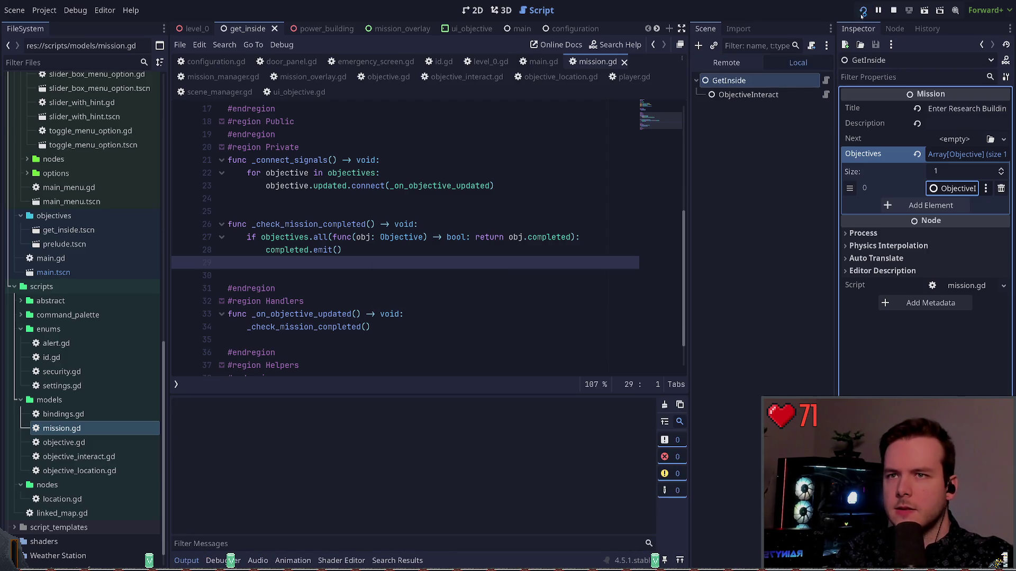
Step: Start the game, walk the player into the compound, and select GetInside's interact objective
key(Return)
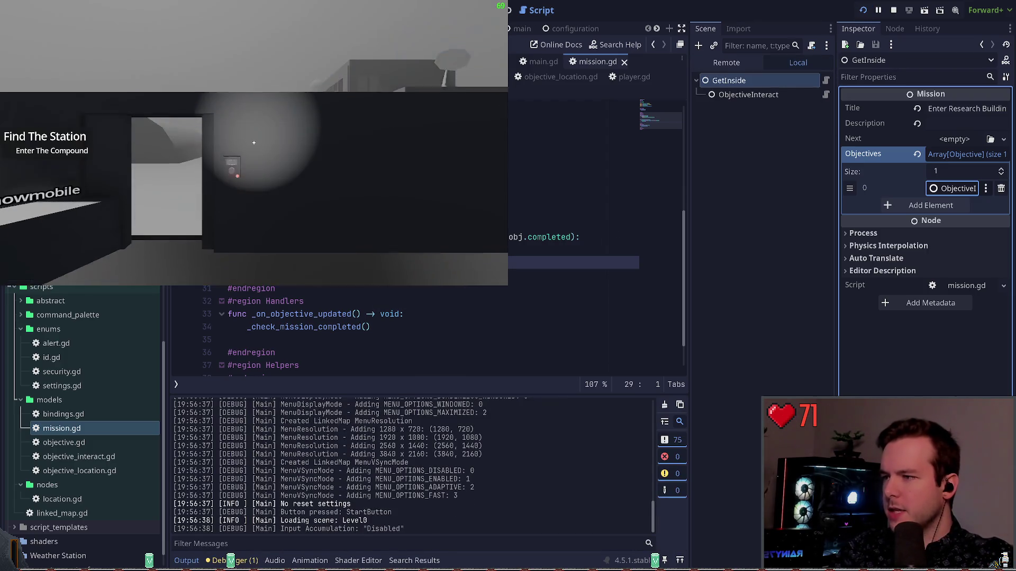
key(w)
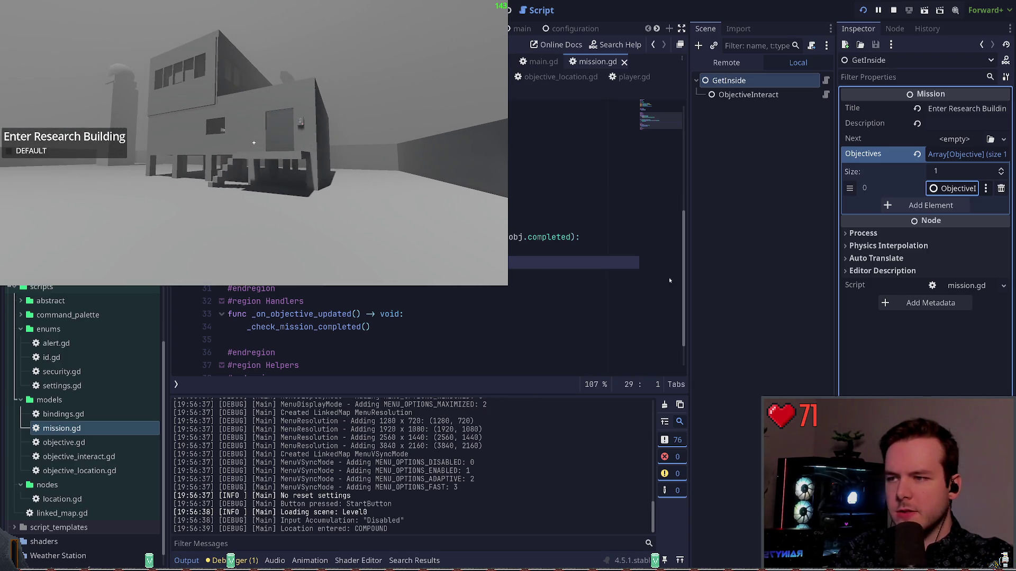
click(751, 97)
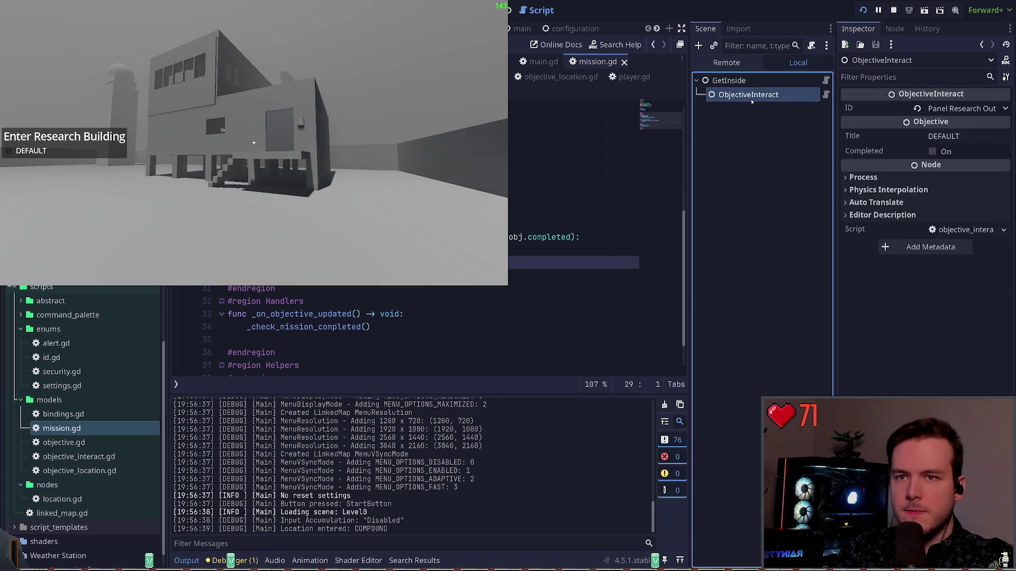
Step: Retitle the interact objective to 'Open Station Door' and open objective_interact.gd
click(944, 137)
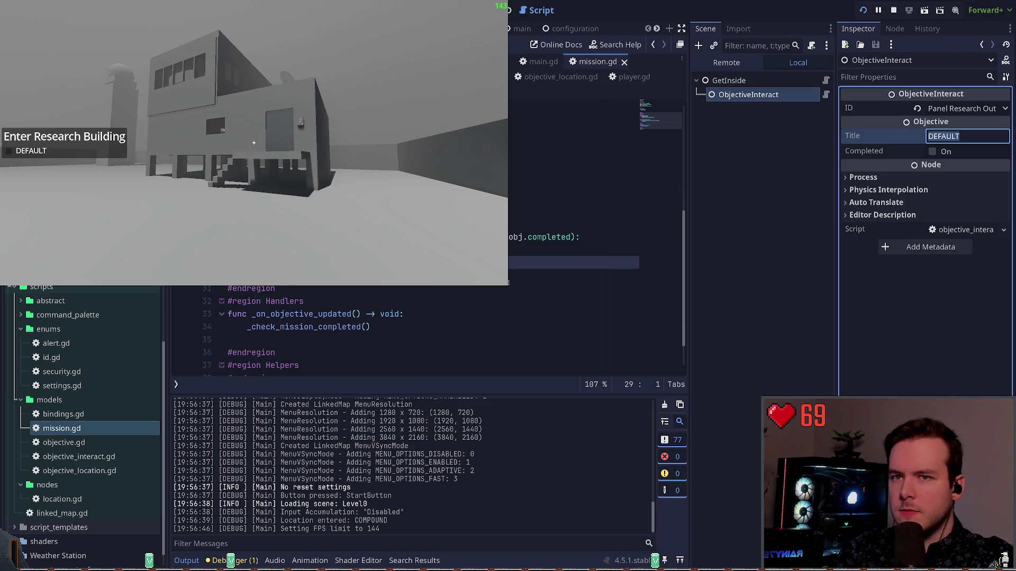
key(BackSpace)
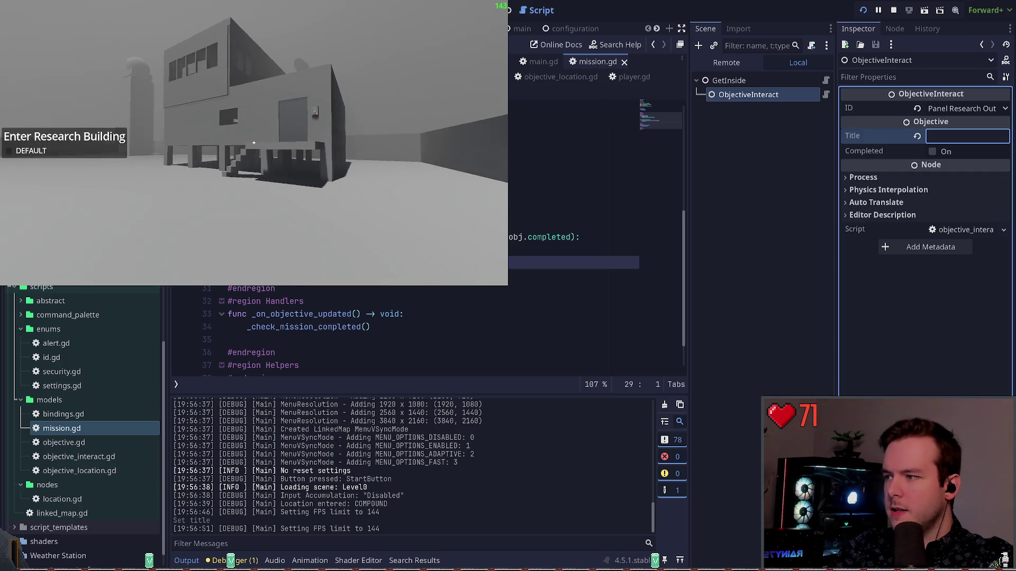
text(OPen D)
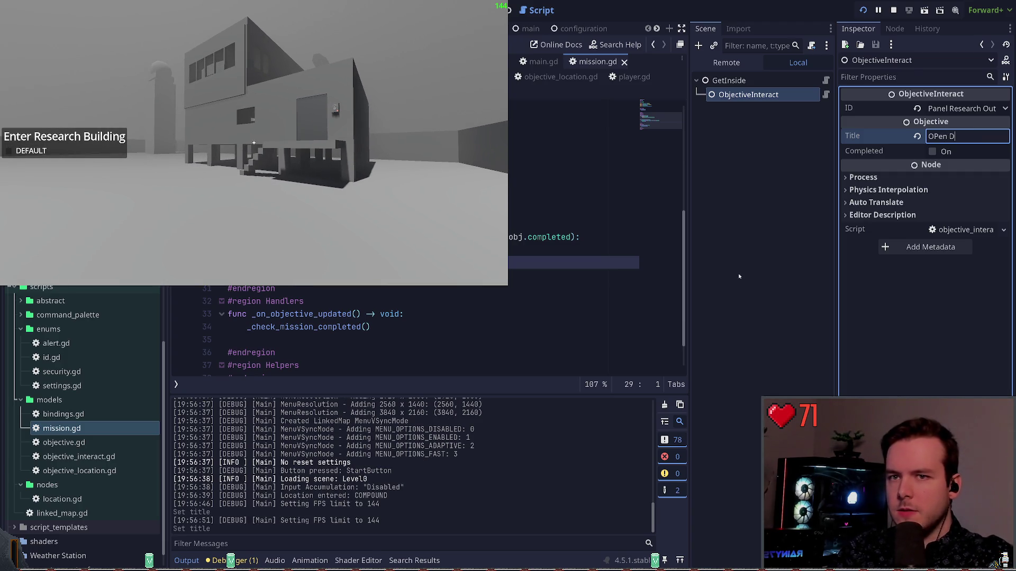
key(ctrl+a)
text(C)
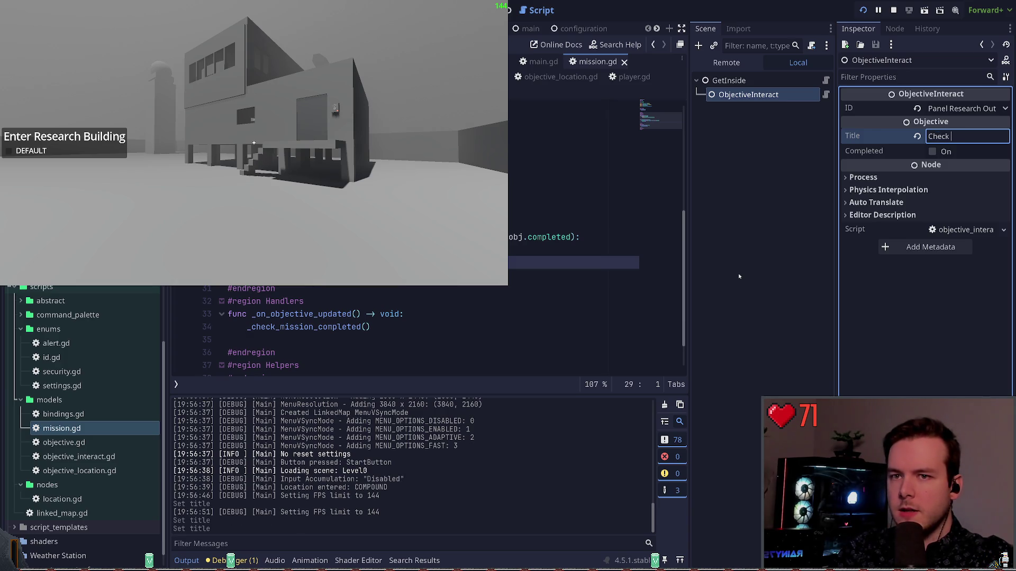
key(ctrl+a)
key(BackSpace)
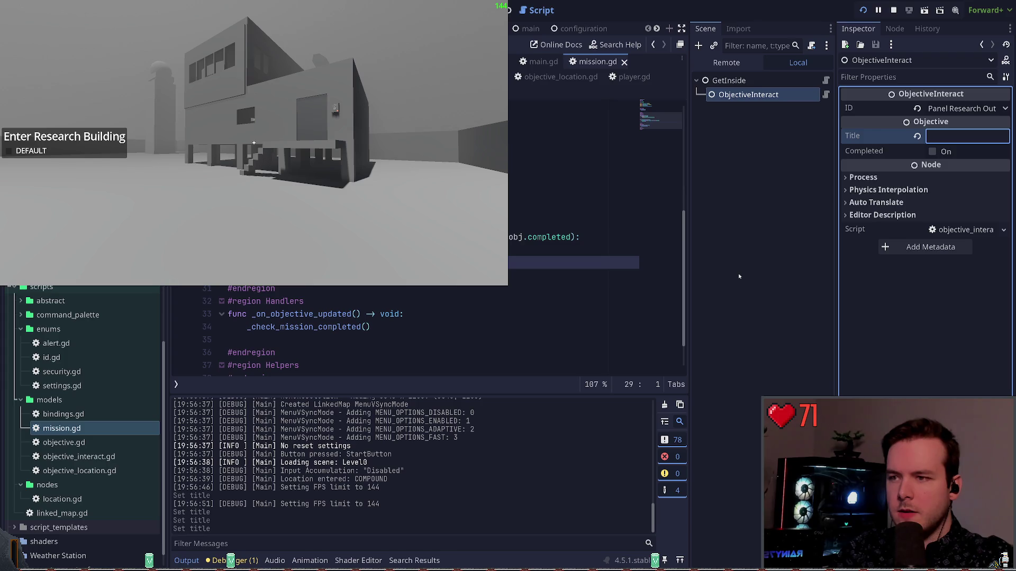
text(Check )
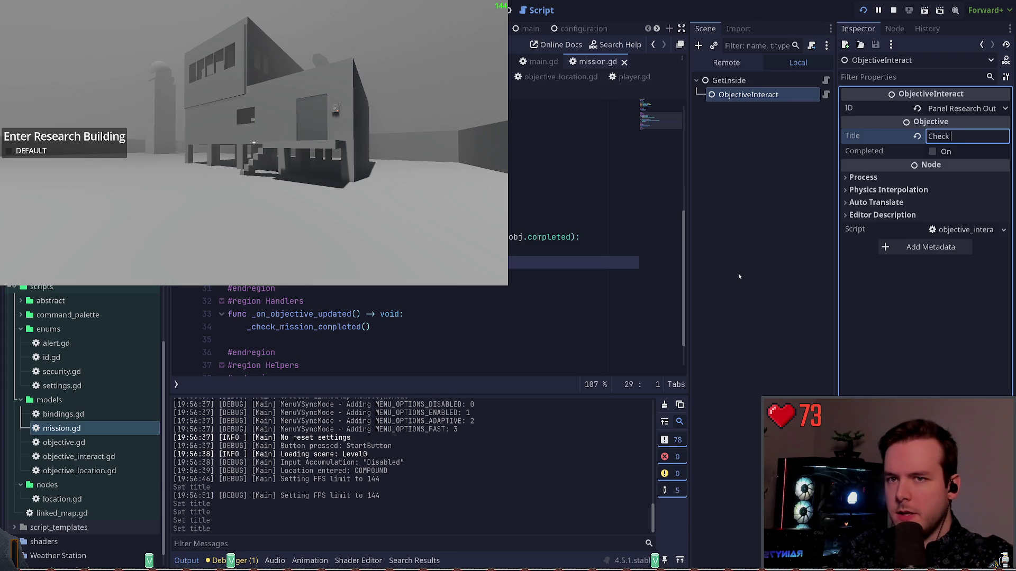
text(D)
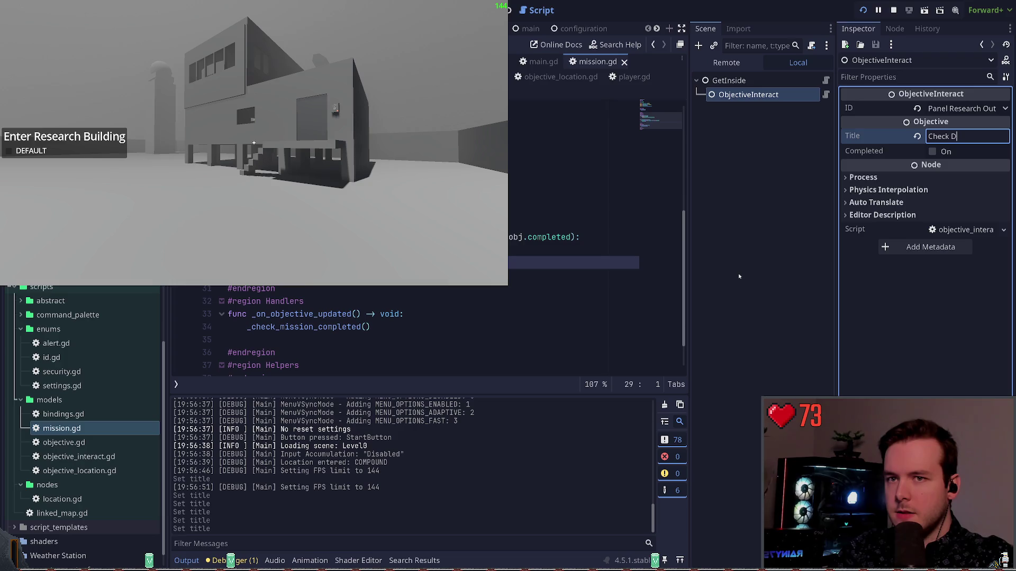
key(ctrl+a)
key(BackSpace)
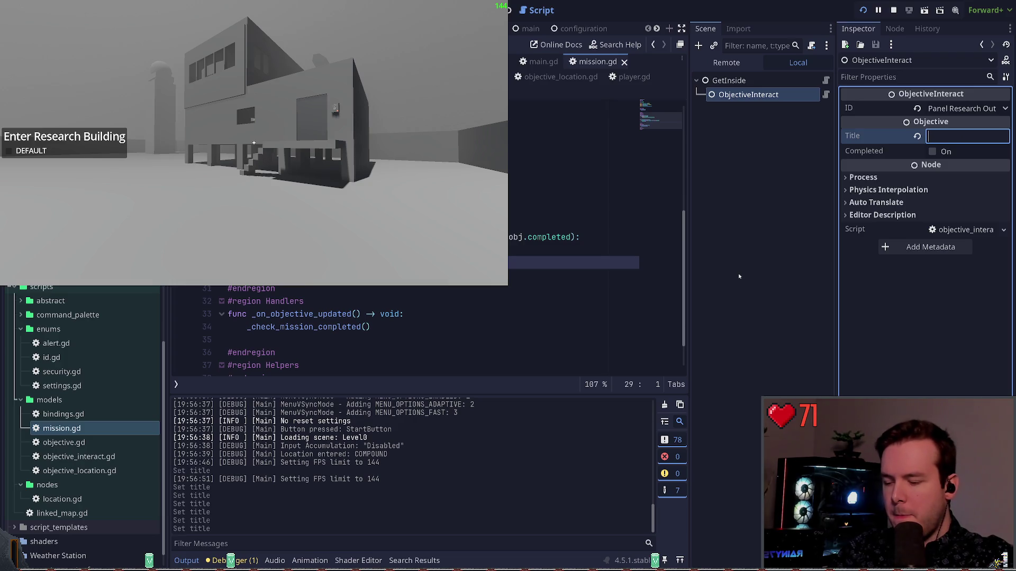
text(Op)
text(Door)
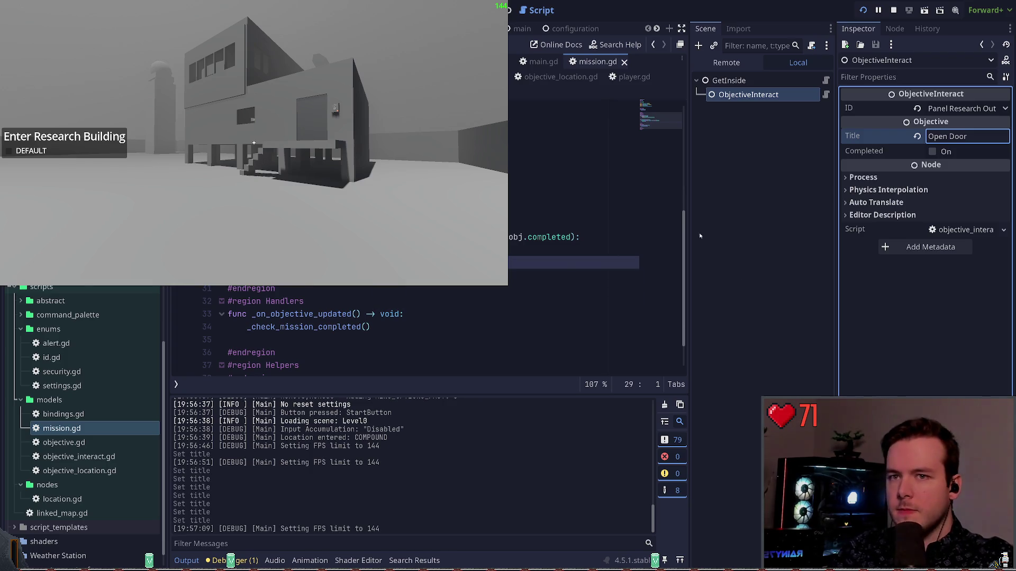
text( Station)
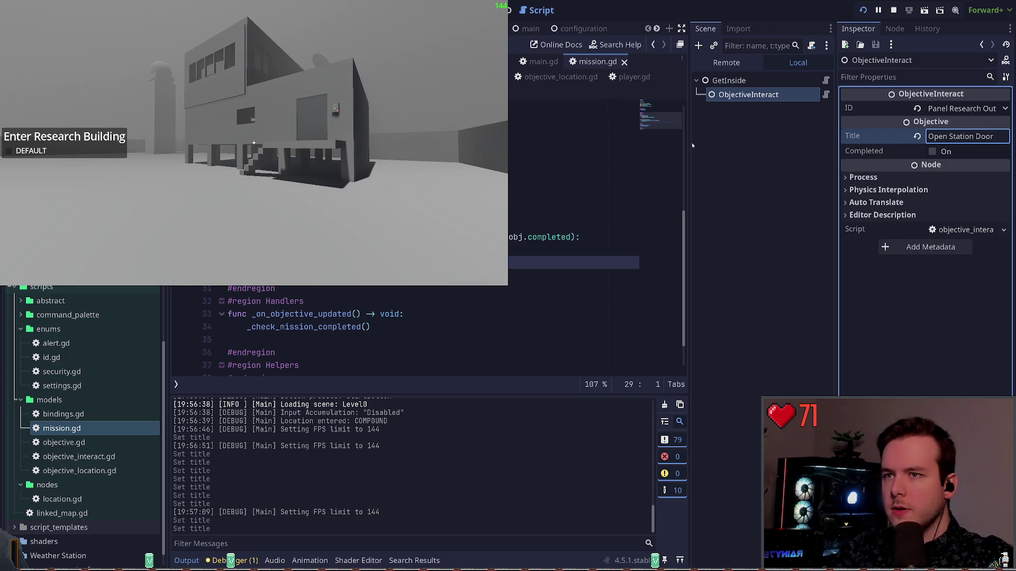
double_click(79, 456)
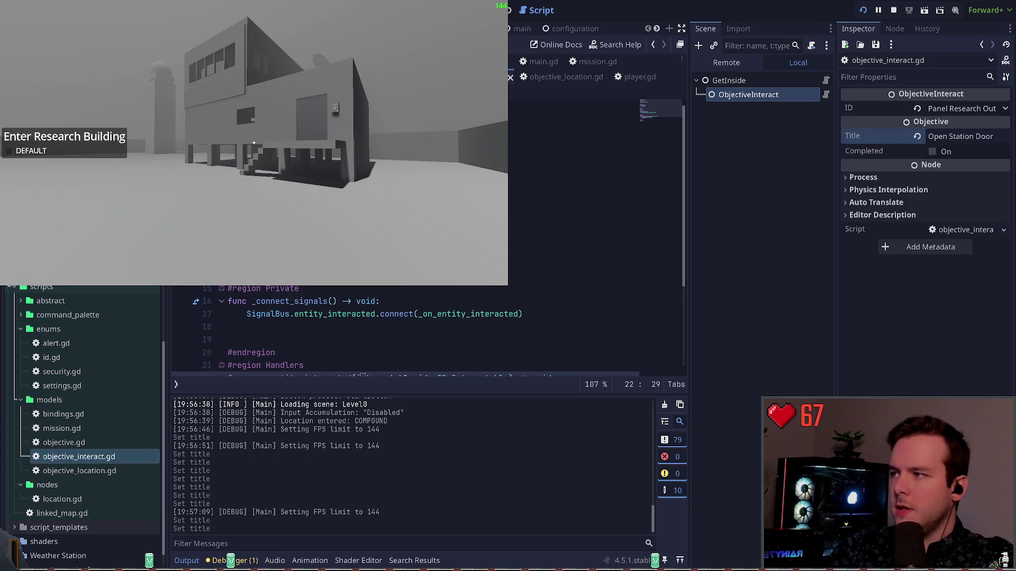
Step: Check the title setter in objective.gd, stop the game, and return to mission_overlay.gd
click(571, 186)
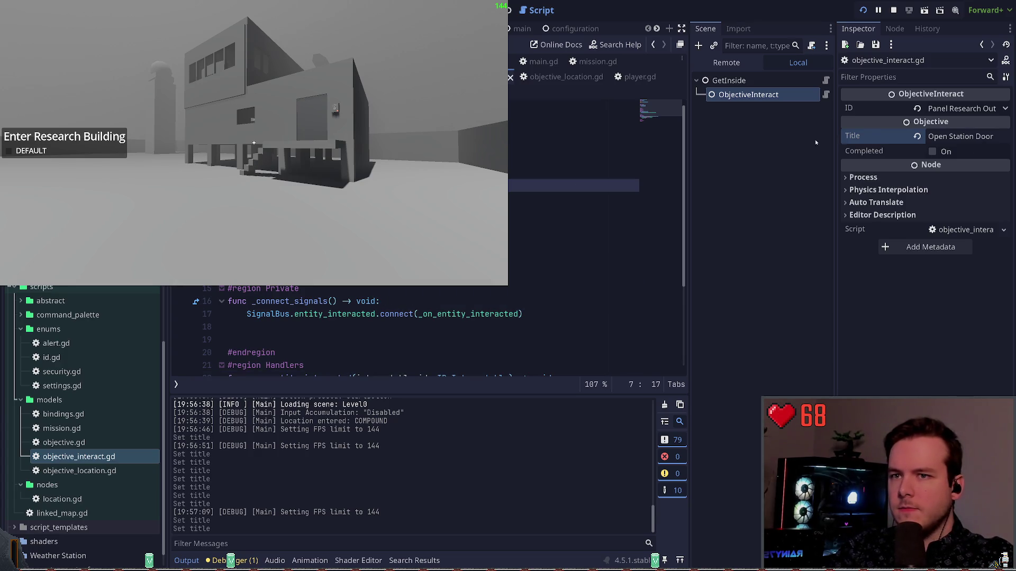
double_click(64, 442)
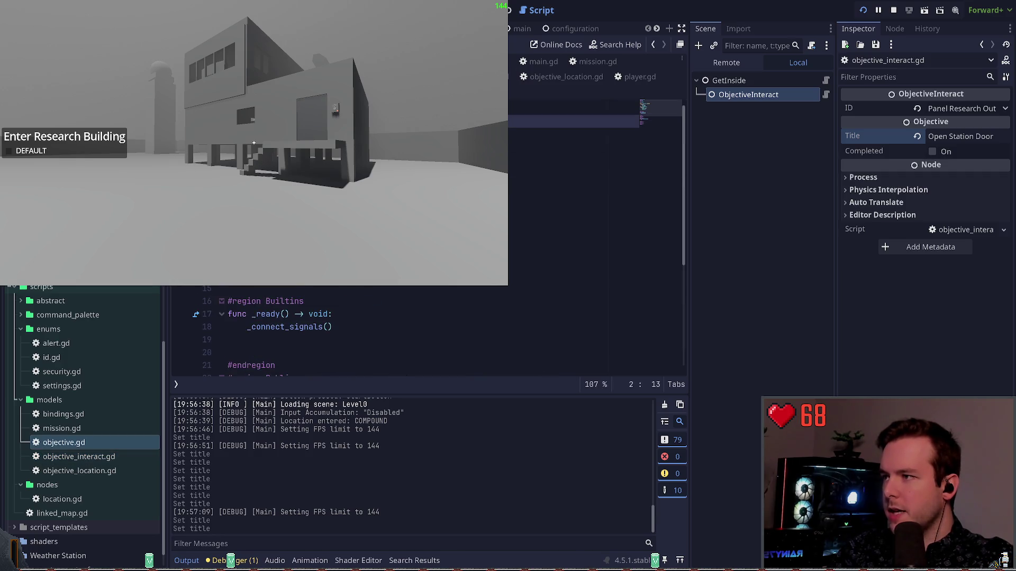
click(571, 198)
scroll(423, 328, down, 2)
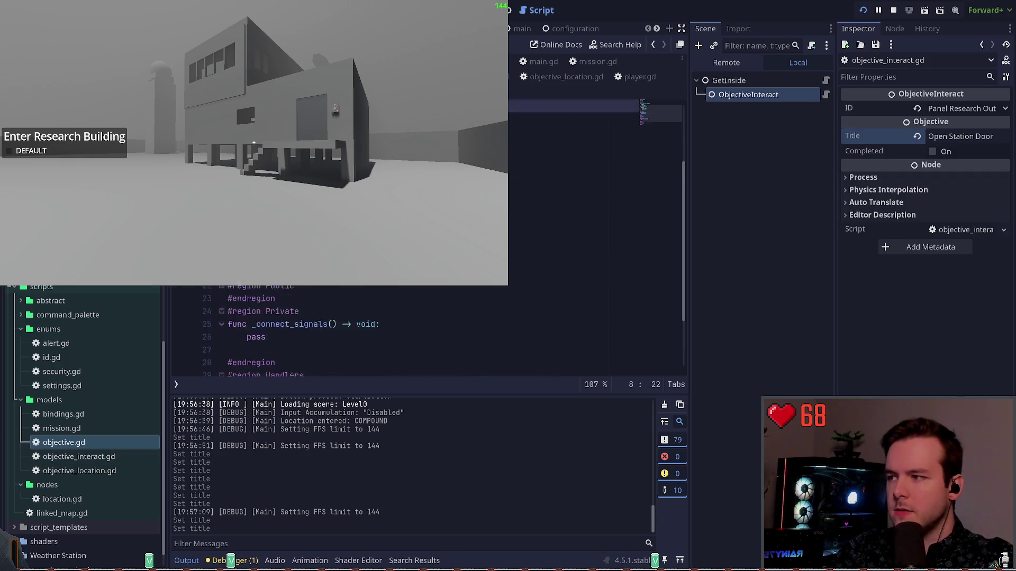
scroll(423, 328, up, 2)
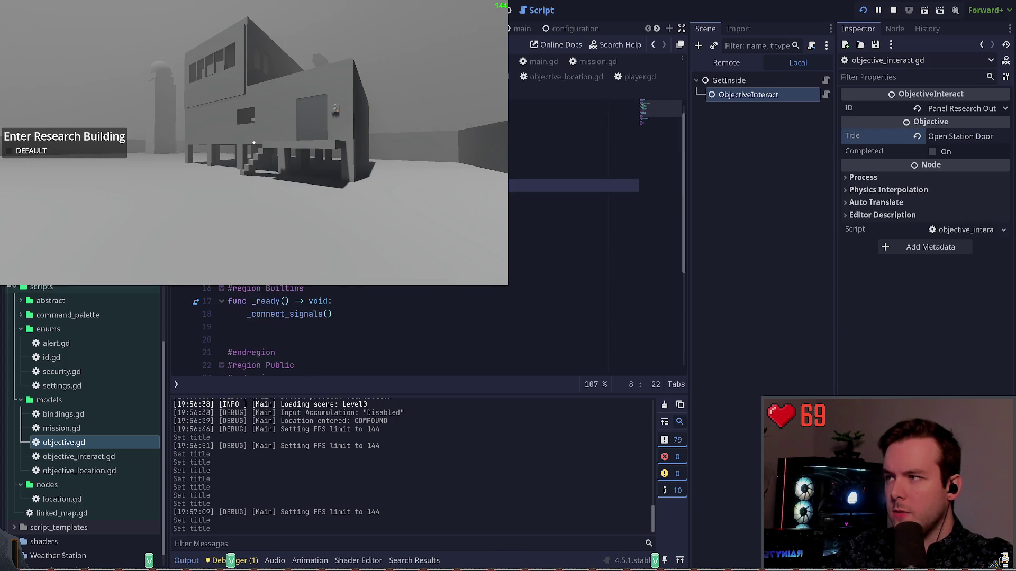
click(894, 10)
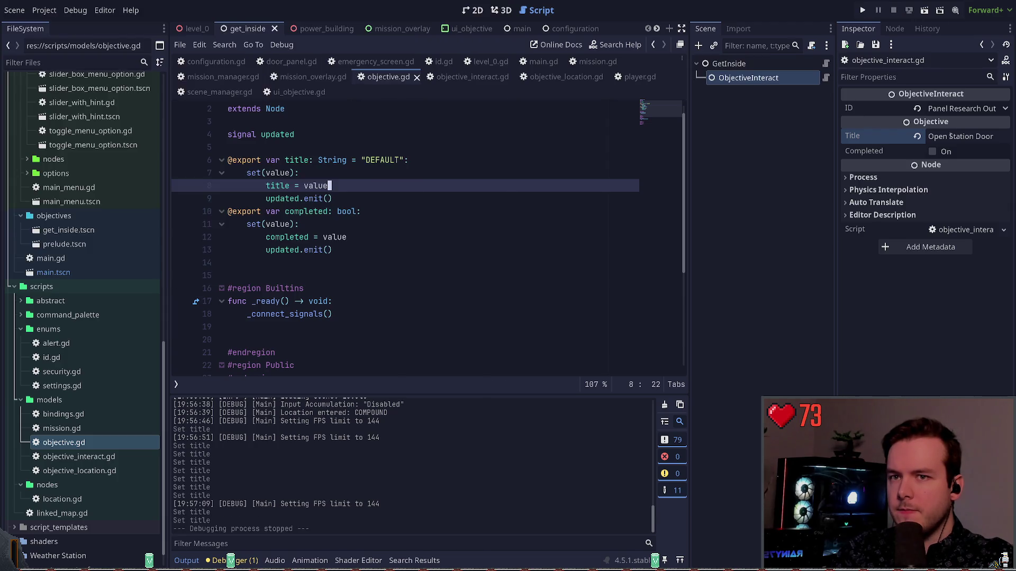
click(312, 77)
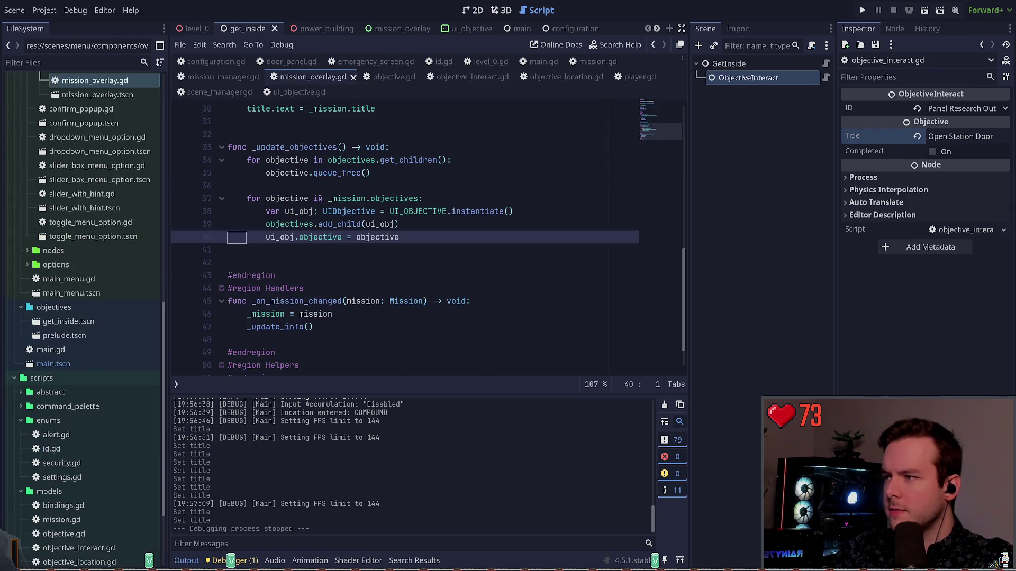
Step: Review the _update_objectives loop in mission_overlay.gd and run the project
scroll(334, 207, down, 1)
key(Down)
scroll(364, 291, up, 6)
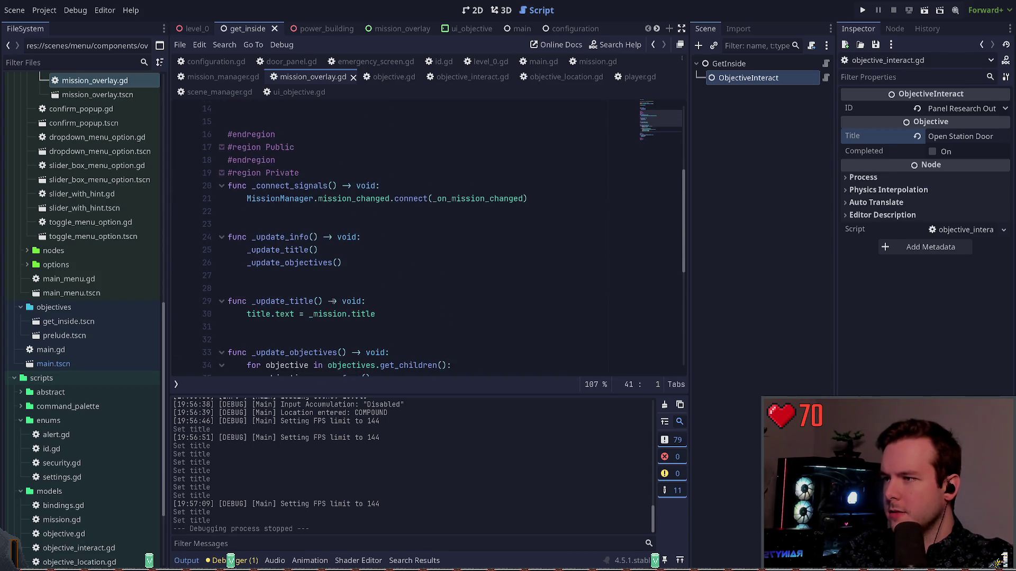
scroll(339, 294, down, 4)
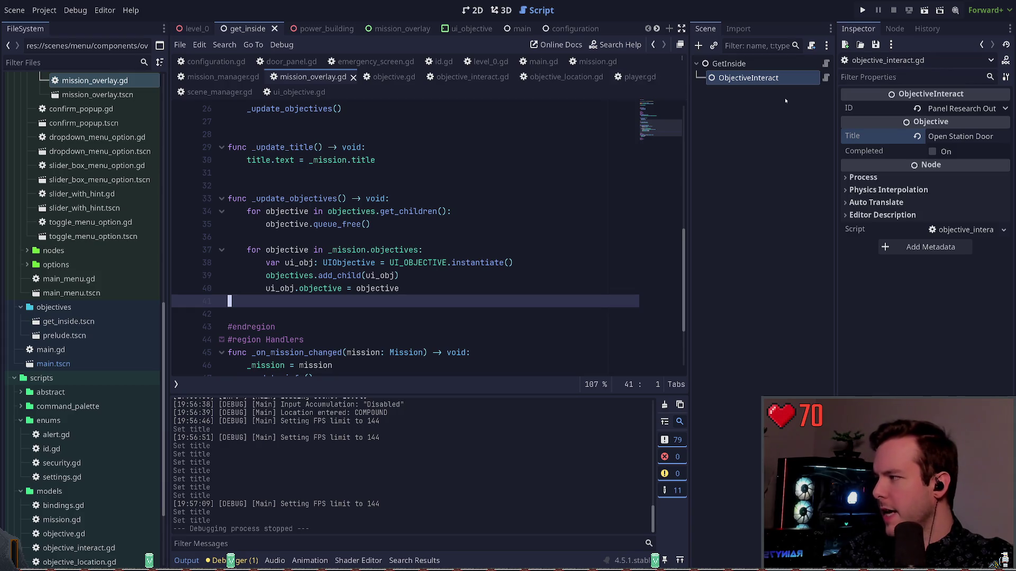
click(862, 10)
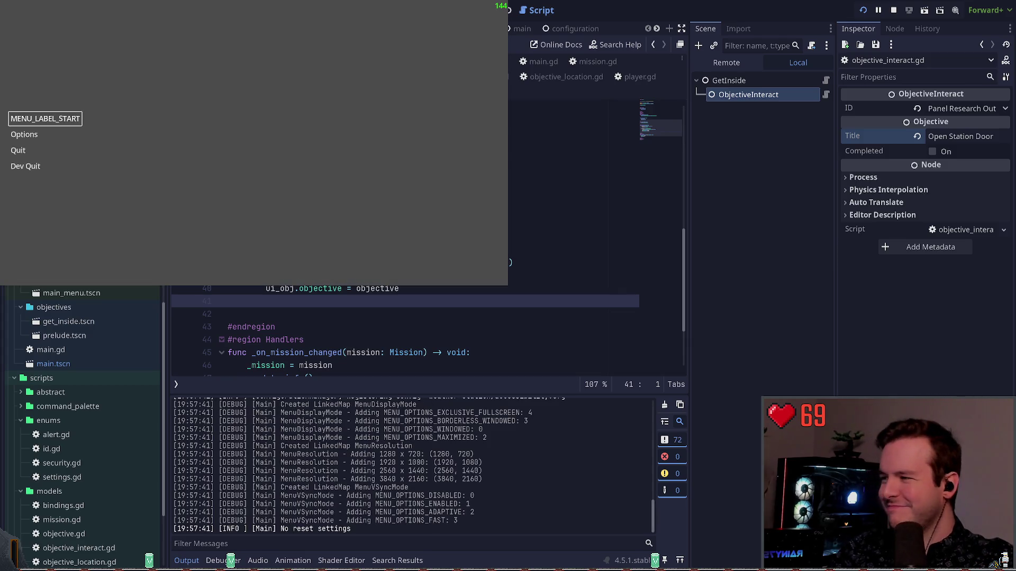
Step: Start the game and save the Video window mode as Borderless Windowed
click(34, 118)
key(Escape)
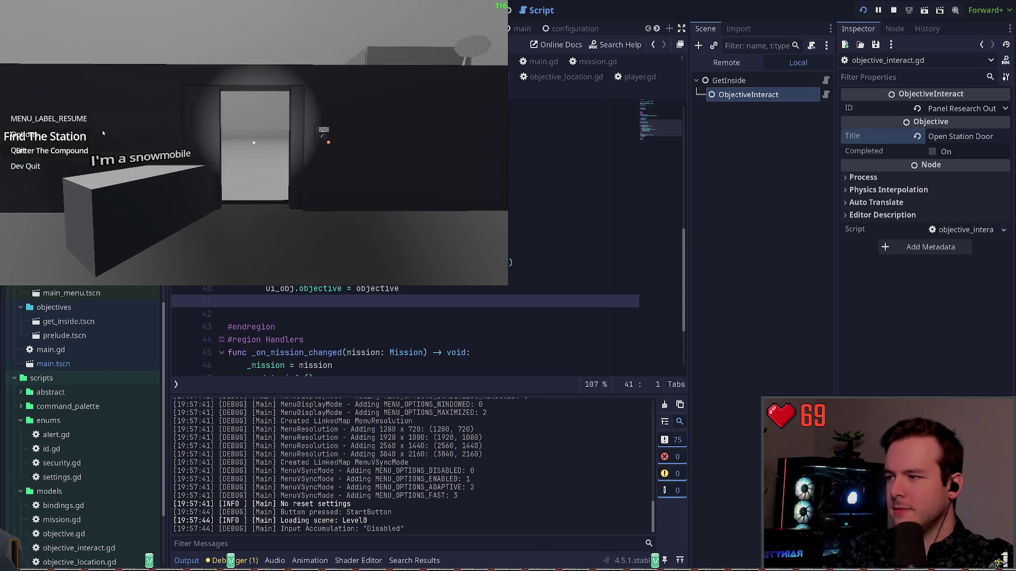
click(33, 136)
click(147, 79)
click(390, 64)
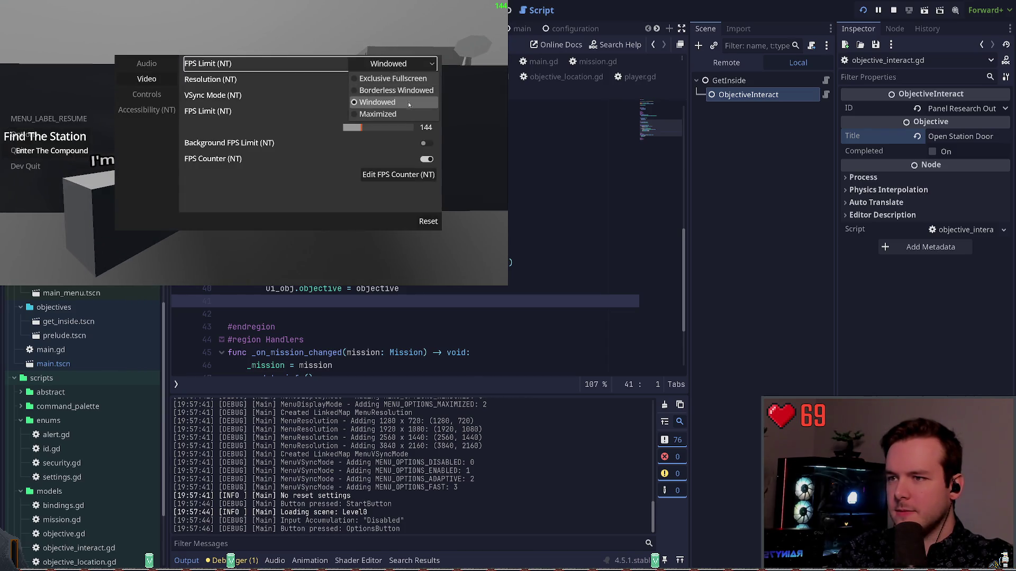
click(390, 83)
click(501, 331)
Step: Close the pause menu, quit back to the editor, and open the mission_overlay scene
key(Escape)
key(Escape)
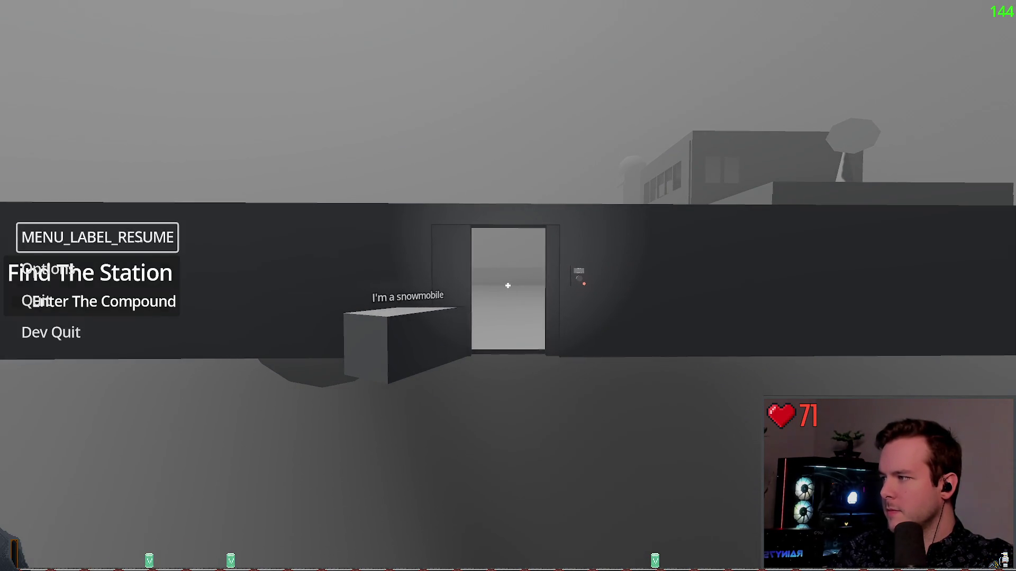
click(96, 237)
key(Escape)
click(50, 332)
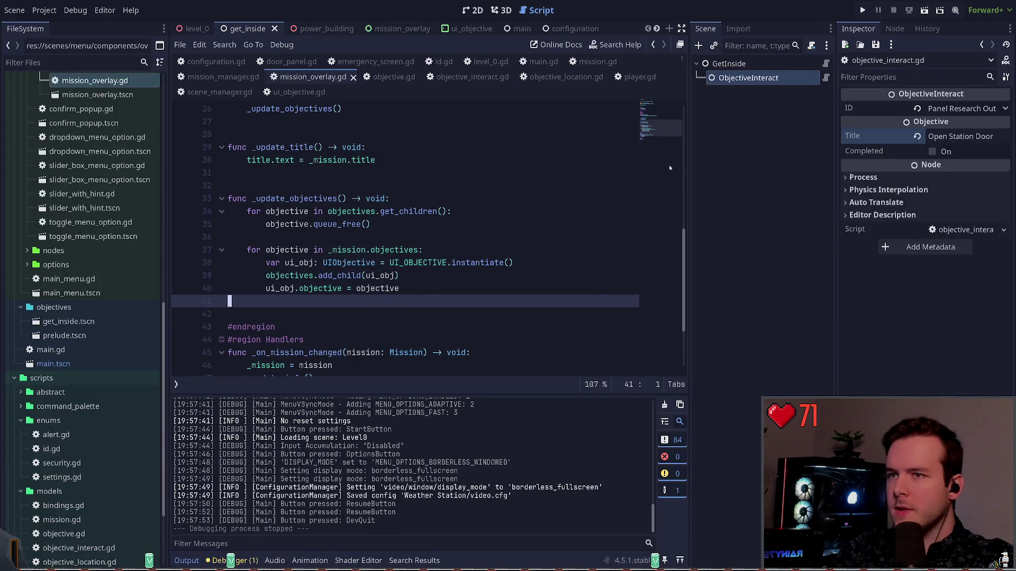
click(402, 29)
scroll(414, 239, up, 8)
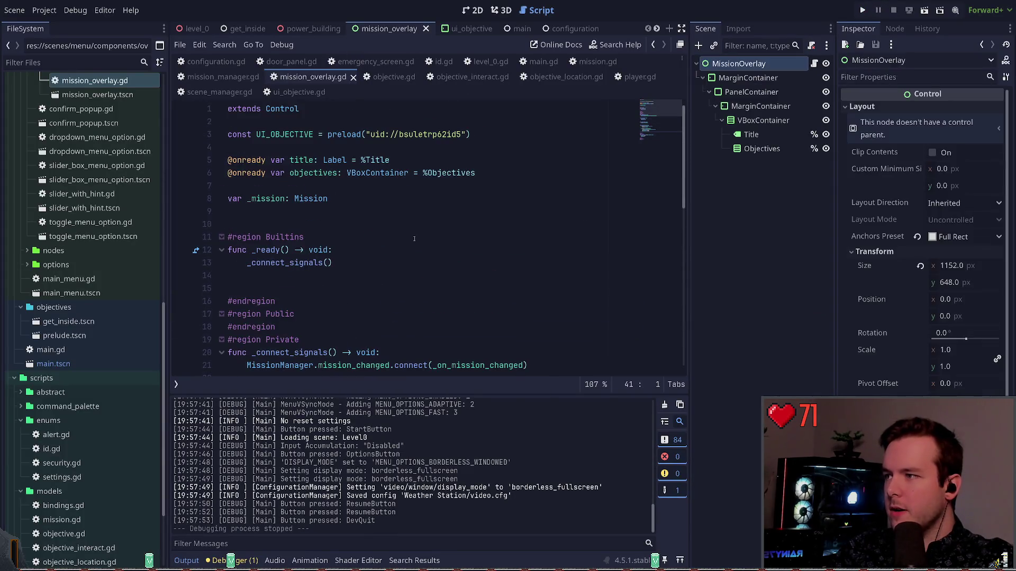
click(361, 249)
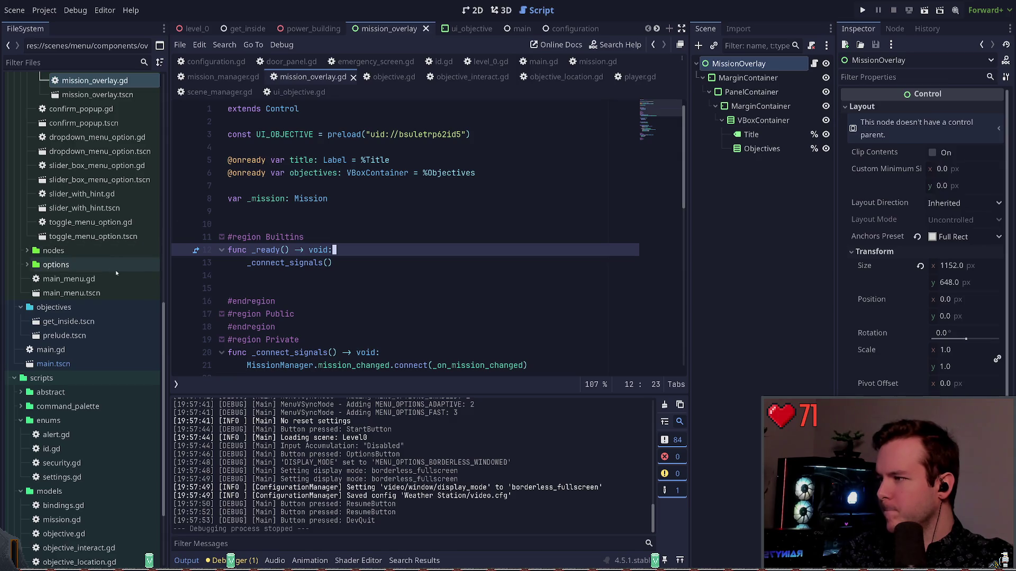
key(Left)
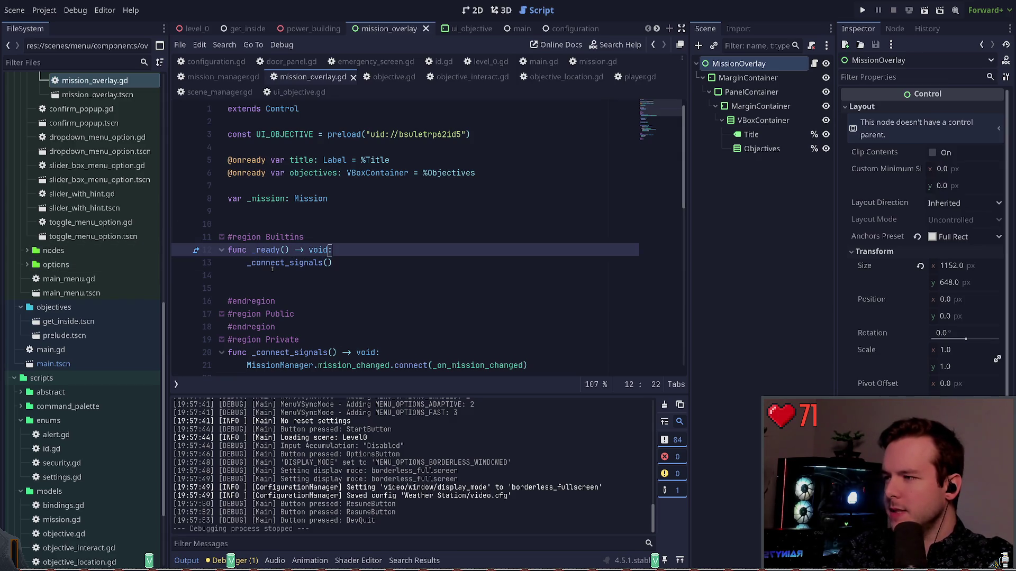
key(Return)
key(ctrl+z)
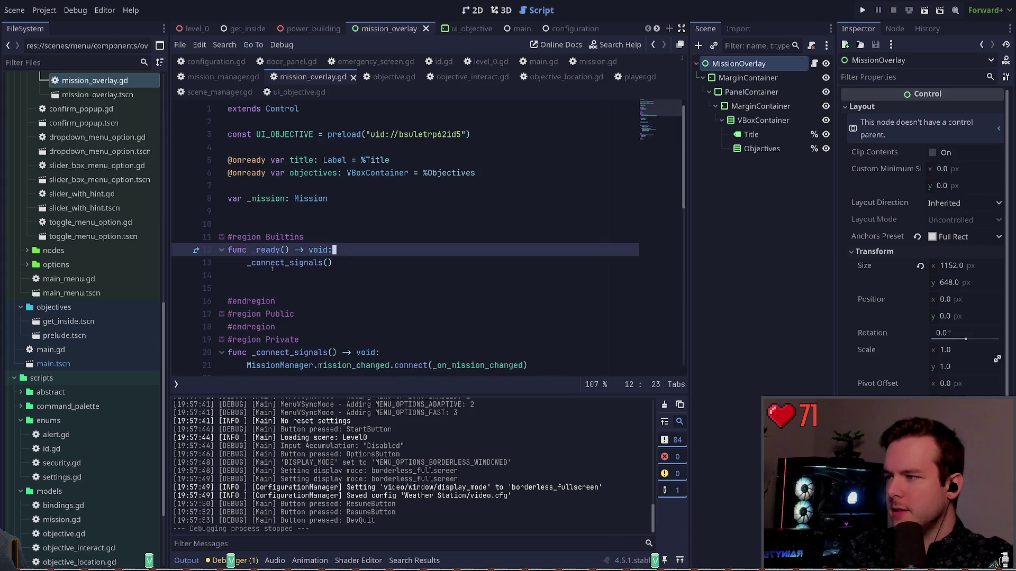
scroll(443, 271, down, 2)
click(443, 271)
key(Return)
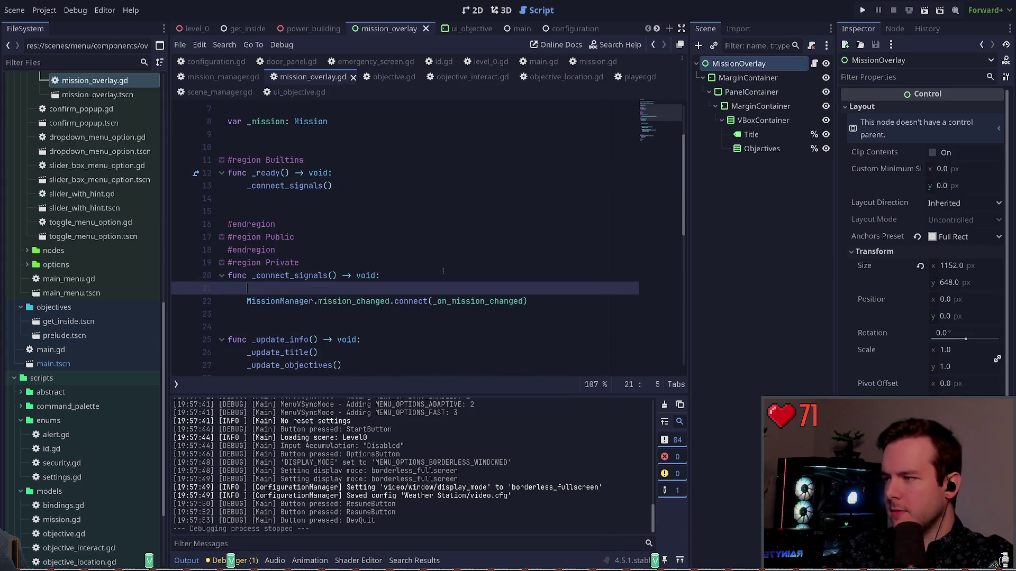
text(na)
key(BackSpace)
key(BackSpace)
key(BackSpace)
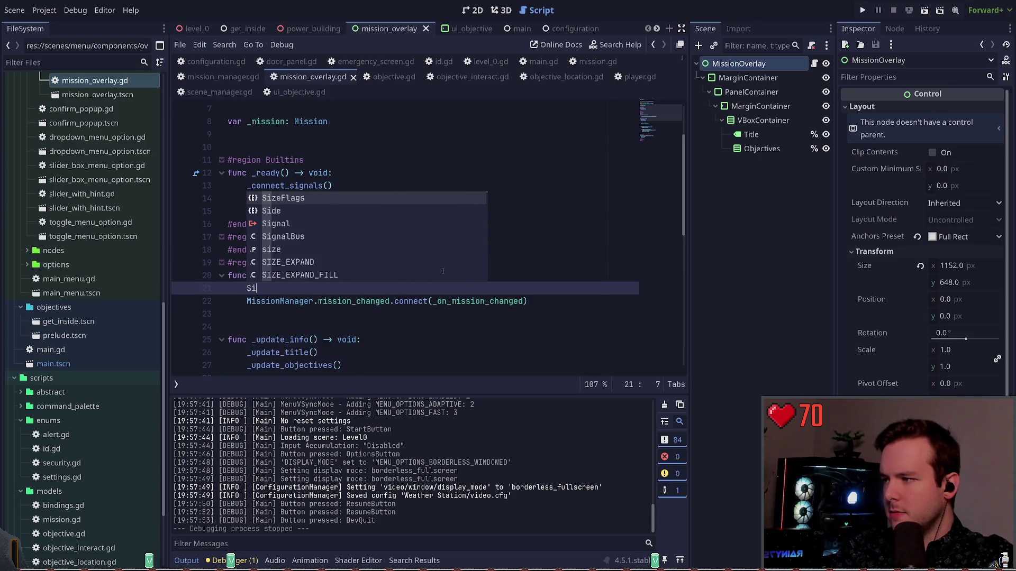
text(gnalB)
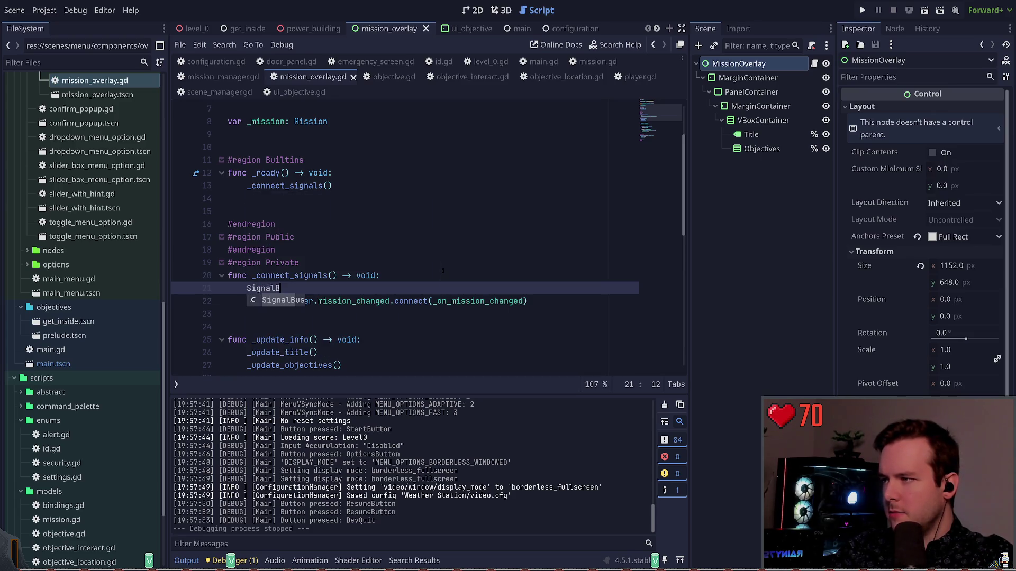
text(us.)
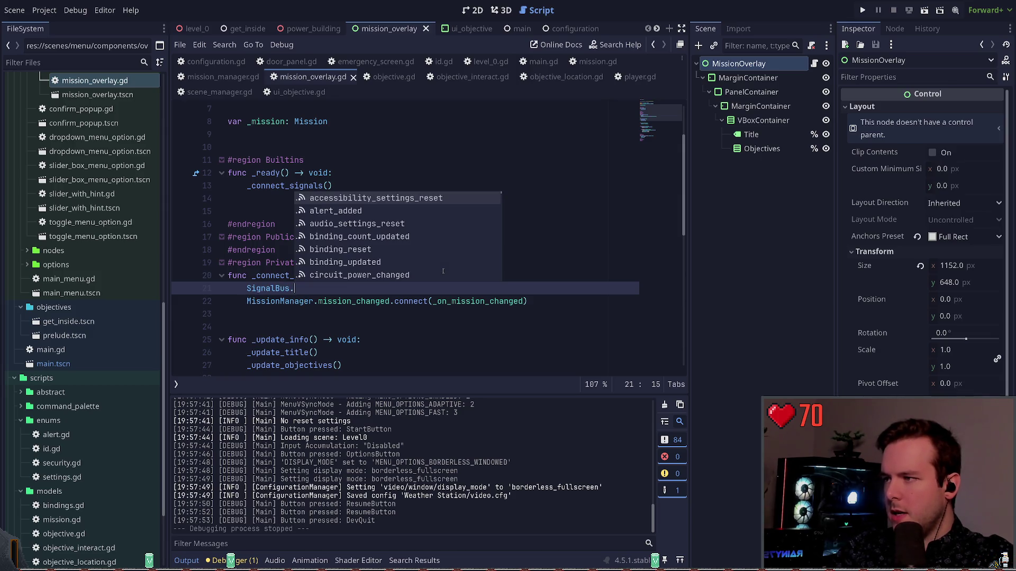
key(Down)
key(Down)
key(Down)
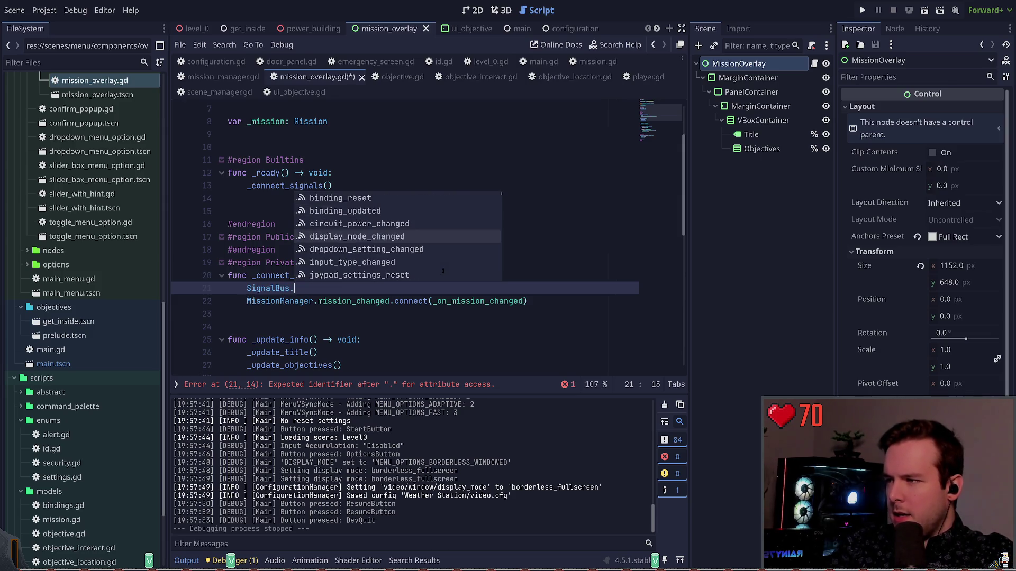
key(Down)
key(Down)
key(Down)
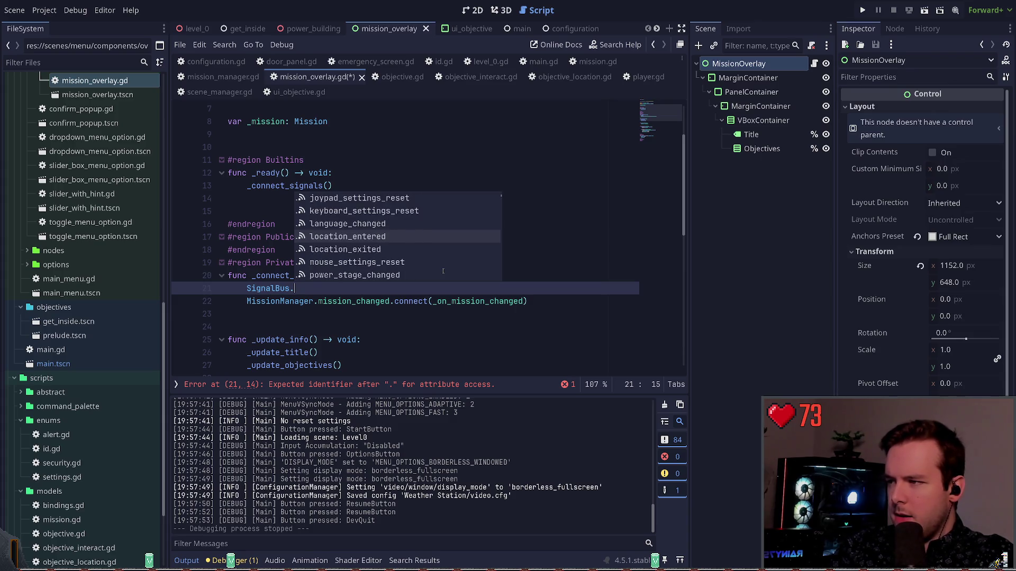
key(Down)
key(Down)
key(Down)
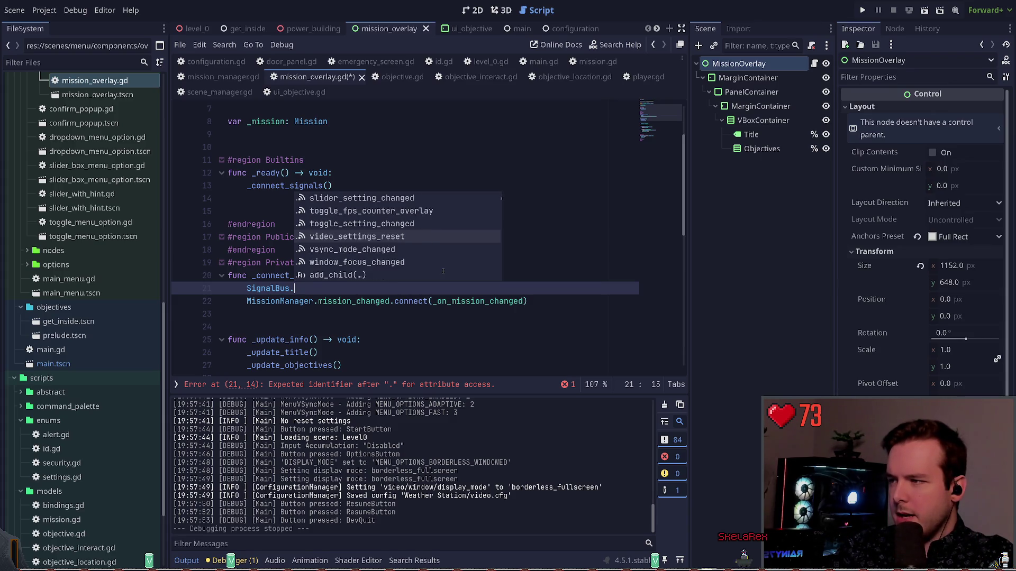
key(Up)
key(Up)
key(Up)
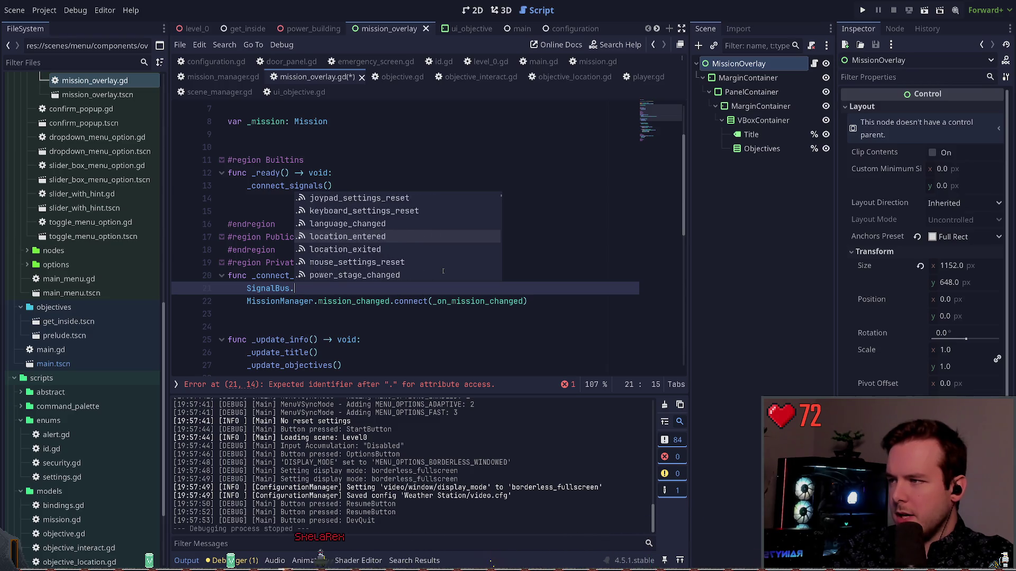
text(menu)
key(Escape)
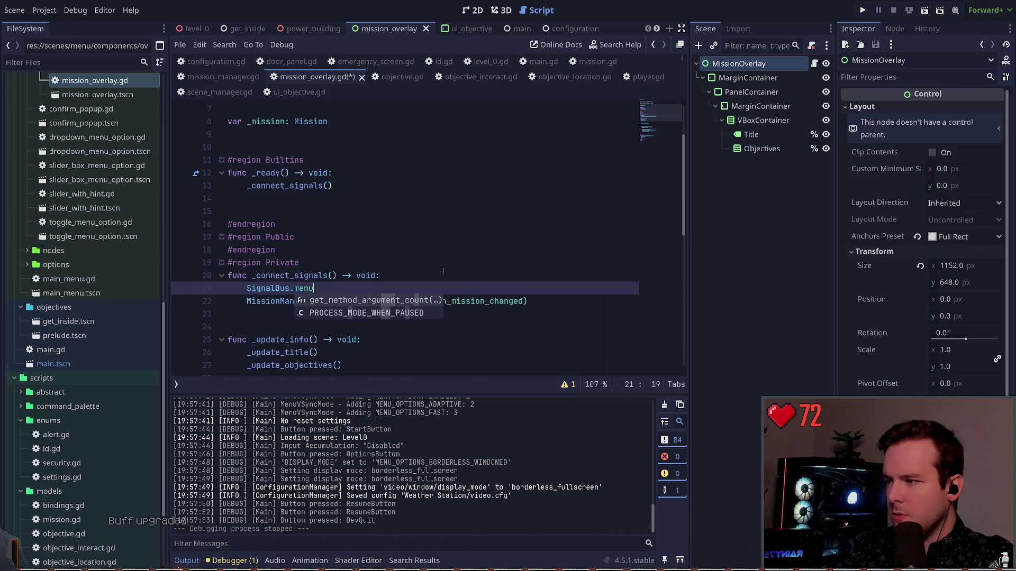
key(ctrl+shift+k)
key(ctrl+s)
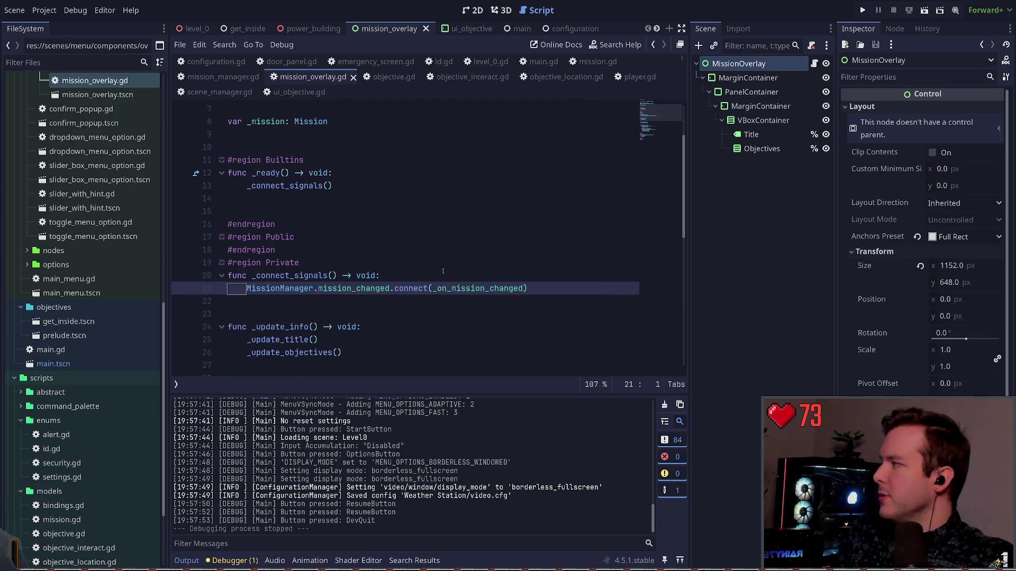
key(ctrl+s)
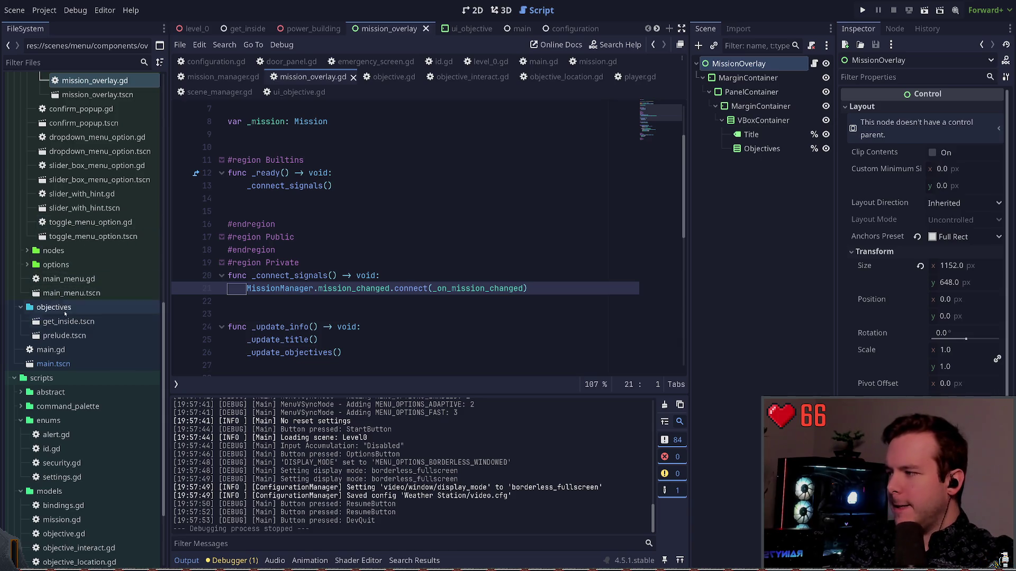
scroll(92, 339, down, 5)
scroll(93, 351, up, 8)
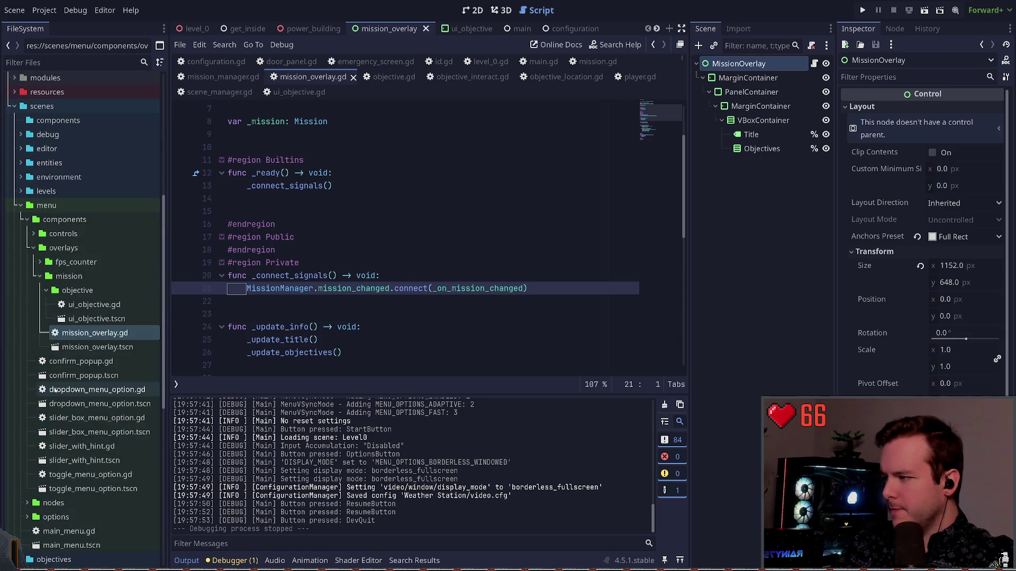
scroll(93, 286, up, 5)
click(389, 275)
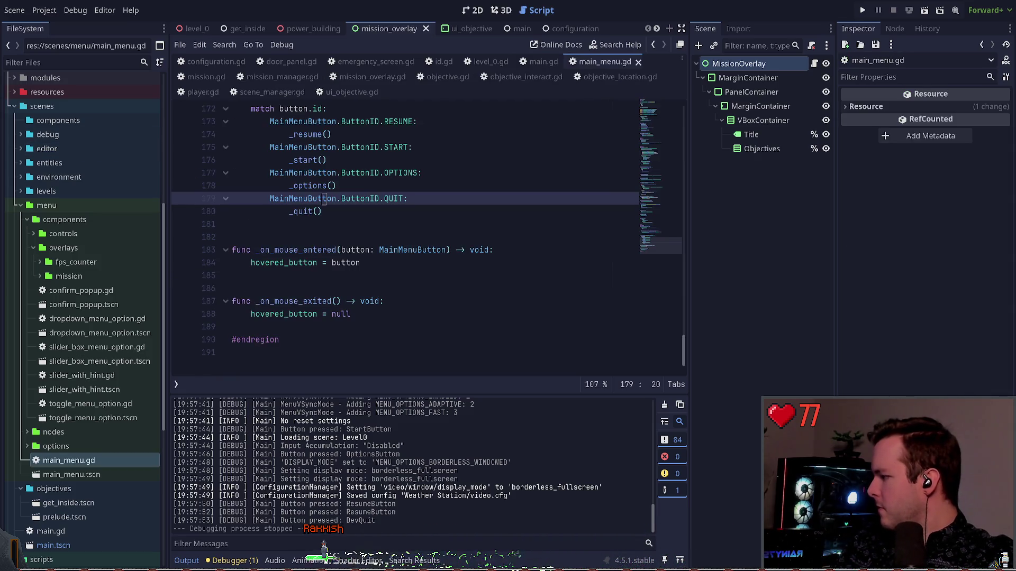
Step: Locate and select the body of the open_main_menu handler in main_menu.gd
scroll(348, 272, up, 4)
scroll(348, 272, down, 4)
scroll(349, 272, up, 6)
scroll(349, 272, up, 20)
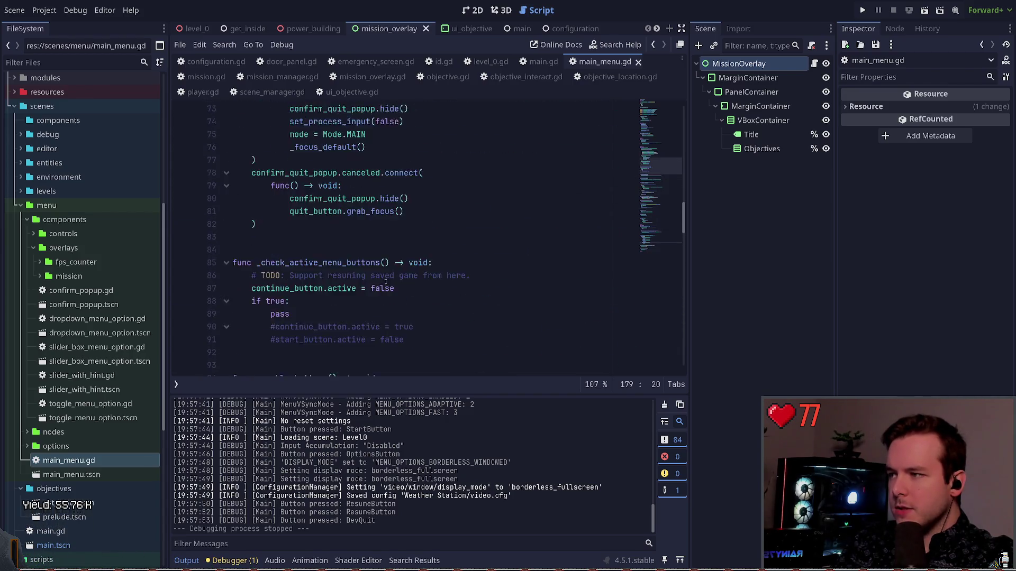
scroll(357, 275, up, 14)
scroll(328, 280, down, 7)
scroll(328, 281, down, 3)
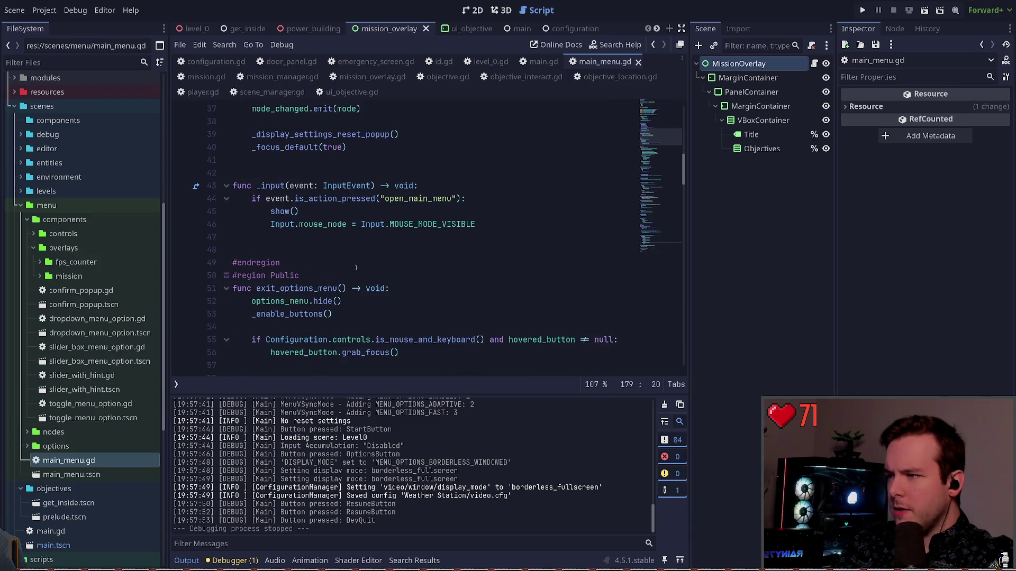
click(477, 224)
drag(477, 224, 251, 198)
Step: Try adding a MissionManager line to the handler, discard it, and save main_menu.gd
click(495, 227)
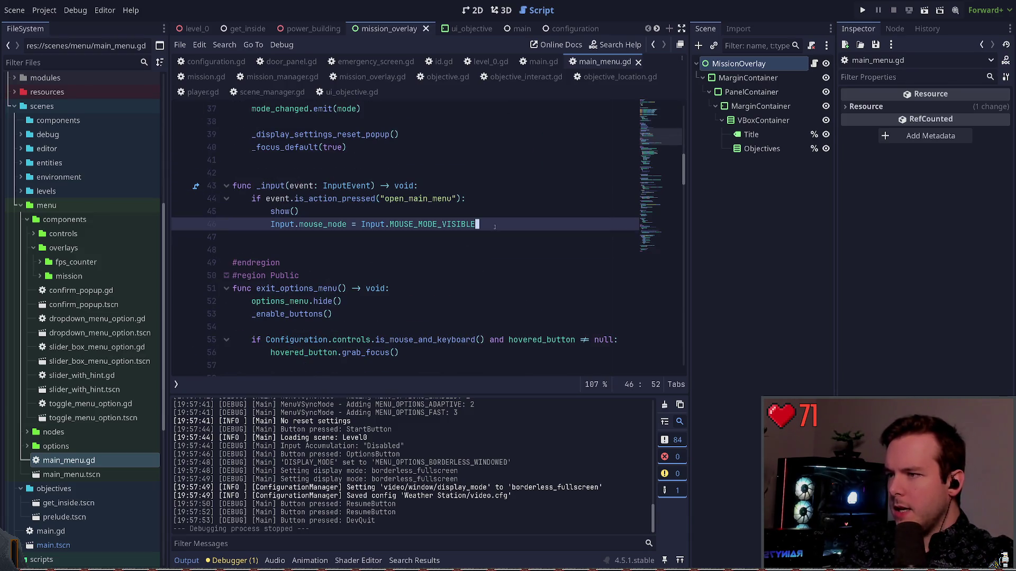
key(Return)
text(Game)
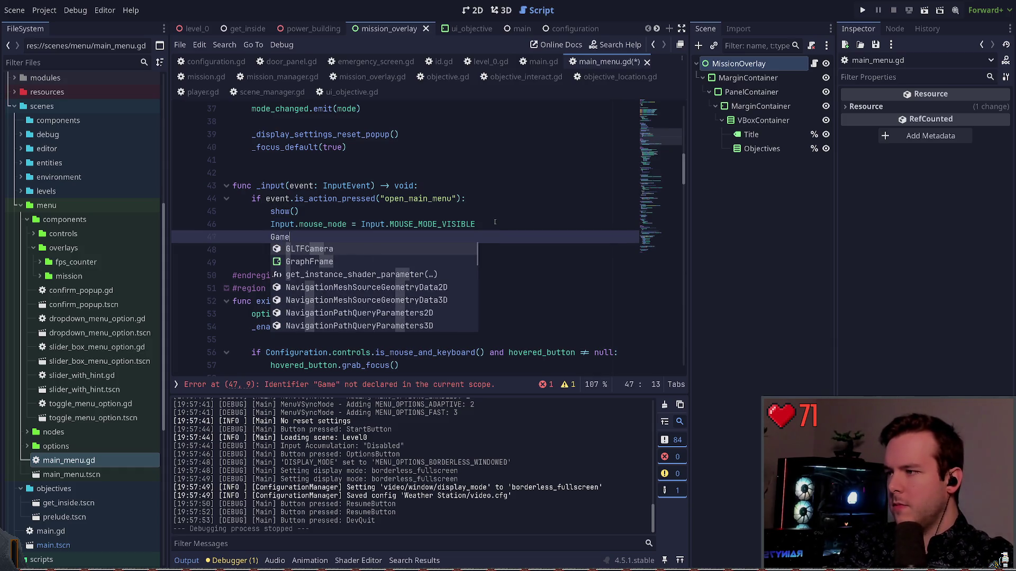
key(BackSpace)
key(BackSpace)
key(BackSpace)
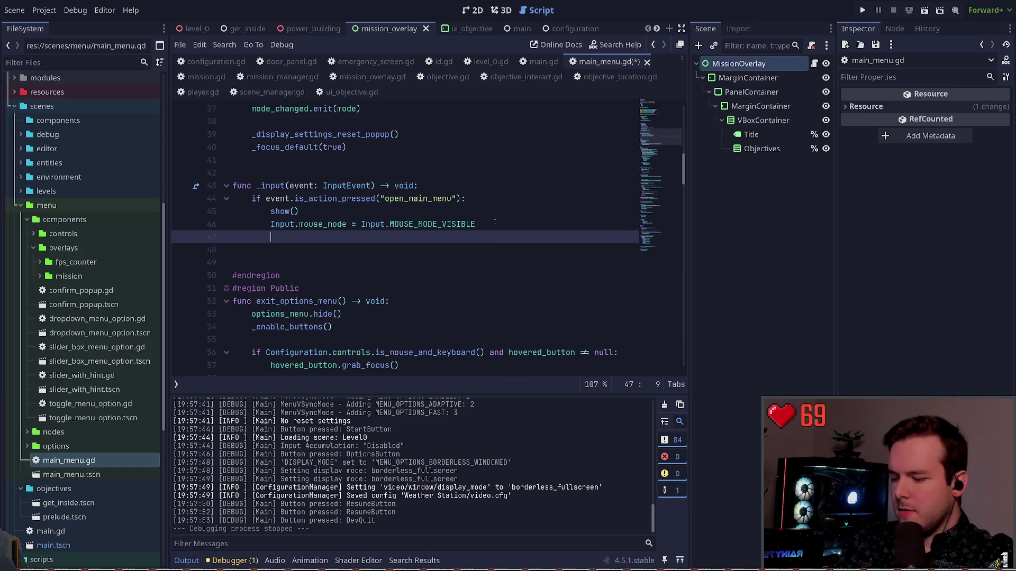
text(MissionManager.hi)
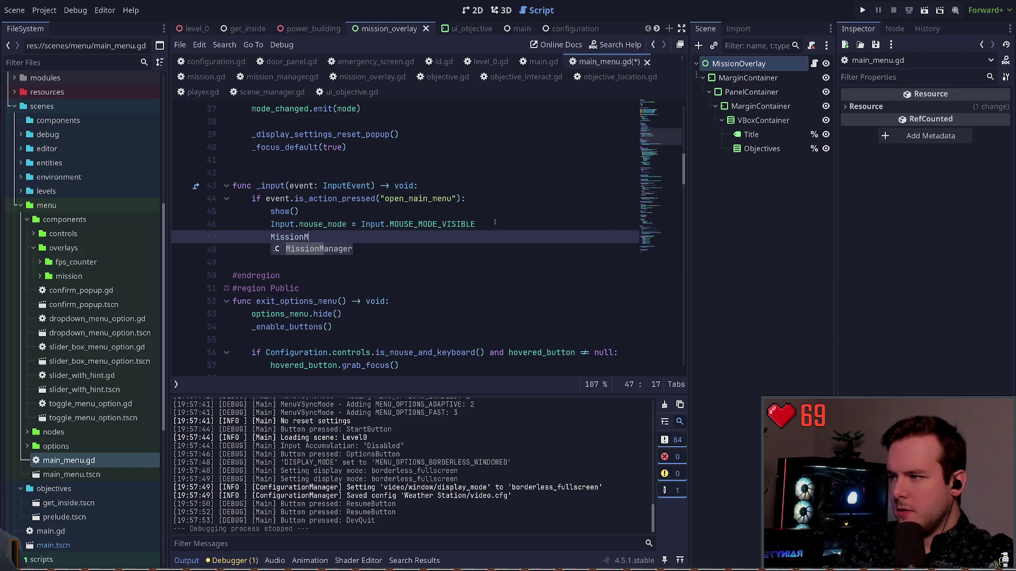
text(de-)
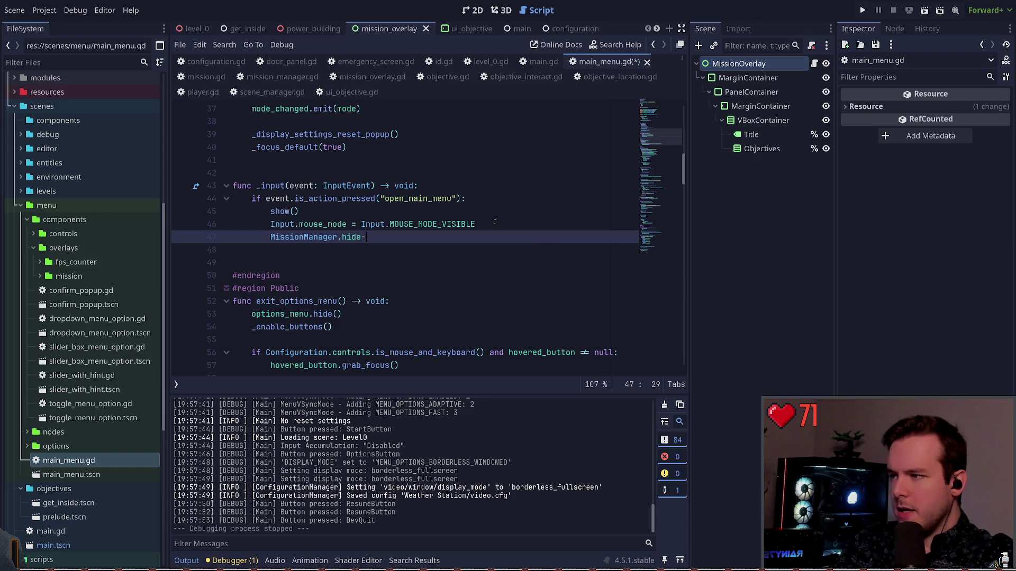
text(_)
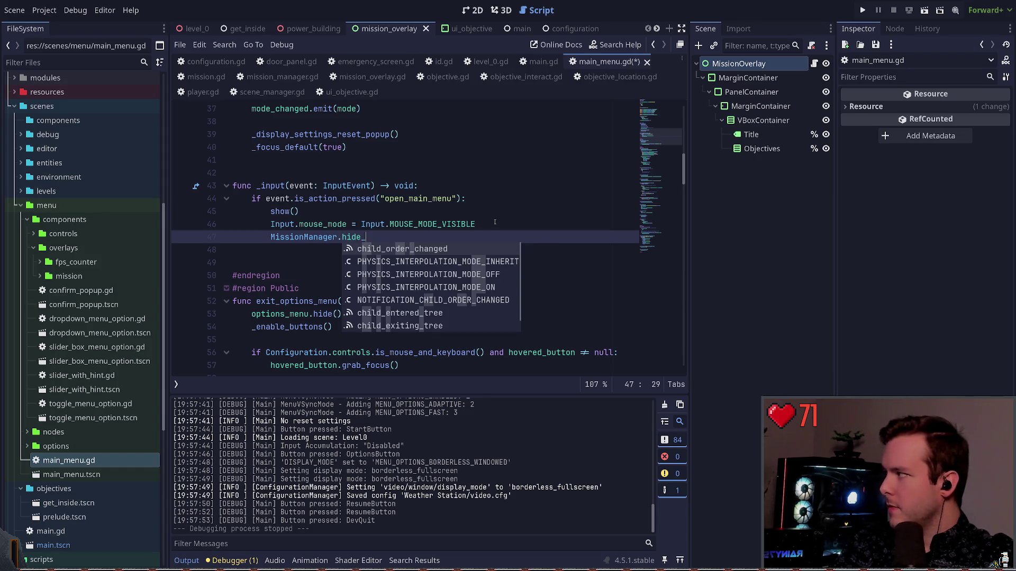
key(ctrl+z)
key(ctrl+z)
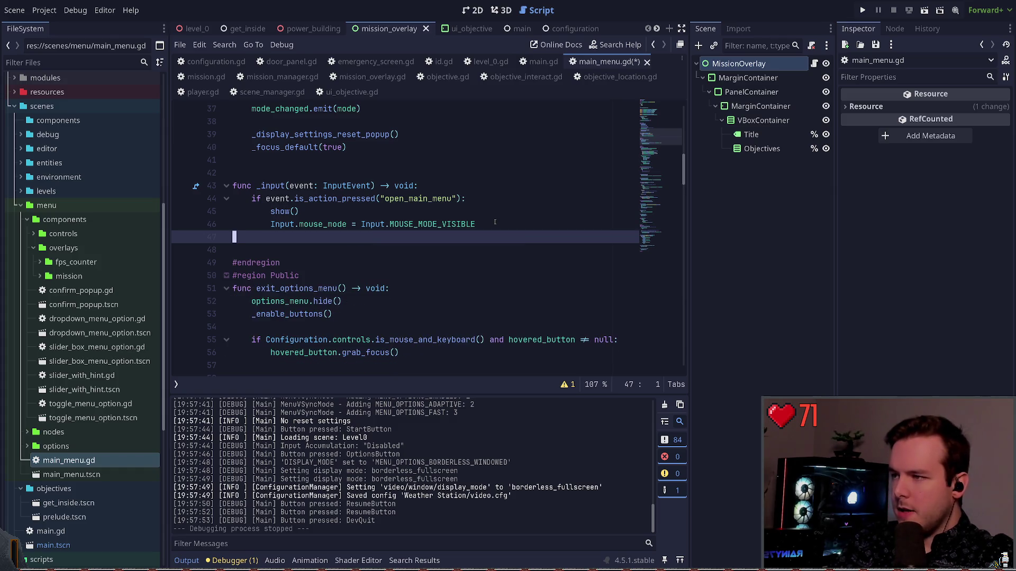
key(ctrl+s)
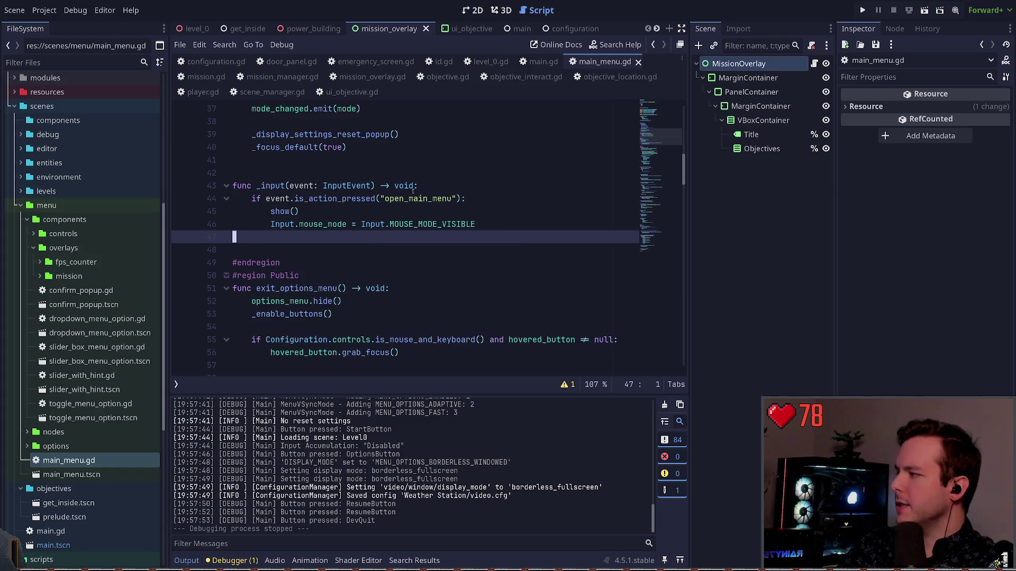
Step: Select the whole func _input block for copying and return to mission_overlay.gd
key(shift+Up)
key(shift+Up)
key(shift+Up)
key(shift+Home)
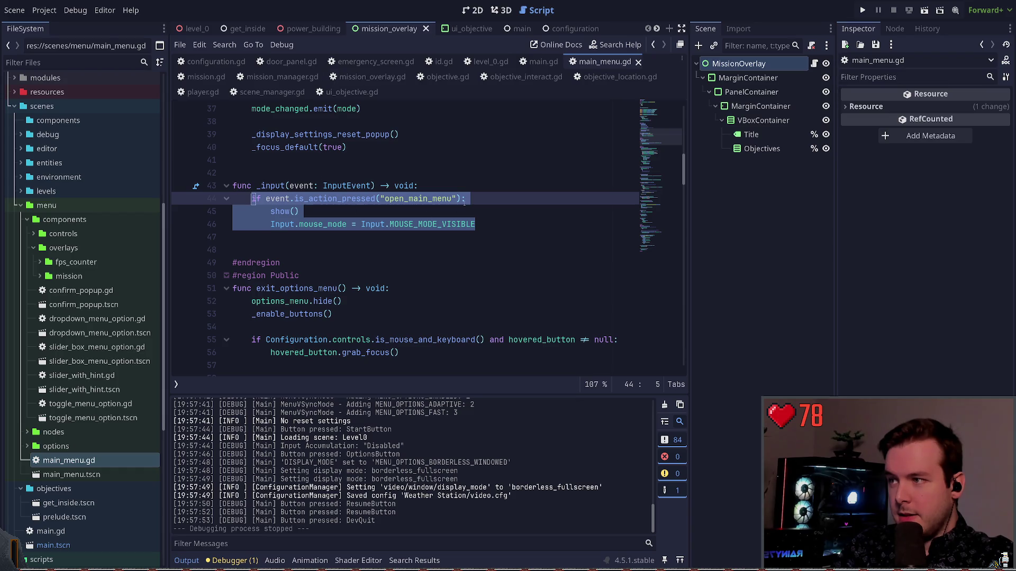
shift+click(187, 185)
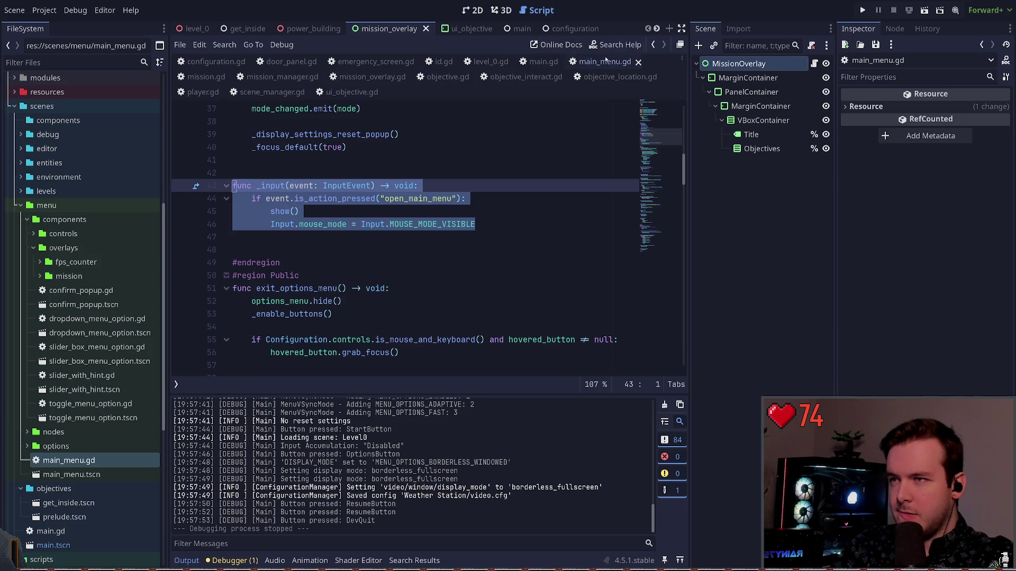
click(361, 79)
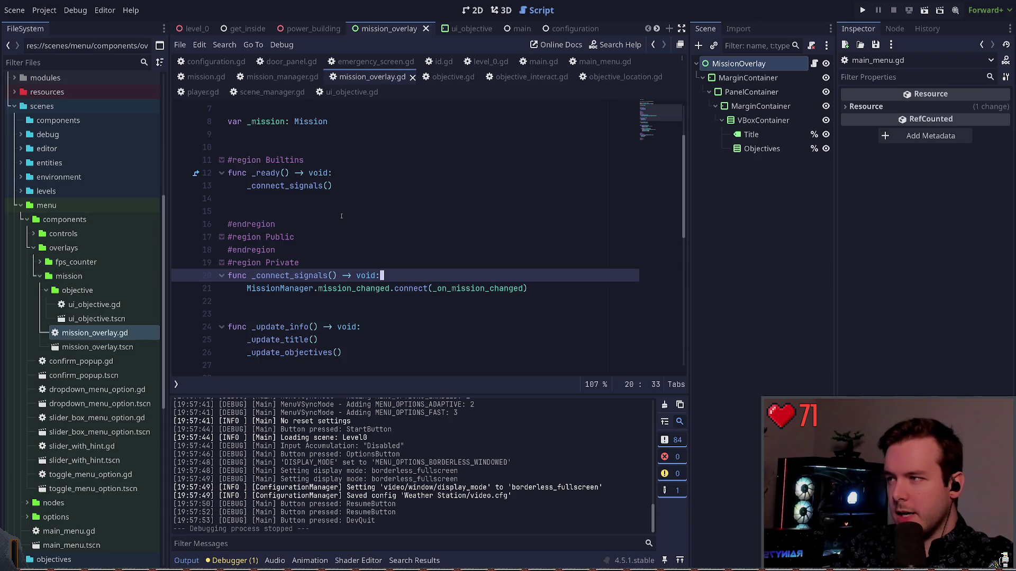
Step: Paste the _input handler at line 15, change show() to hide(), and drop the mouse_mode line
scroll(332, 238, up, 2)
click(333, 288)
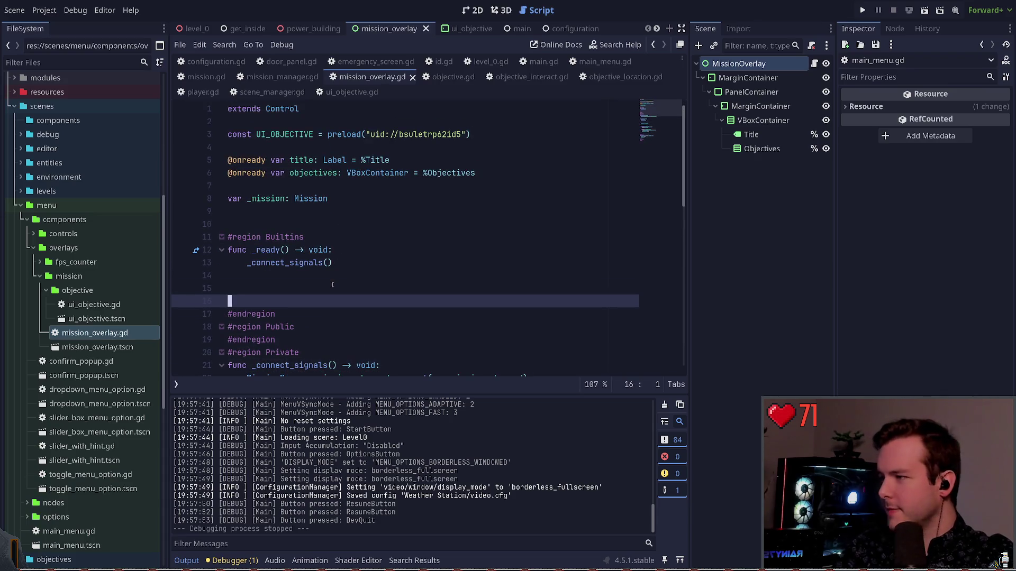
text(func _input(event: InputEvent) -> void: 	if event.is_action_pressed("open_main_menu"): 		show() 		Input.mouse_mode = Input.MOUSE_MODE_VISIBLE)
scroll(415, 225, down, 4)
key(Up)
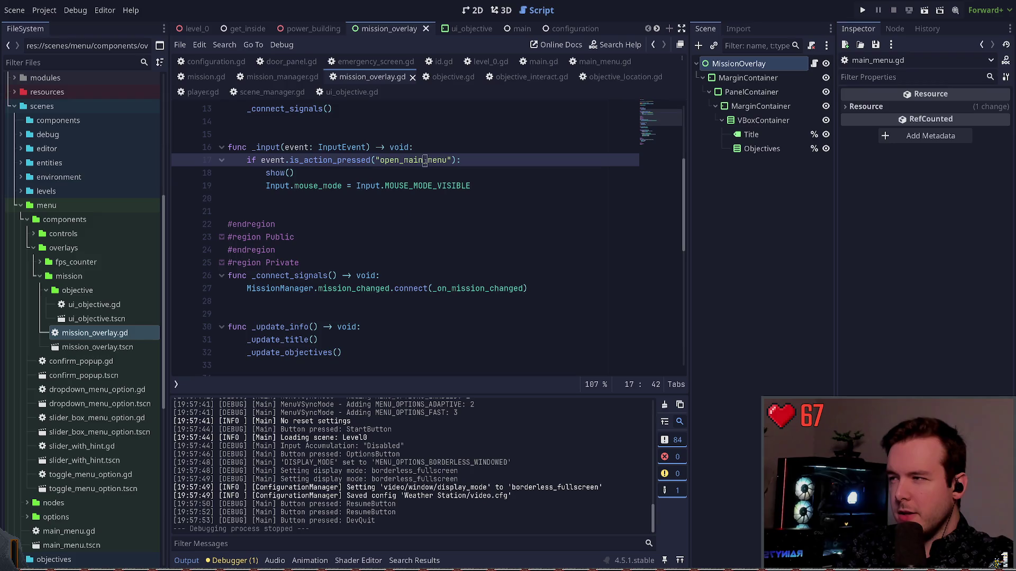
scroll(418, 201, up, 1)
key(Down)
key(Down)
key(Home)
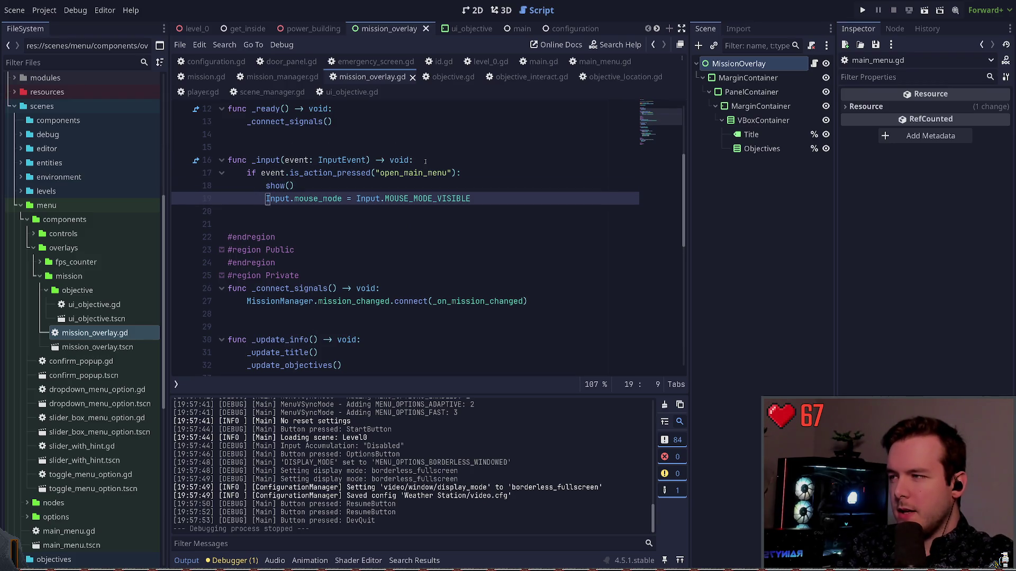
key(Up)
key(Home)
key(ctrl+shift+Right)
text(hide)
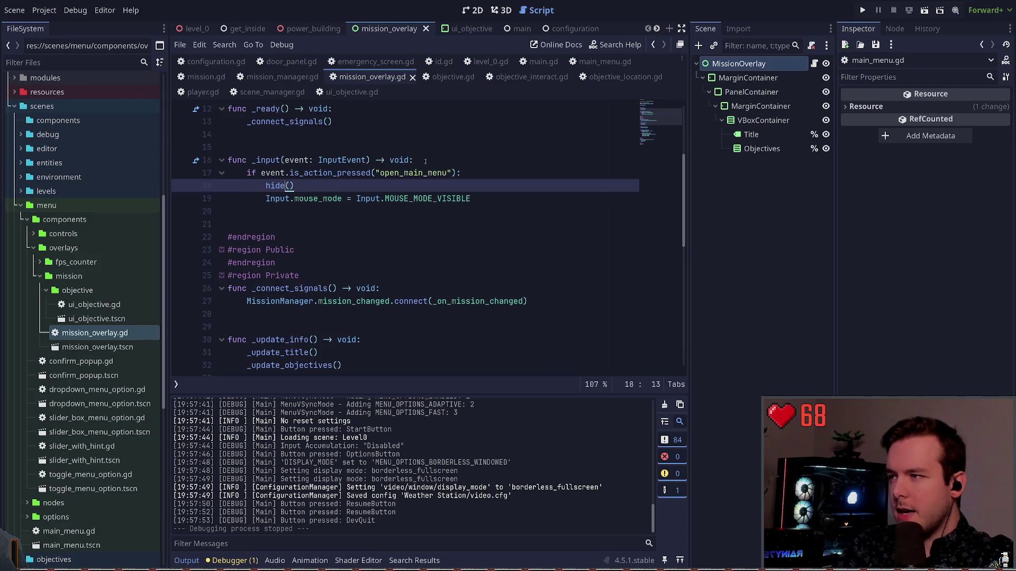
key(Down)
key(ctrl+shift+k)
Step: Fix line 17's ending, make the body visible = !visible, and run the project
key(Up)
key(Up)
key(End)
scroll(425, 161, up, 1)
key(BackSpace)
key(BackSpace)
key(BackSpace)
text("):)
key(Down)
key(shift+Home)
key(BackSpace)
text(visible )
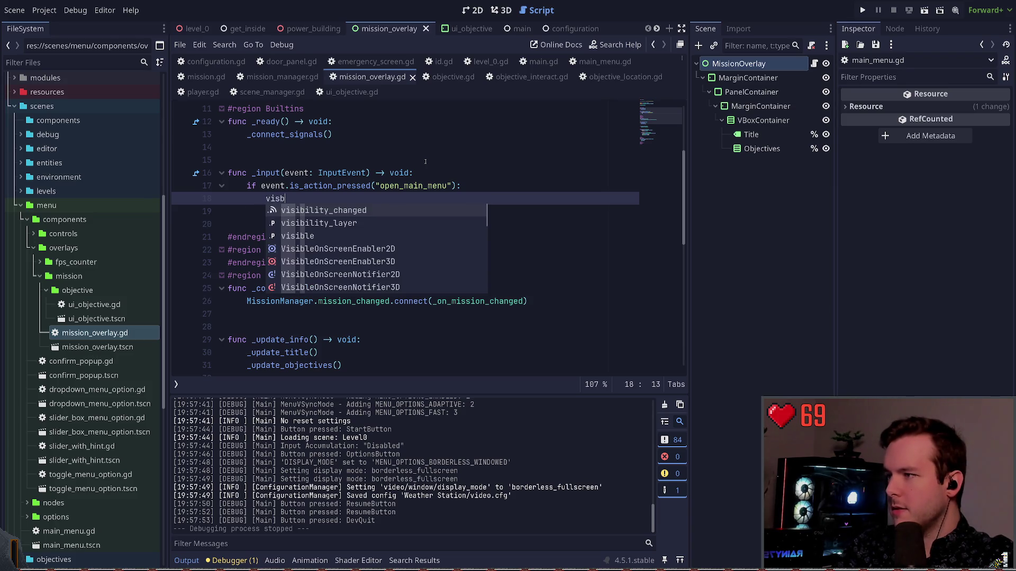
text(= !visible)
click(302, 198)
click(863, 10)
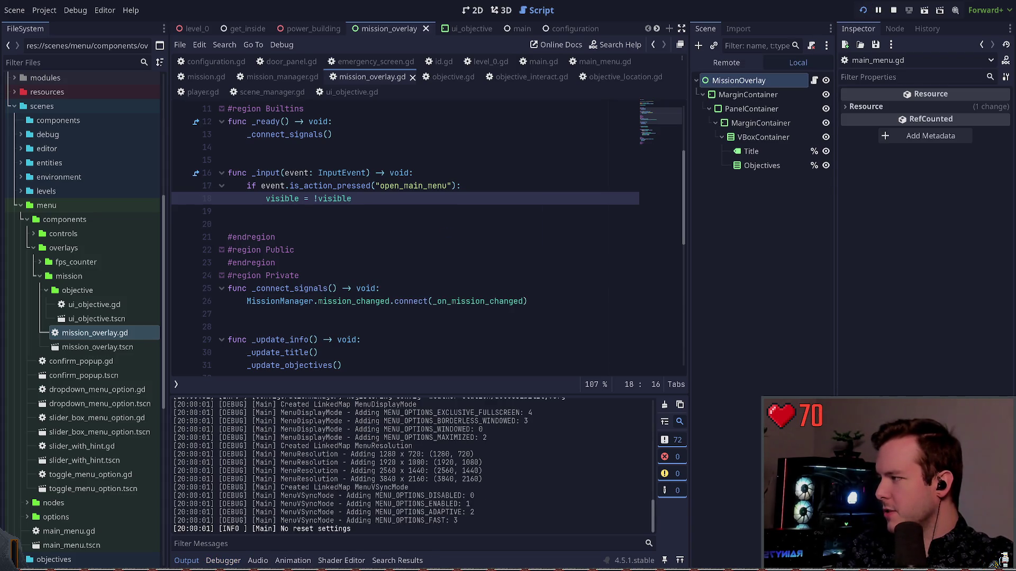
Step: Toggle the pause menu with Esc and Resume to watch the overlay, then quit the game
key(Return)
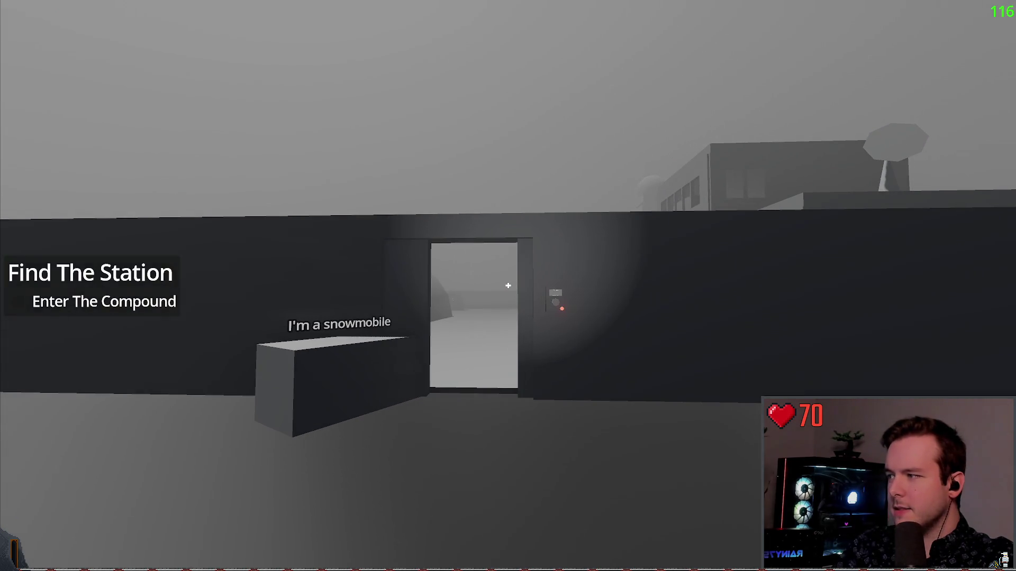
key(Escape)
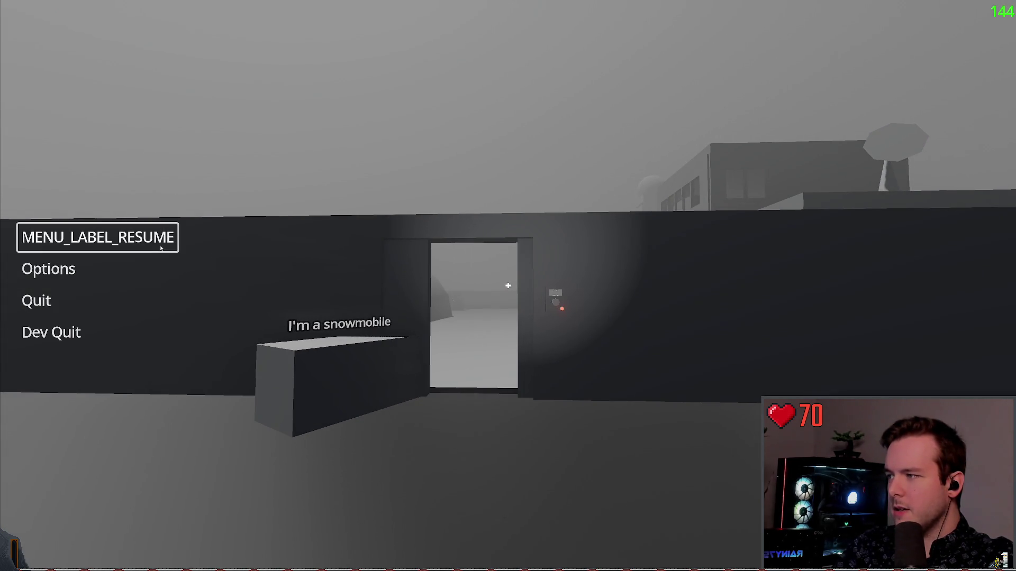
click(162, 249)
key(Escape)
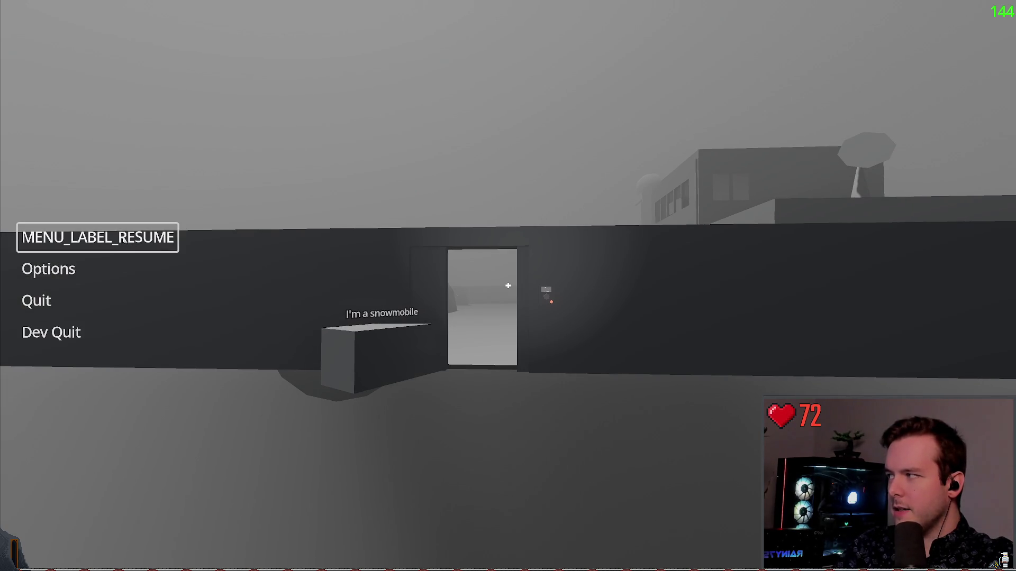
click(123, 240)
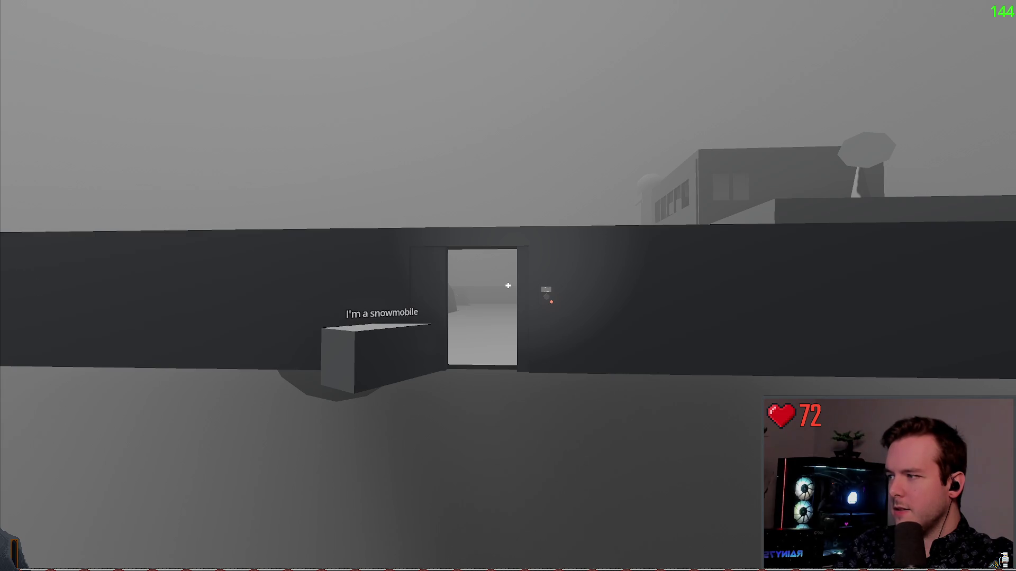
key(Escape)
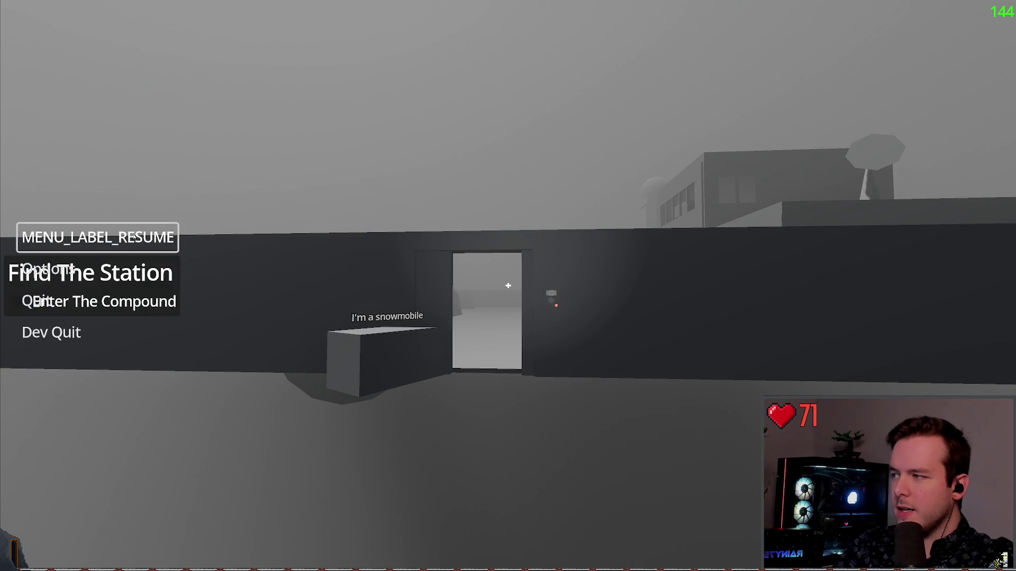
key(Escape)
key(Escape)
key(Escape)
key(Escape)
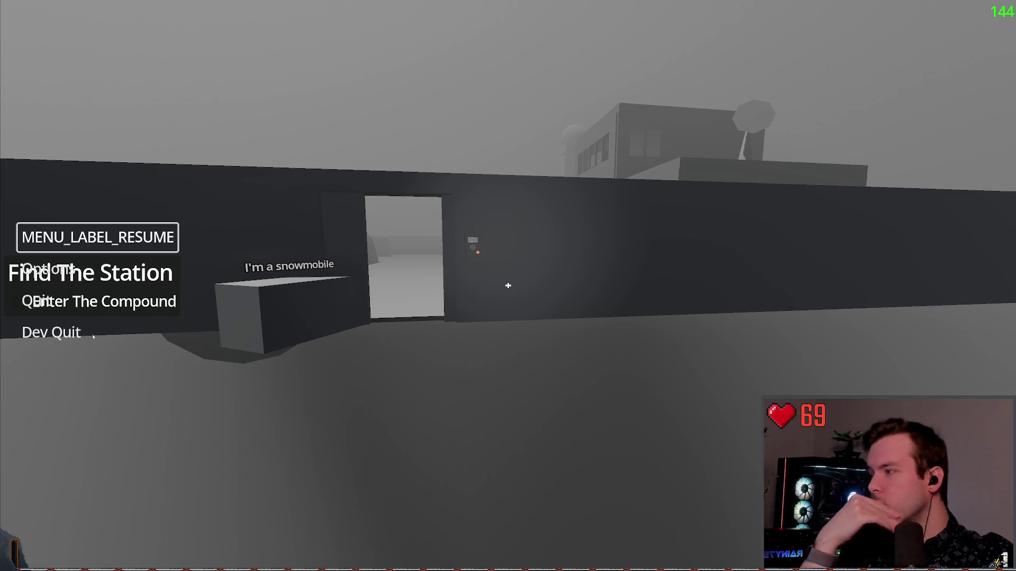
click(69, 333)
Step: Delete the _input toggle function from mission_overlay.gd and save the script
click(292, 211)
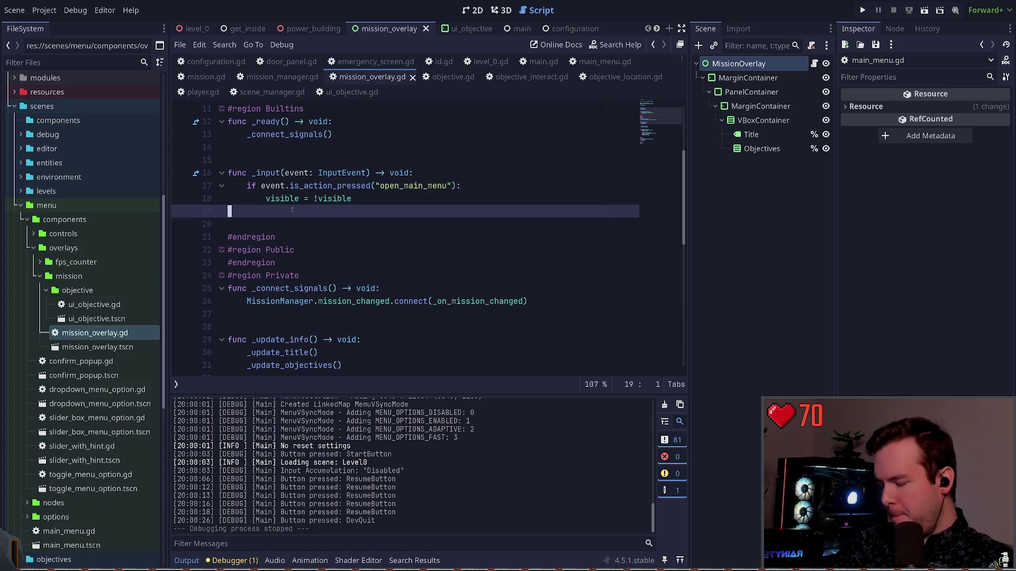
scroll(284, 218, up, 3)
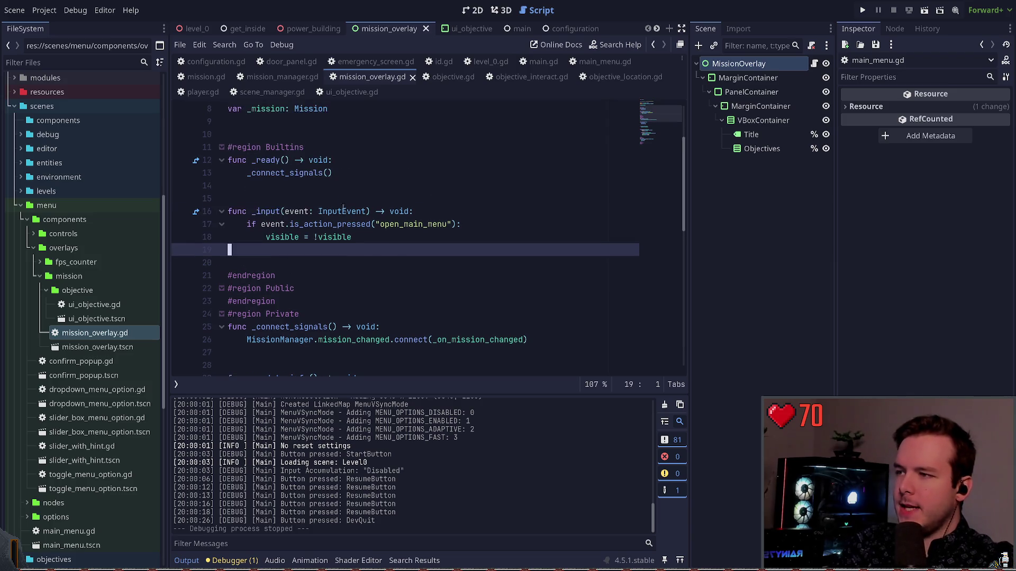
click(356, 237)
key(shift+Up)
key(shift+Up)
key(shift+Up)
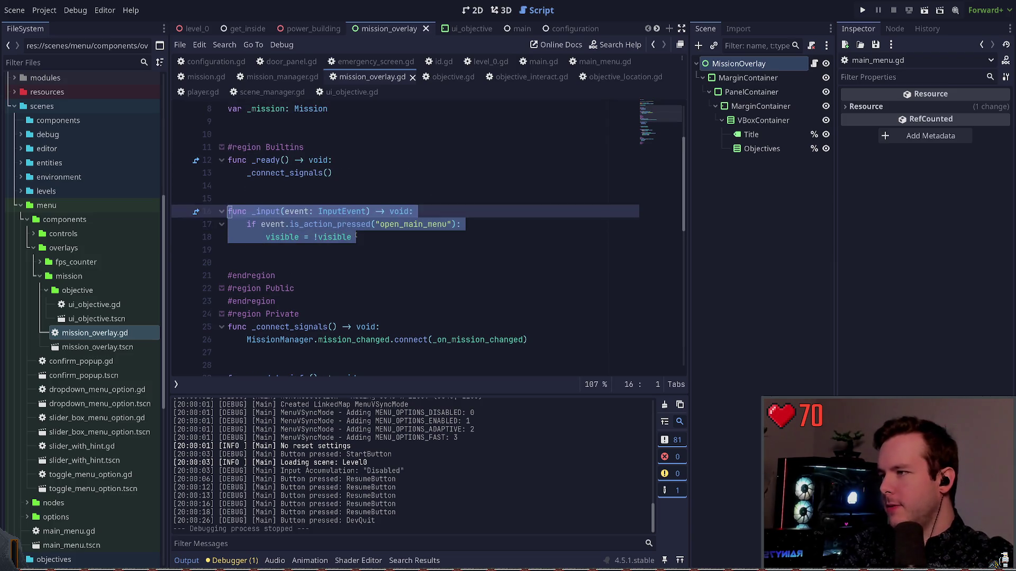
key(BackSpace)
key(BackSpace)
key(BackSpace)
key(ctrl+s)
scroll(326, 211, down, 2)
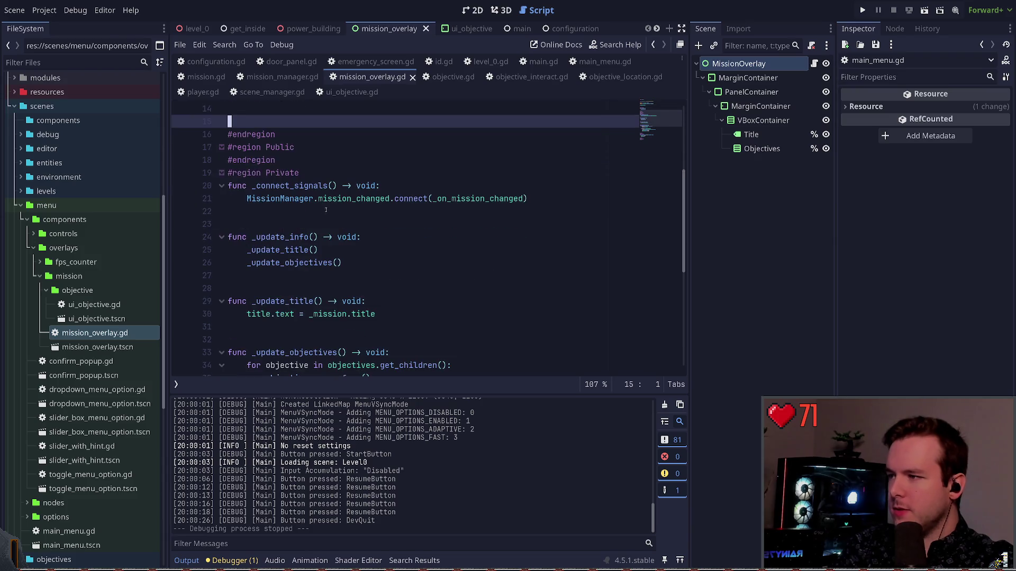
Step: Add 'SignalBus.menu_opened(_on_menu_opened)' on a new line in _connect_signals
click(439, 187)
key(Return)
text(Signa)
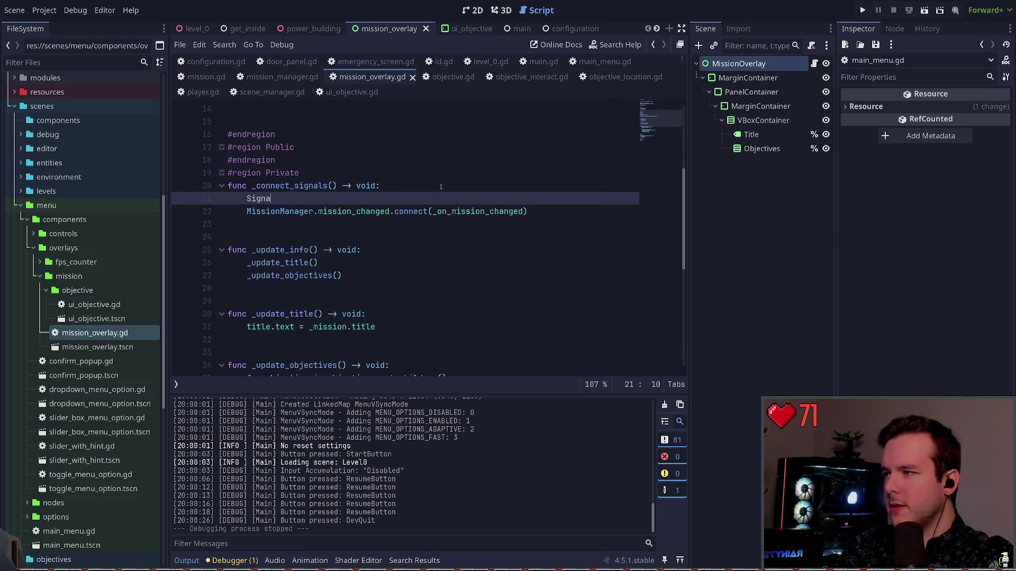
key(Down)
key(Return)
text(.connect)
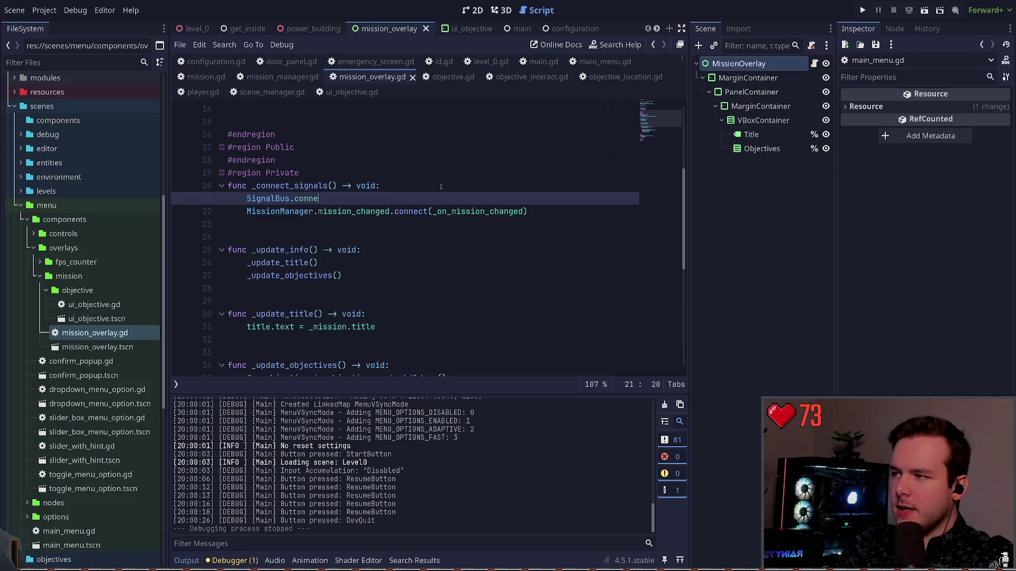
key(BackSpace)
key(BackSpace)
key(BackSpace)
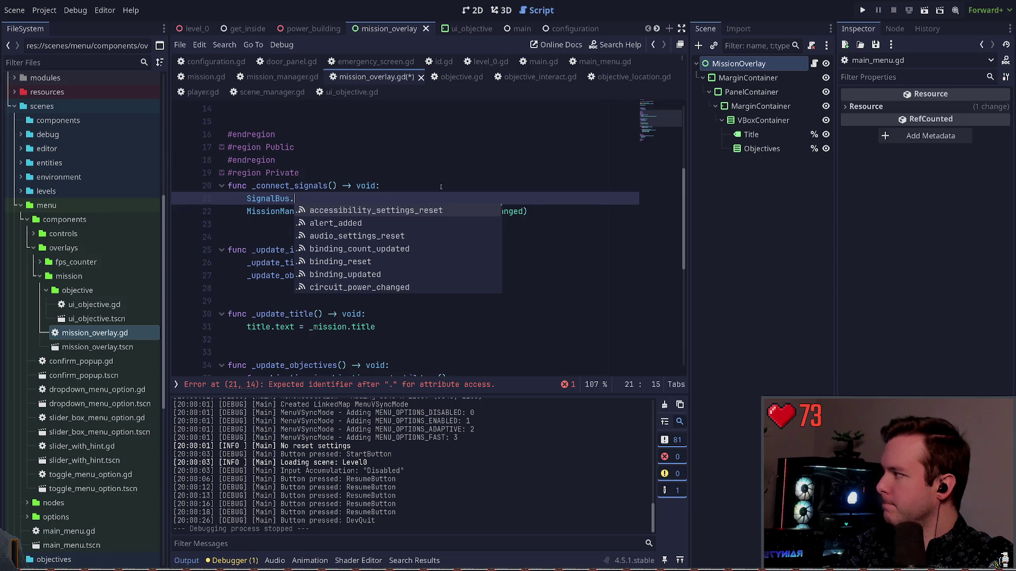
text(menu)_)
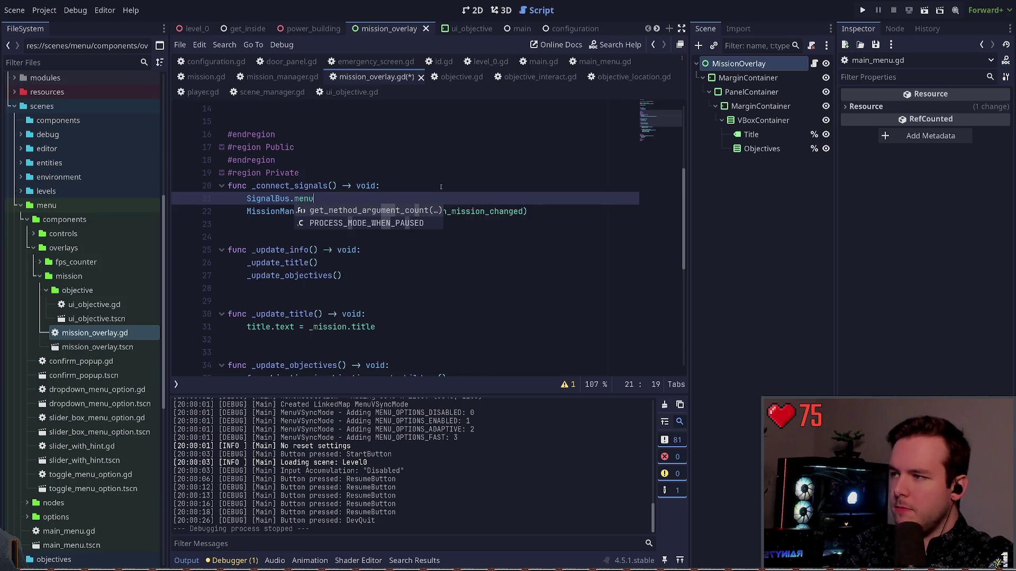
key(BackSpace)
key(BackSpace)
text(_opened()
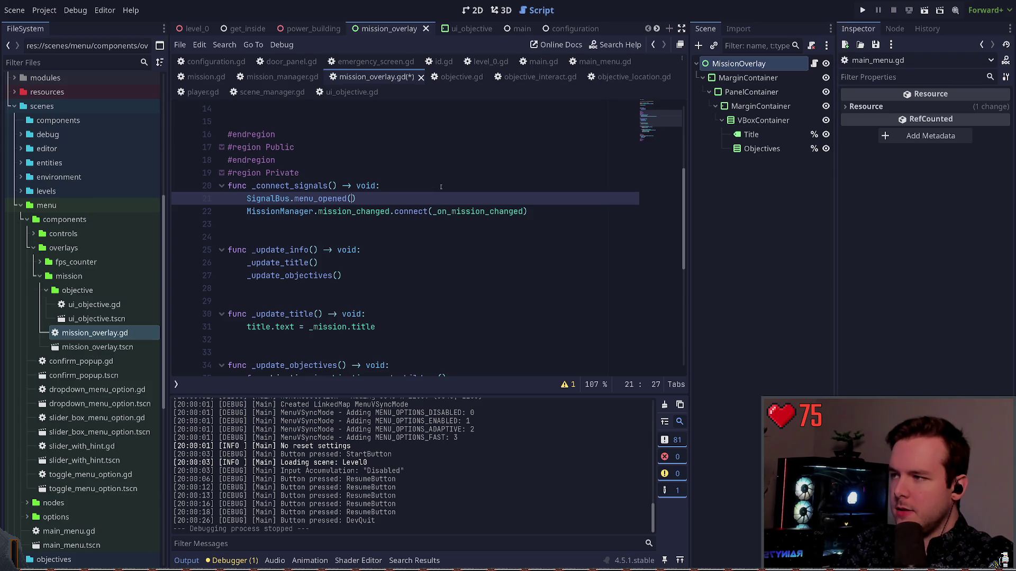
text(_on_menu_opened)
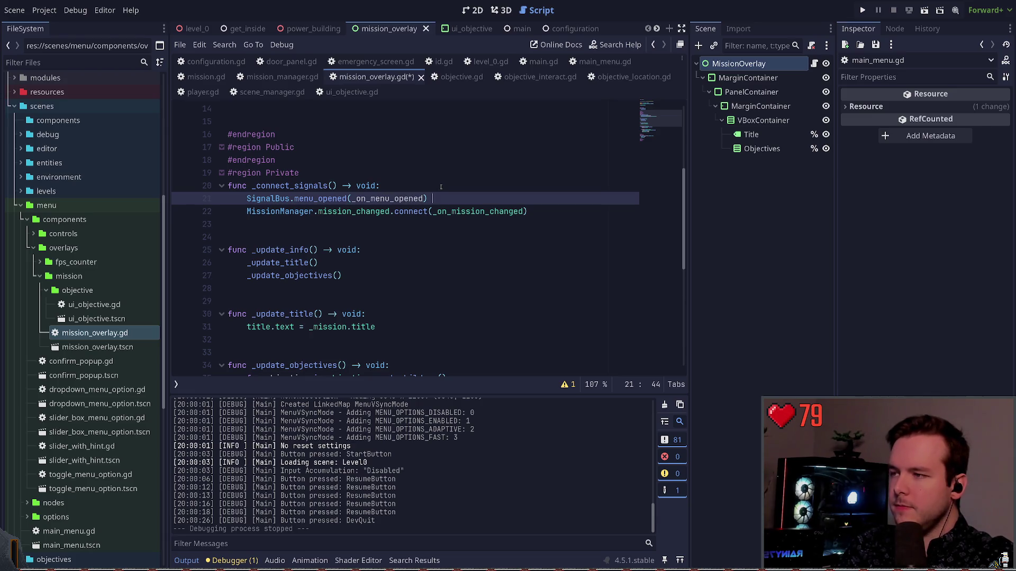
Step: Insert '.connect' after menu_opened and save mission_overlay.gd
key(ctrl+Left)
key(ctrl+Left)
key(ctrl+Left)
text(.eo)
key(BackSpace)
key(BackSpace)
text(connect)
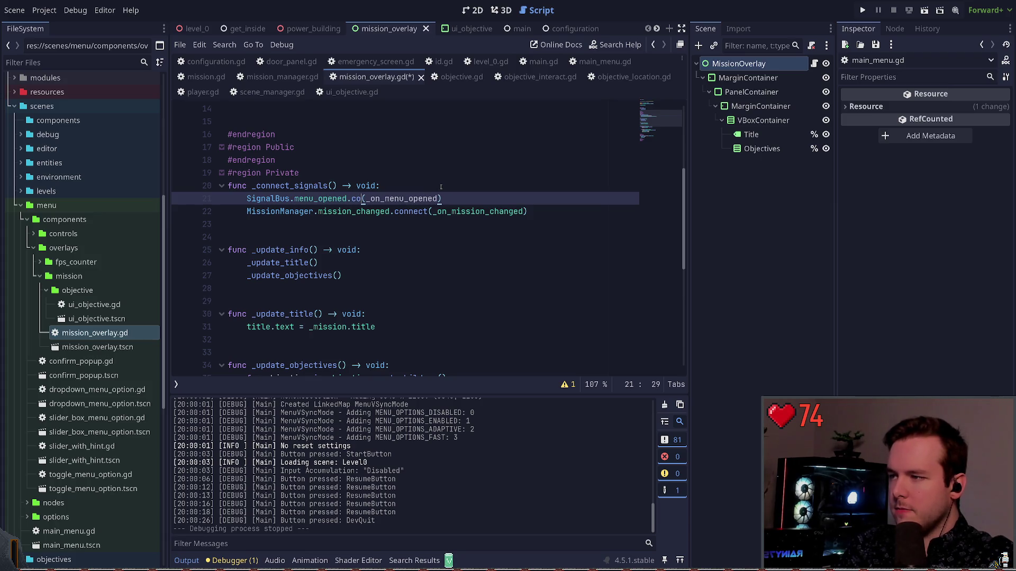
key(ctrl+s)
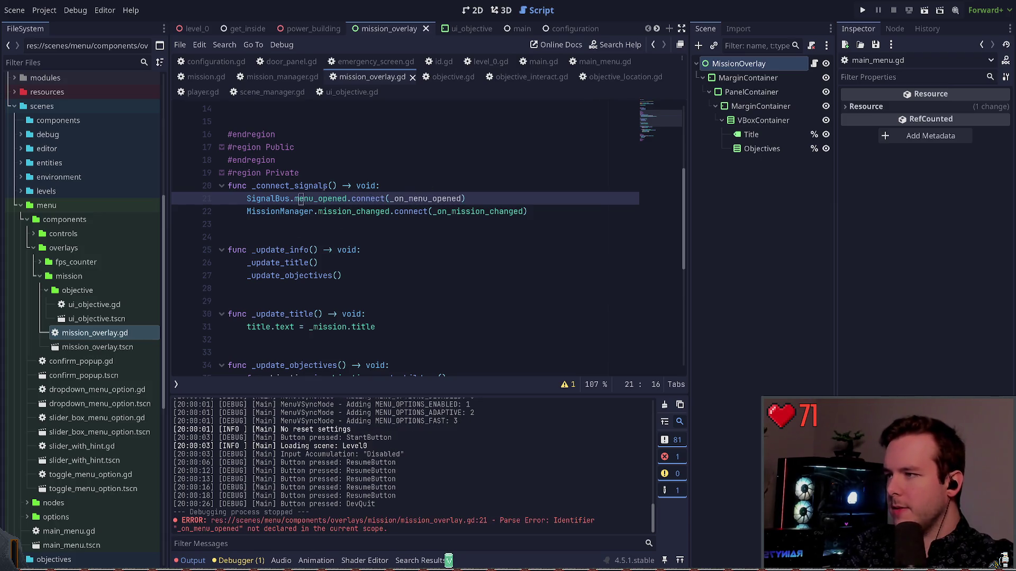
double_click(321, 199)
Step: Open signal_bus.gd from SignalBus and scroll down to the Game region
ctrl+click(271, 200)
scroll(319, 225, down, 5)
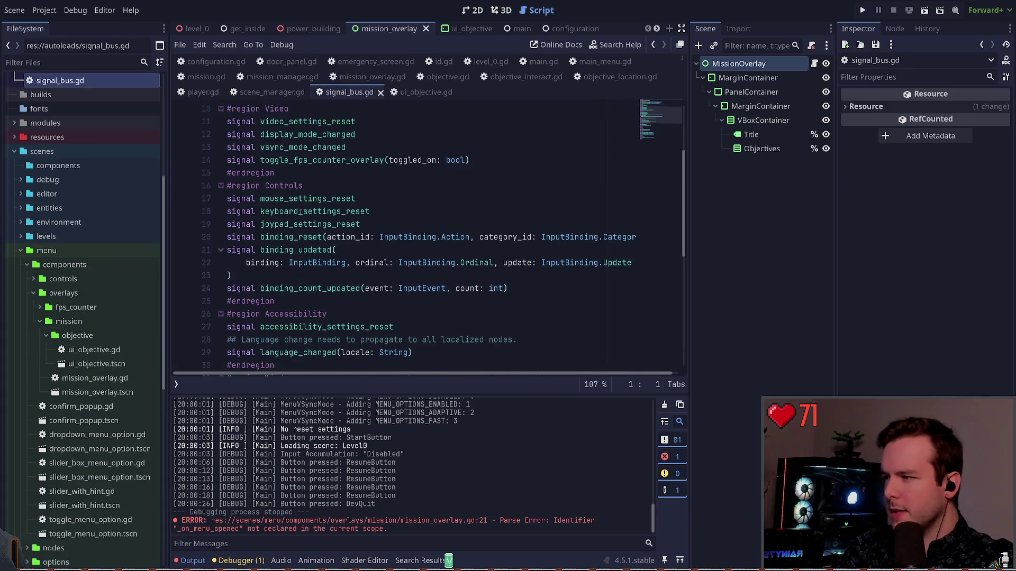
scroll(319, 225, down, 1)
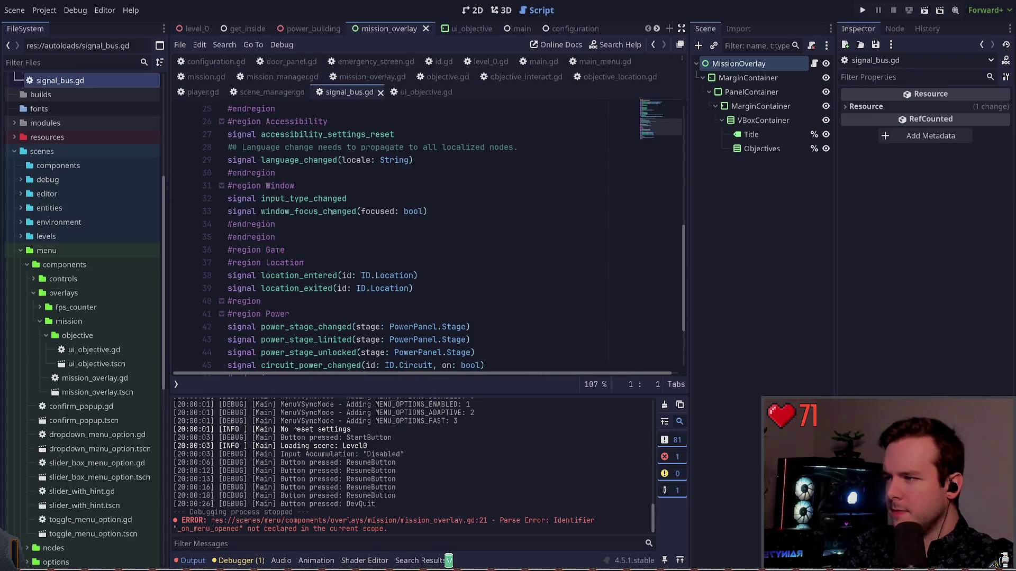
scroll(333, 211, down, 1)
click(349, 200)
key(Up)
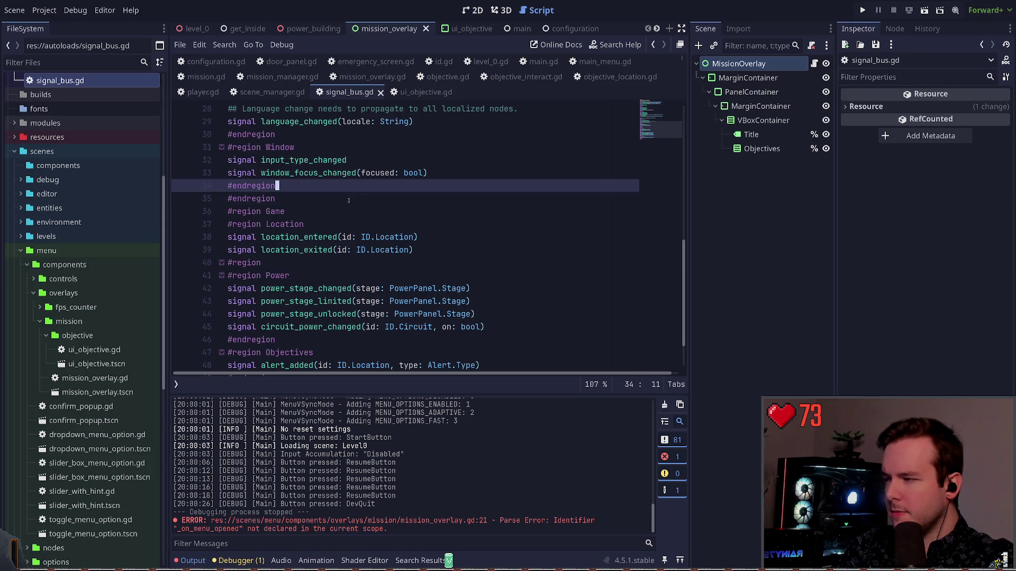
click(259, 212)
scroll(260, 225, down, 1)
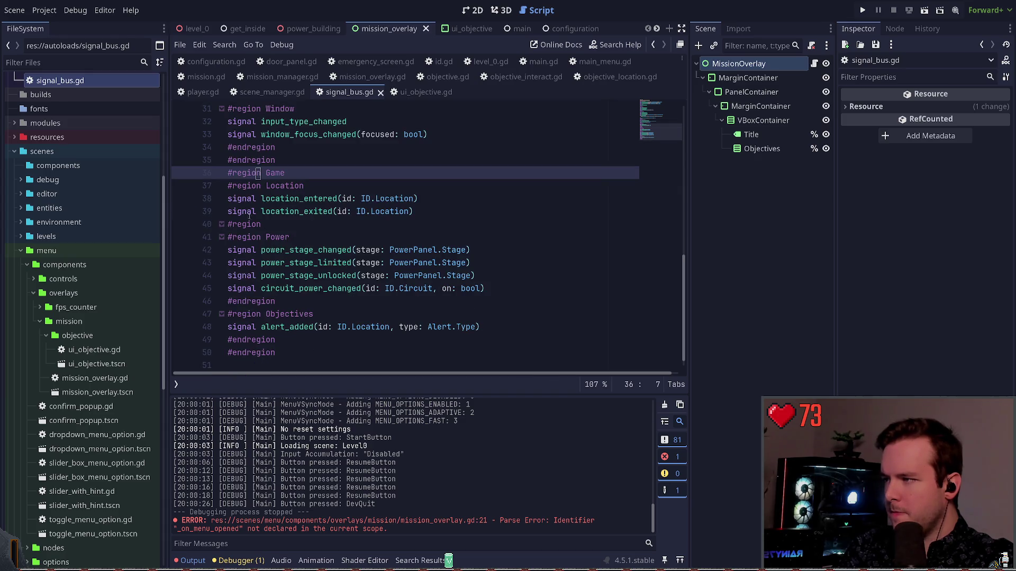
scroll(294, 309, down, 1)
Step: Fold and unfold the Objectives, Power and line-40 regions to check their extents
click(222, 302)
click(221, 302)
click(222, 225)
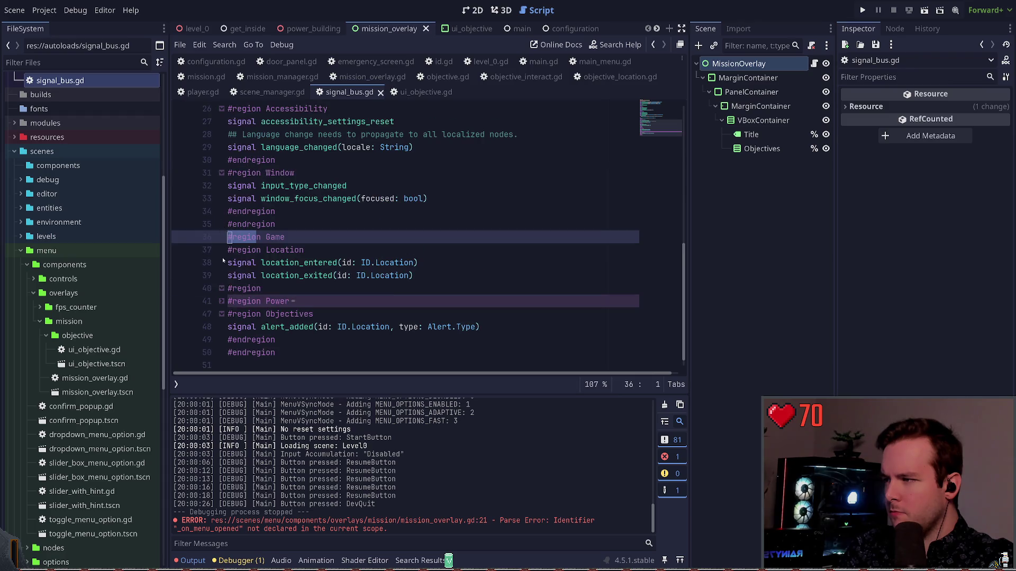
click(222, 301)
click(221, 288)
click(221, 289)
Step: Change the '#region' marker on line 40 to '#endregion' and save signal_bus.gd
drag(261, 288, 292, 275)
click(295, 288)
scroll(320, 260, down, 2)
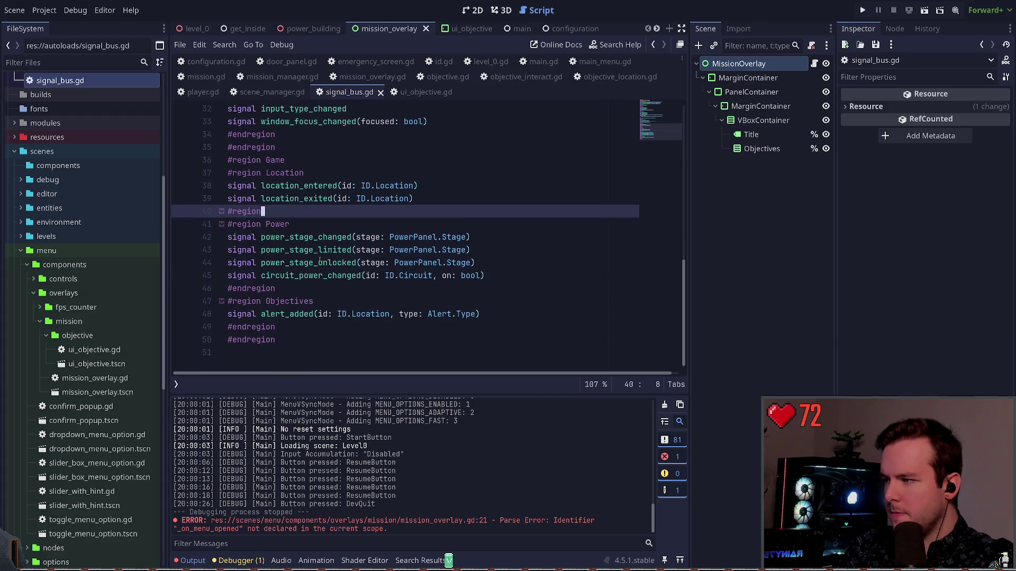
scroll(320, 261, up, 1)
key(ctrl+Left)
text(end)
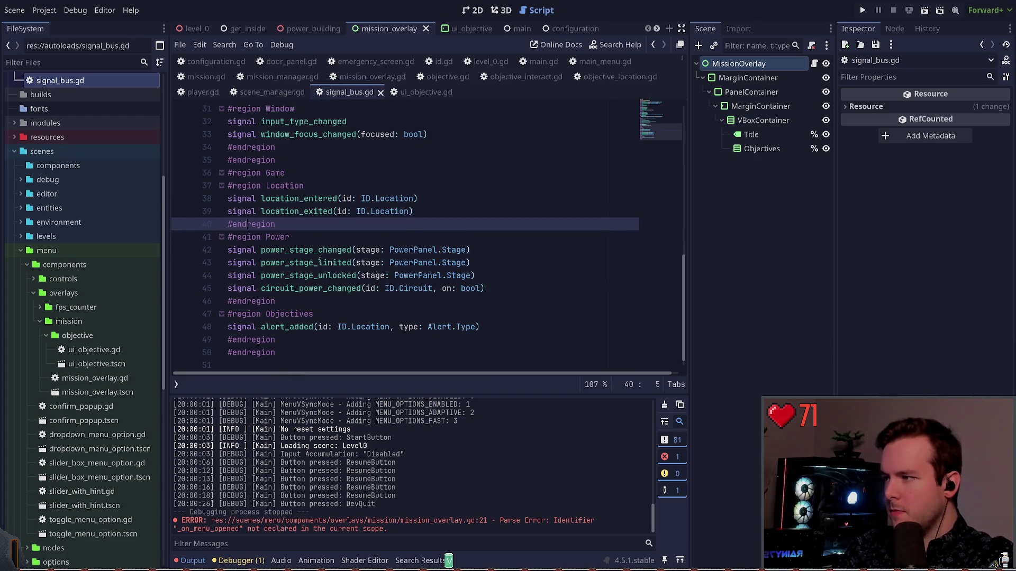
key(ctrl+s)
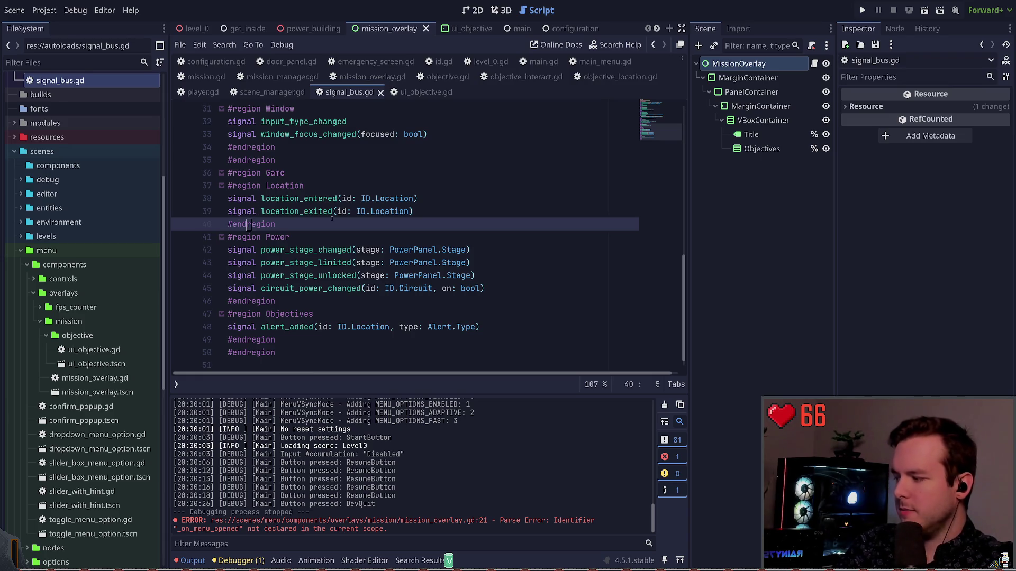
click(304, 224)
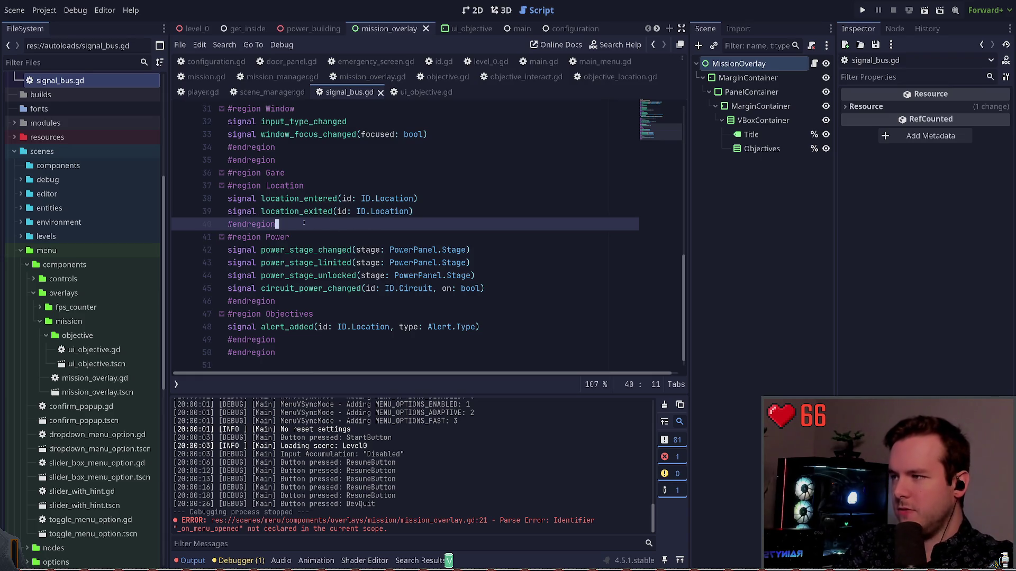
click(332, 190)
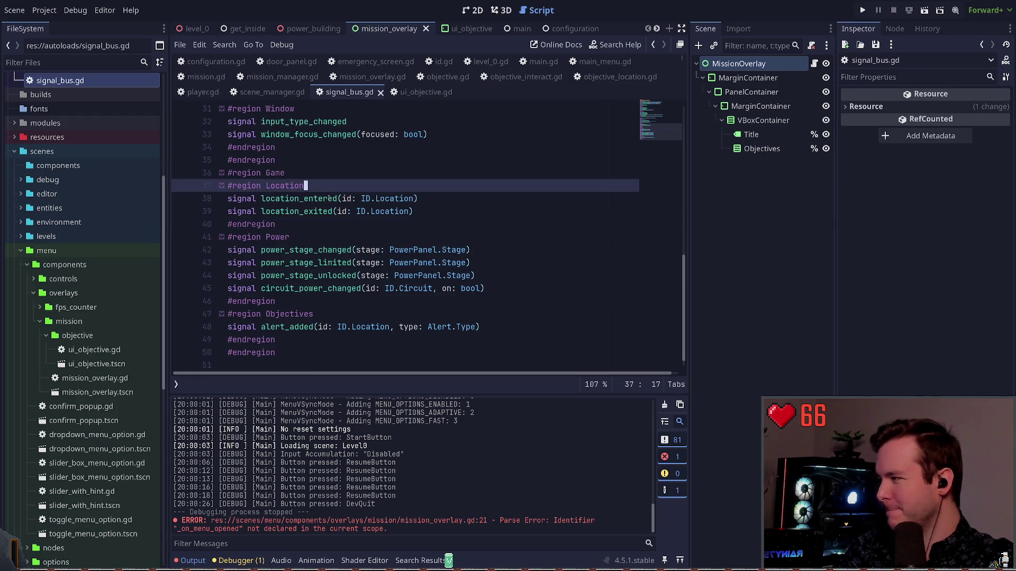
key(Down)
key(Down)
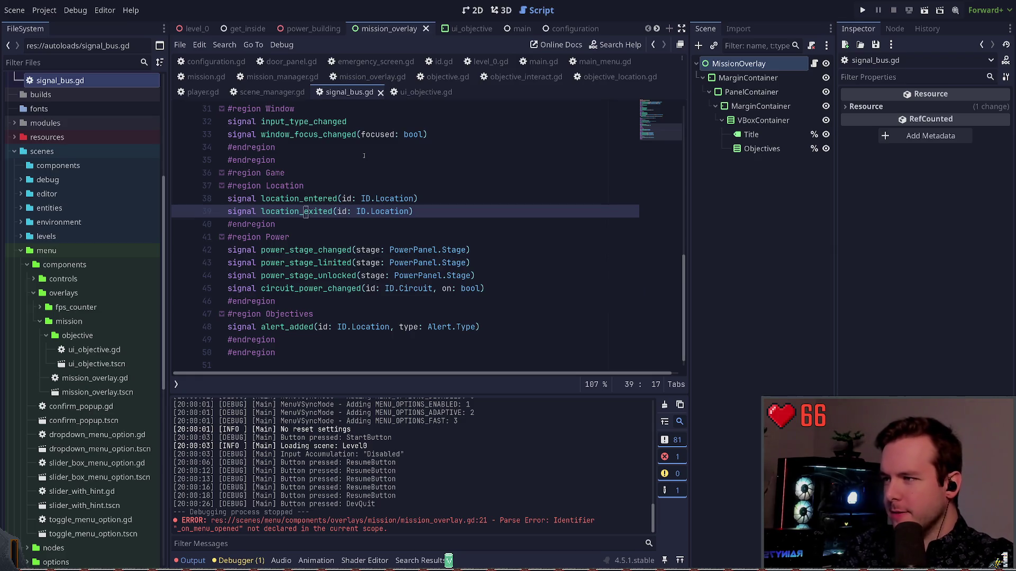
click(362, 175)
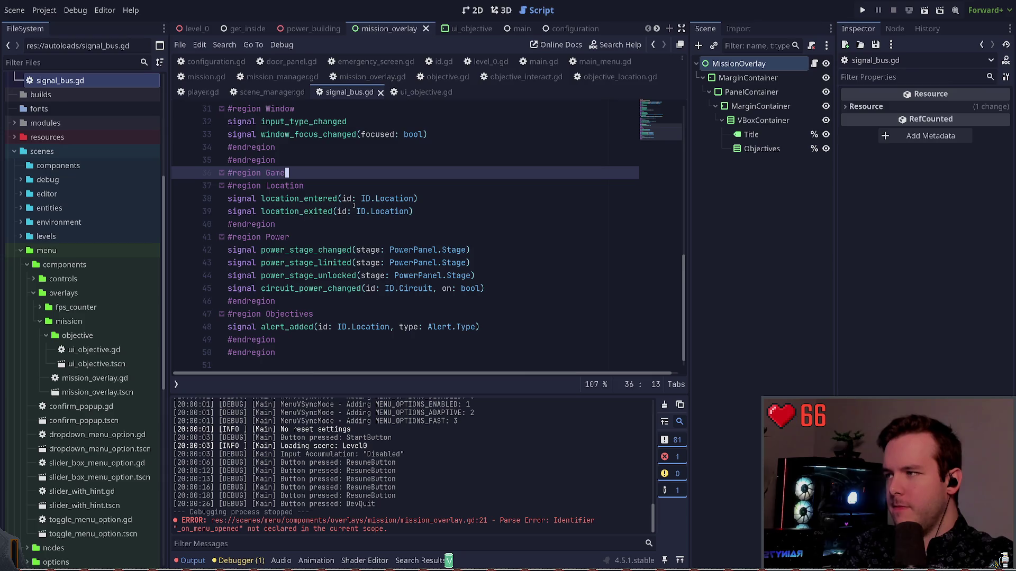
scroll(354, 206, up, 1)
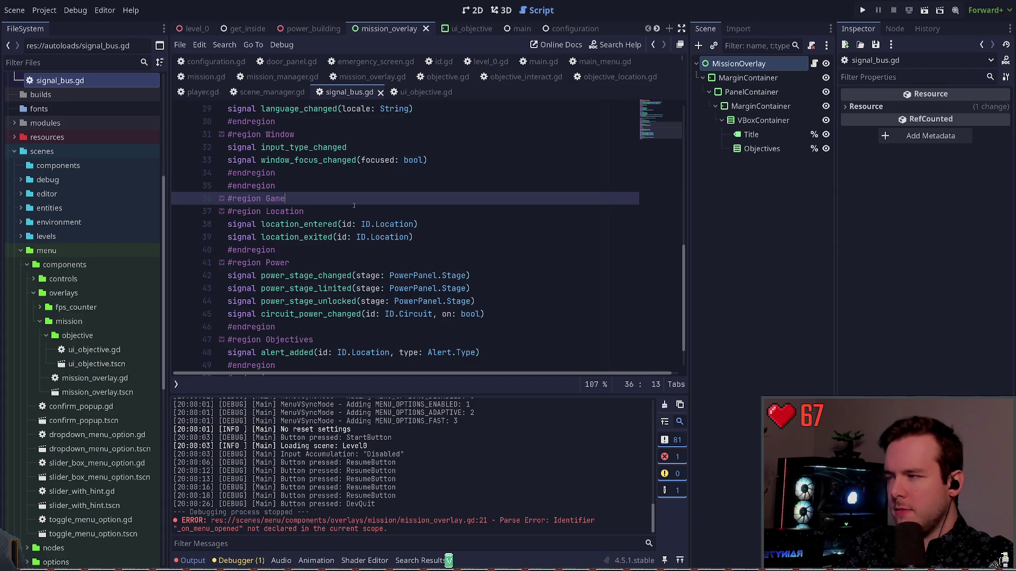
key(Up)
key(Up)
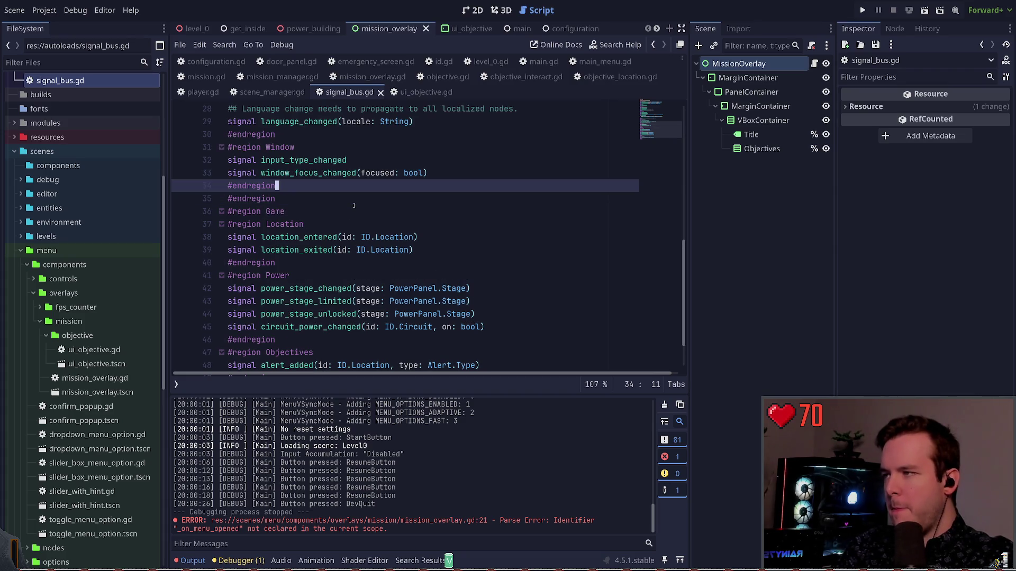
scroll(298, 147, up, 10)
scroll(298, 147, down, 8)
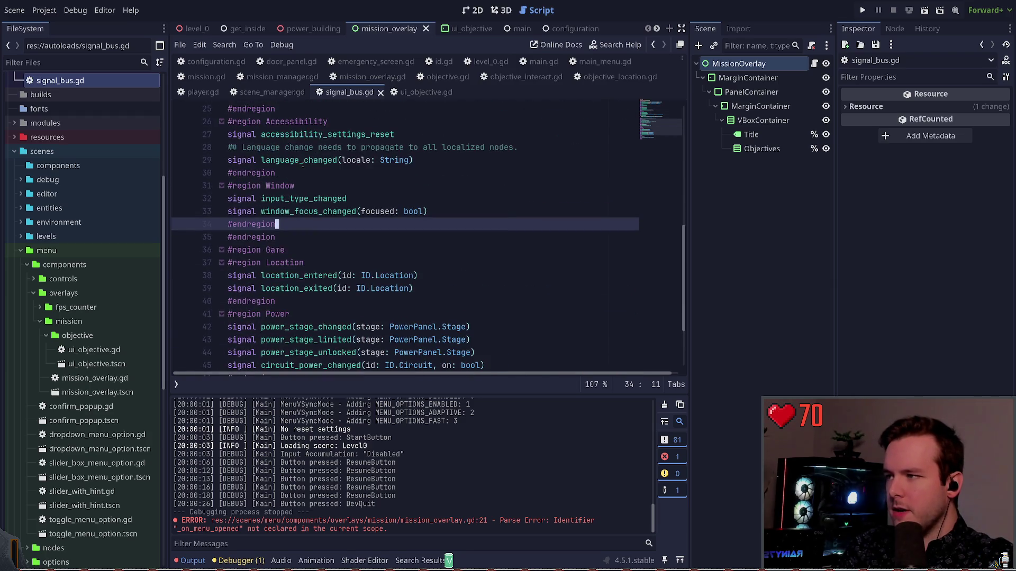
scroll(311, 274, up, 3)
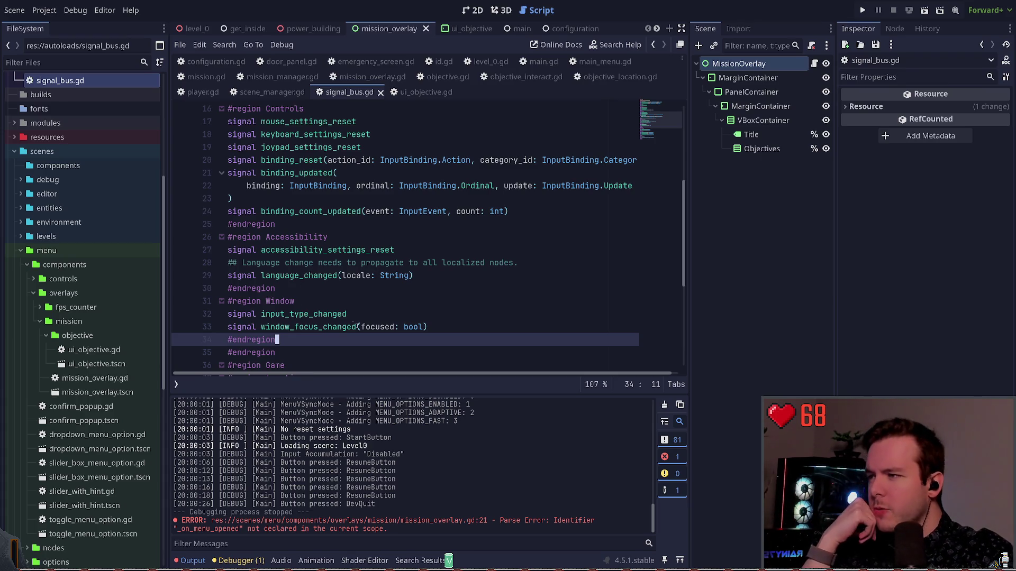
scroll(354, 316, up, 2)
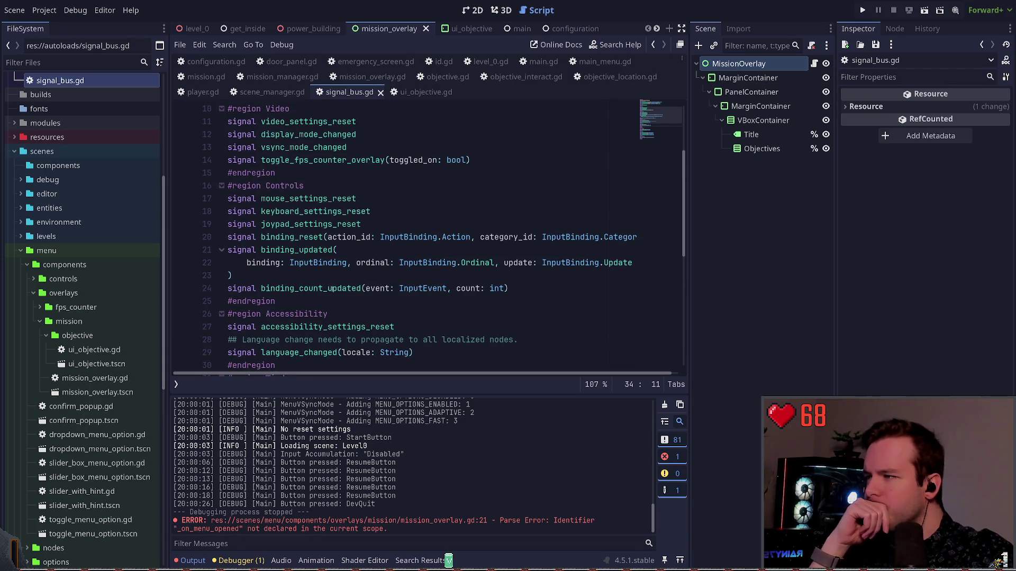
scroll(325, 288, down, 7)
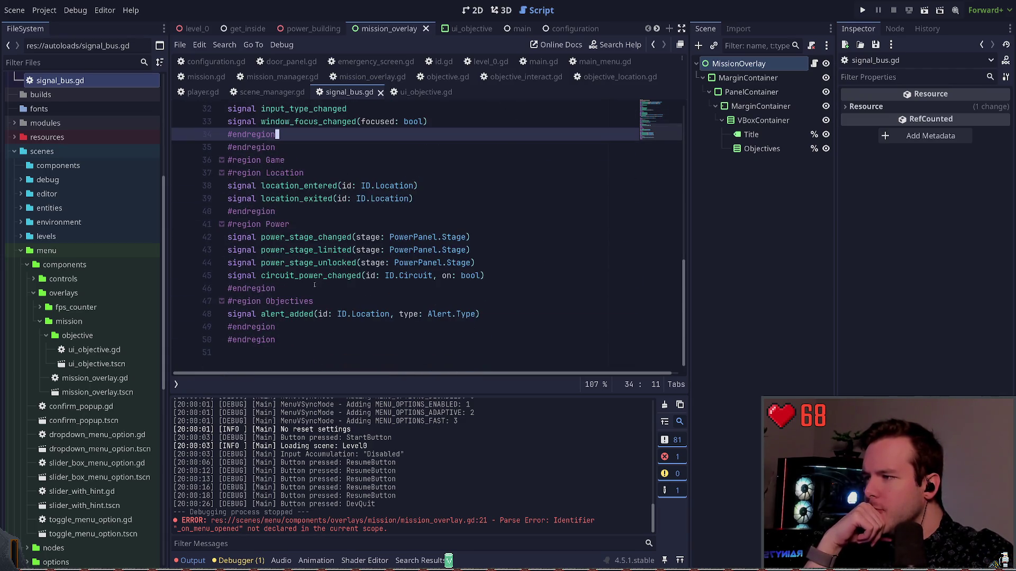
scroll(316, 267, up, 3)
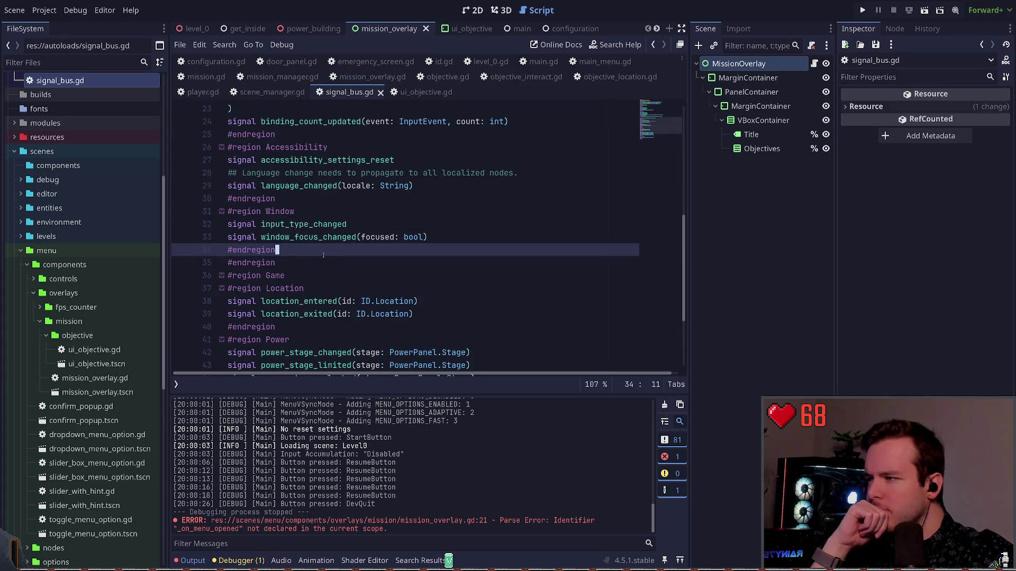
scroll(323, 254, down, 3)
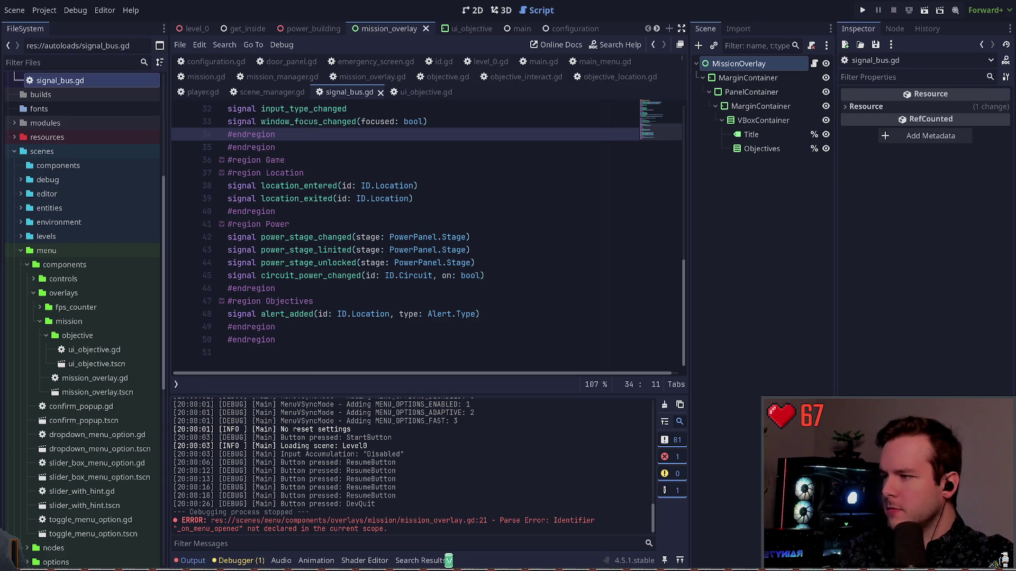
scroll(365, 225, up, 1)
click(364, 224)
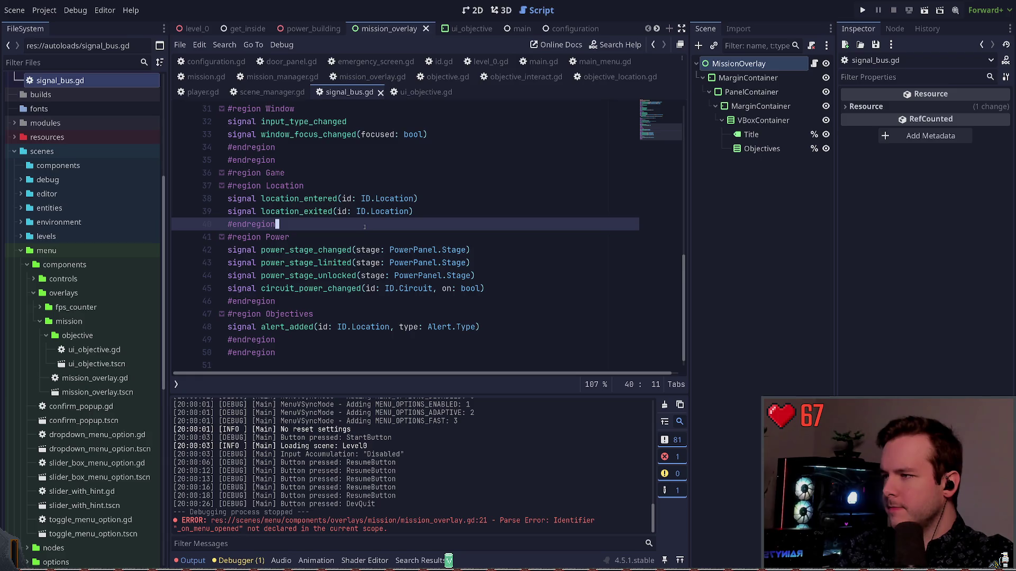
key(Home)
key(shift+Up)
key(shift+Up)
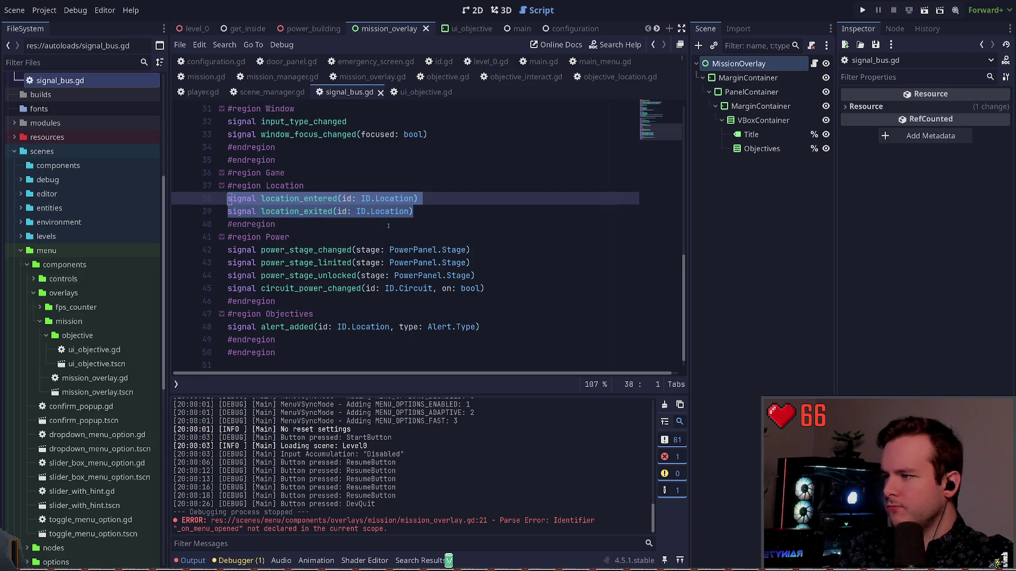
scroll(389, 226, down, 1)
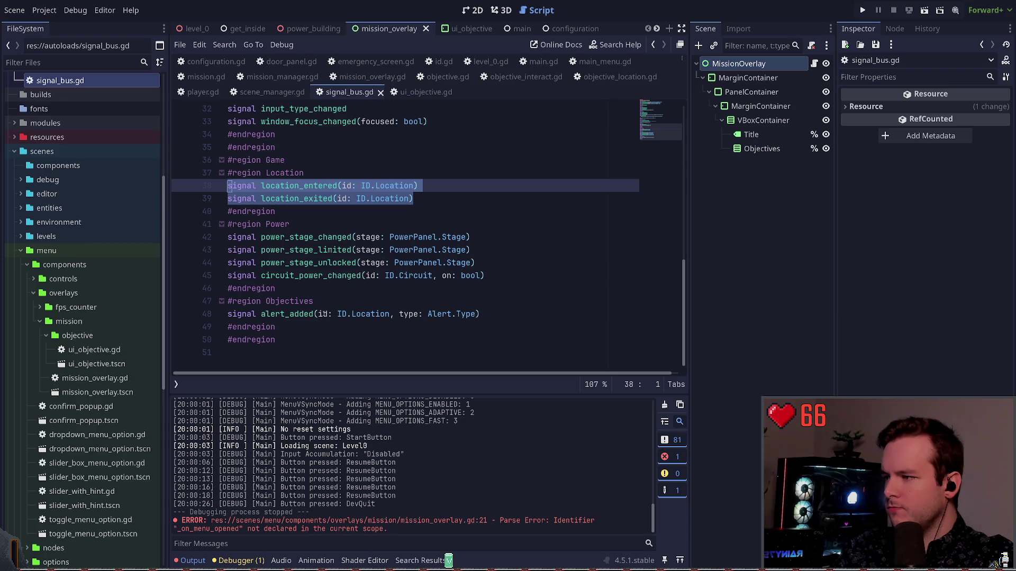
scroll(461, 247, up, 3)
click(461, 247)
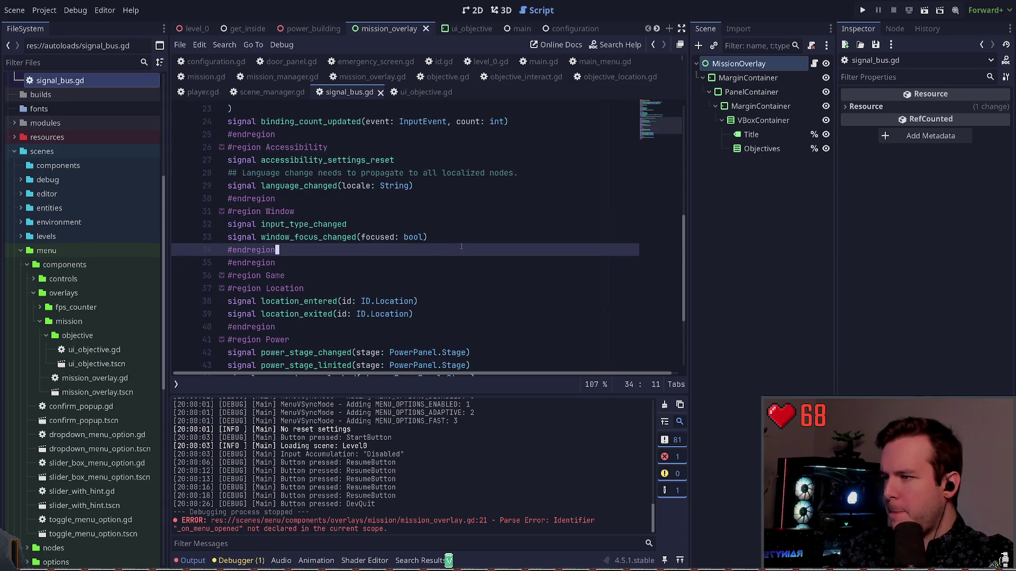
key(Up)
key(End)
key(shift+Up)
key(shift+Home)
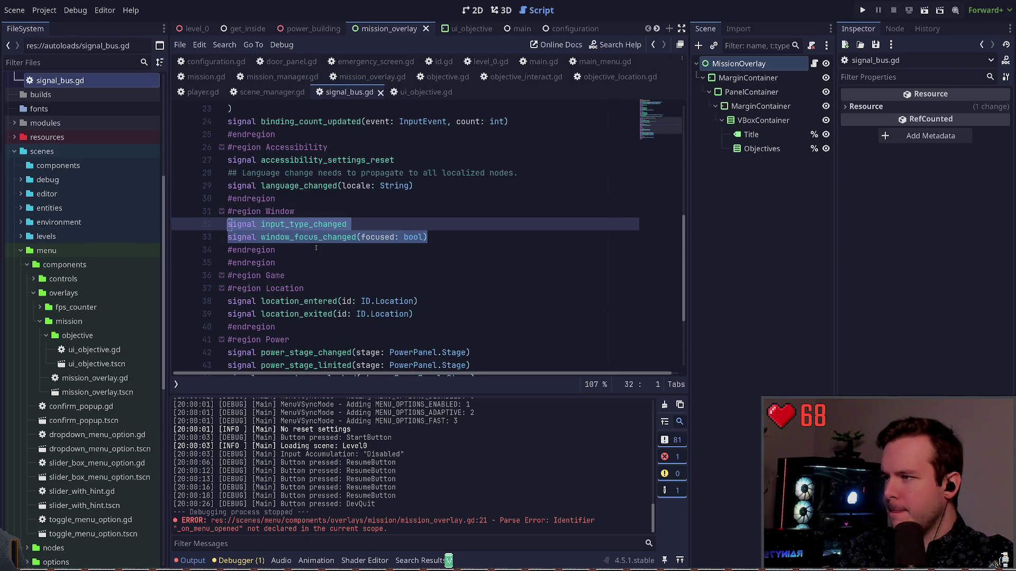
scroll(354, 254, up, 1)
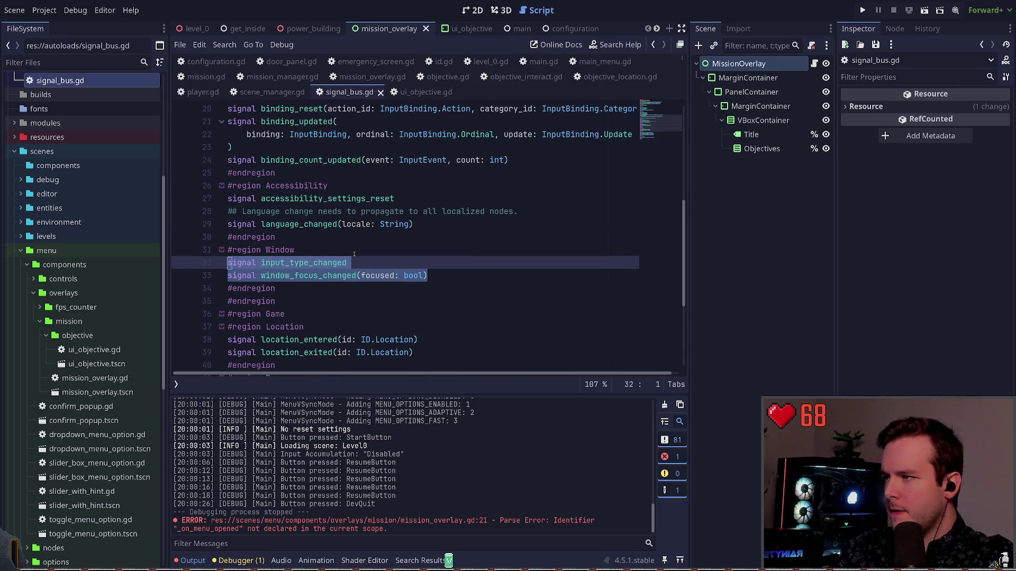
scroll(354, 255, up, 3)
scroll(370, 256, down, 3)
scroll(399, 260, down, 2)
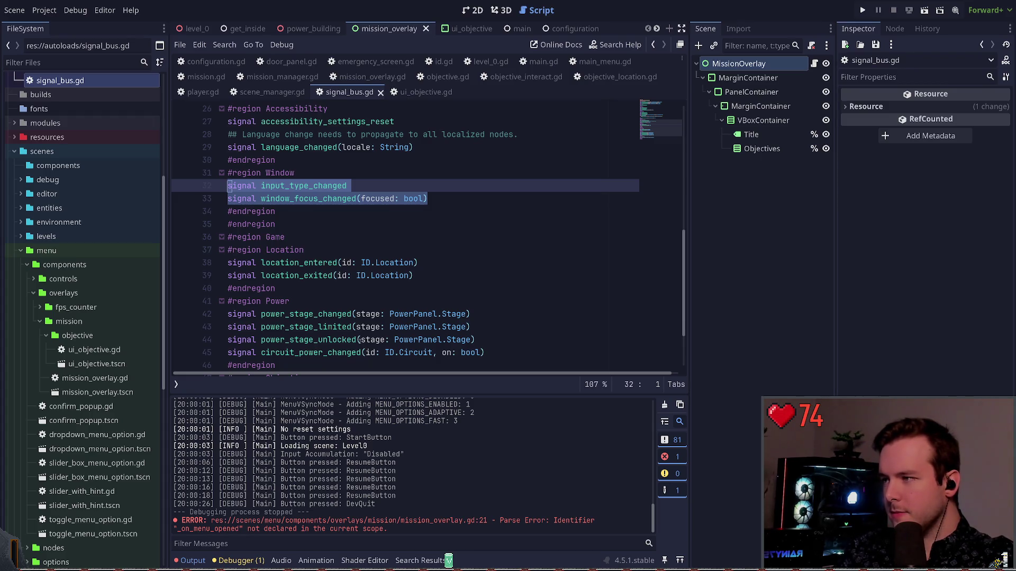
Step: Add a '#region Menu' block after the Window region in signal_bus.gd
scroll(377, 238, down, 2)
click(340, 291)
key(Down)
key(Down)
key(Down)
key(Down)
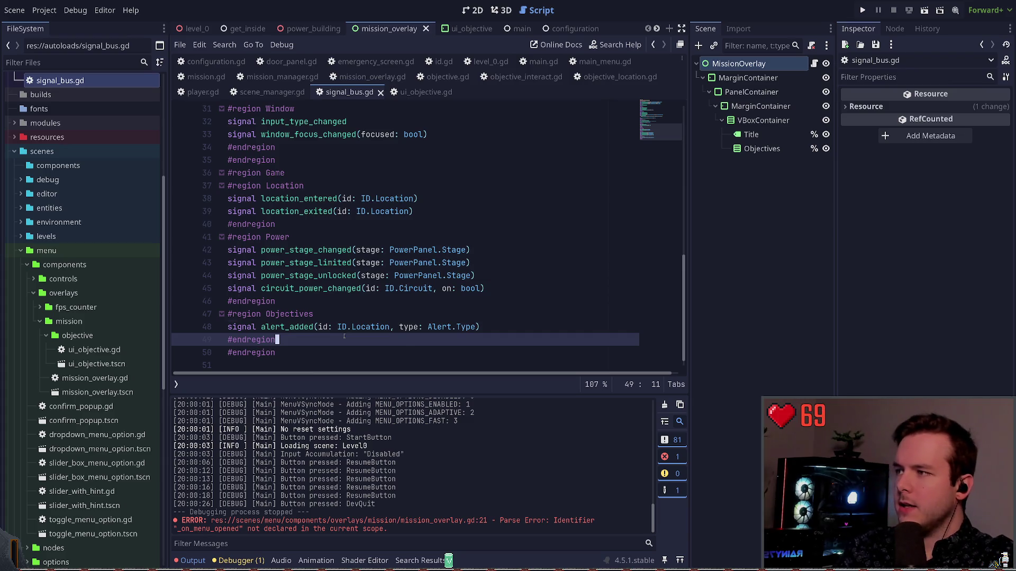
key(Up)
key(Up)
key(Up)
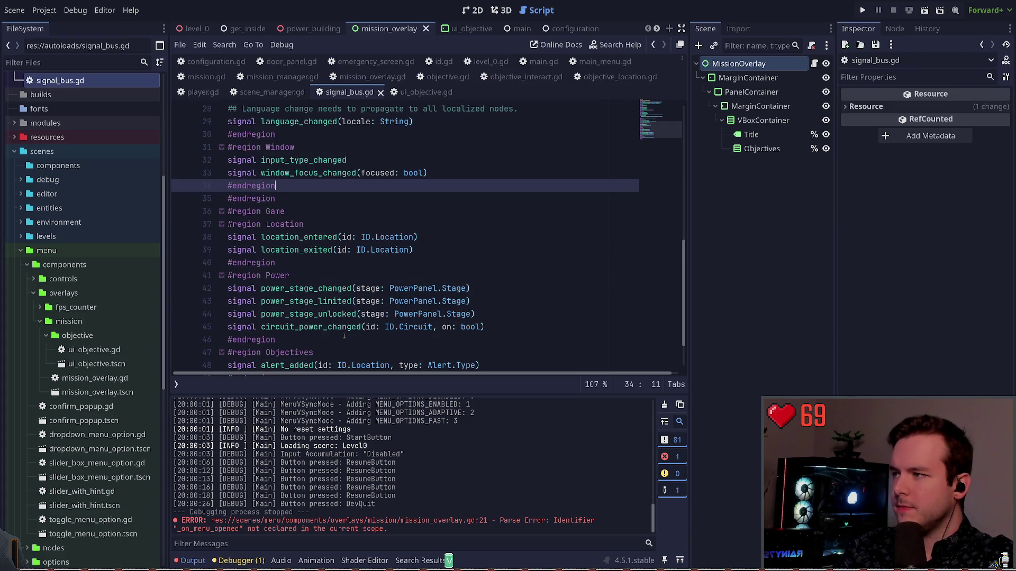
key(Return)
text(#region )
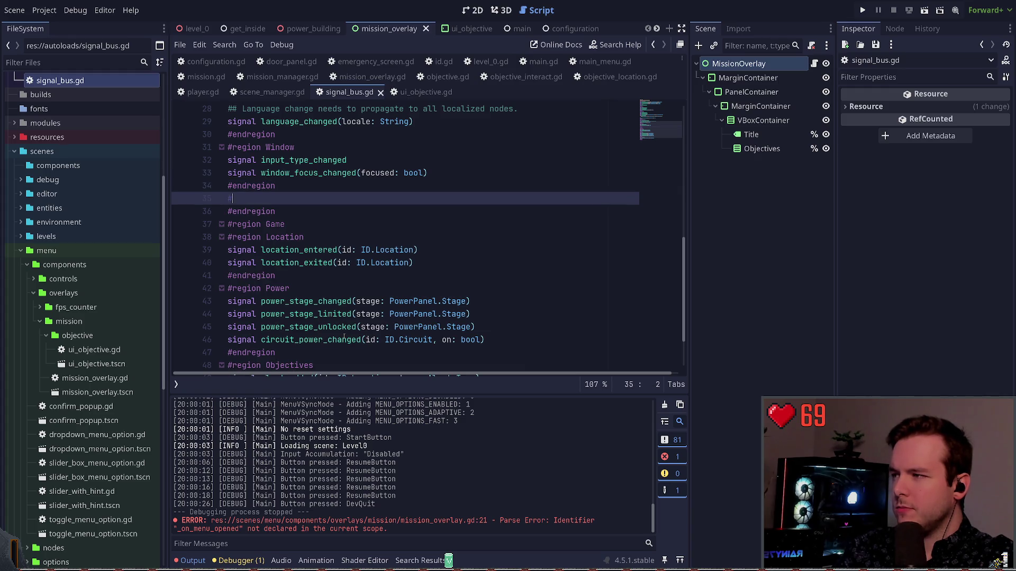
text(Menu)
key(Return)
text(#region)
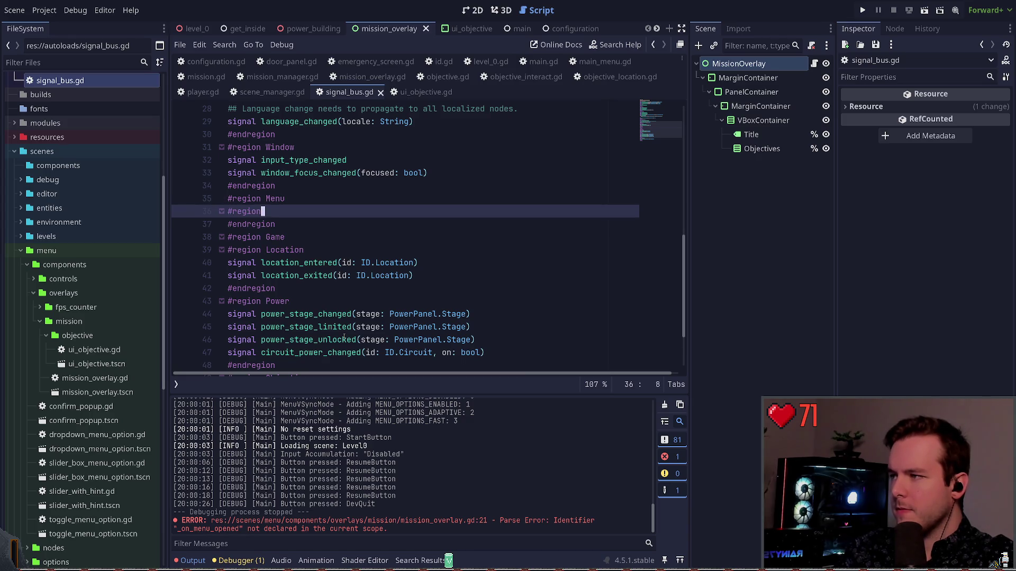
key(Up)
key(End)
key(Return)
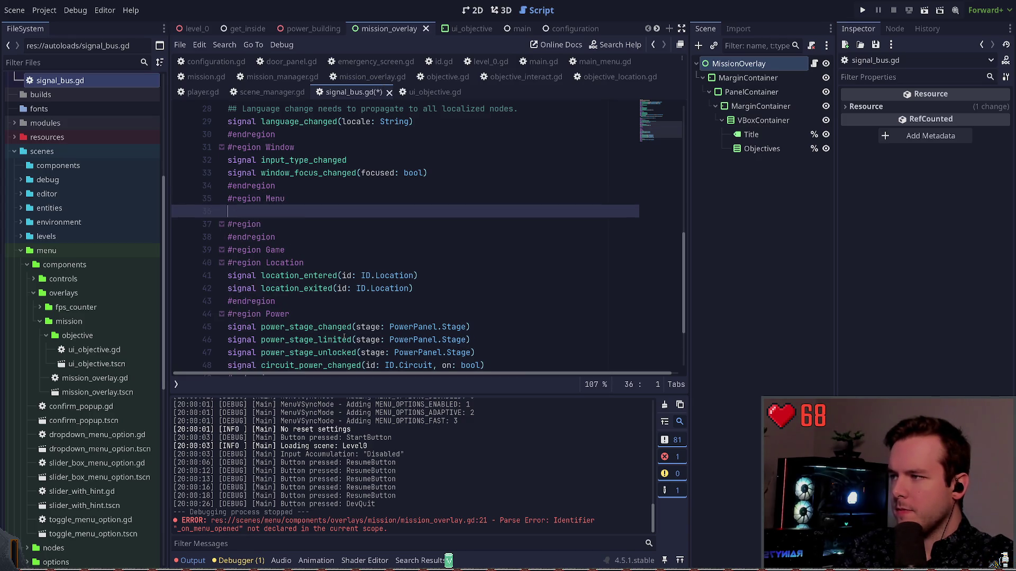
Step: Declare 'signal menu_toggled(id: ID.Menu, toggled_on: bool)' in the Menu region and save
text(signal )
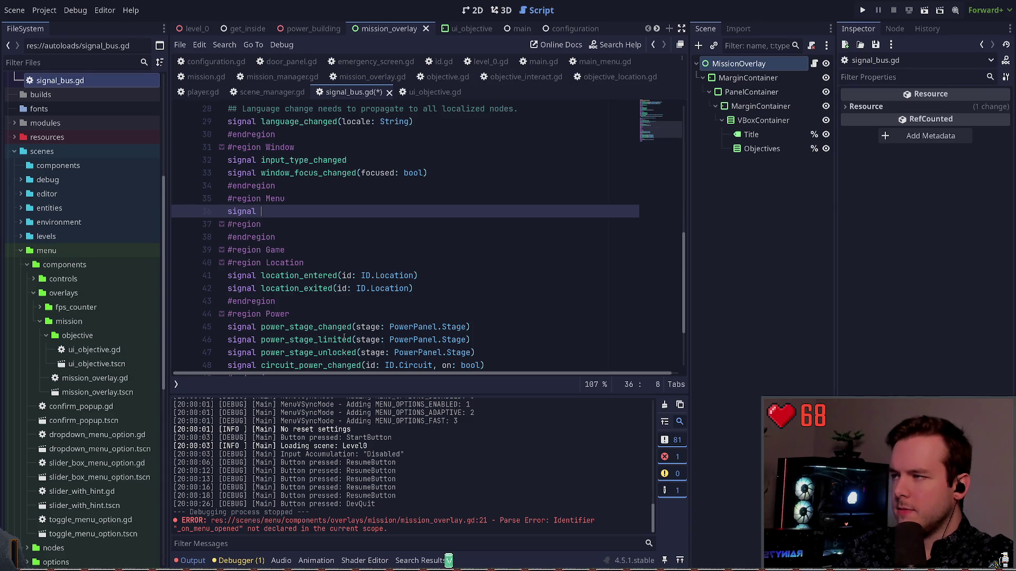
text(menu_)
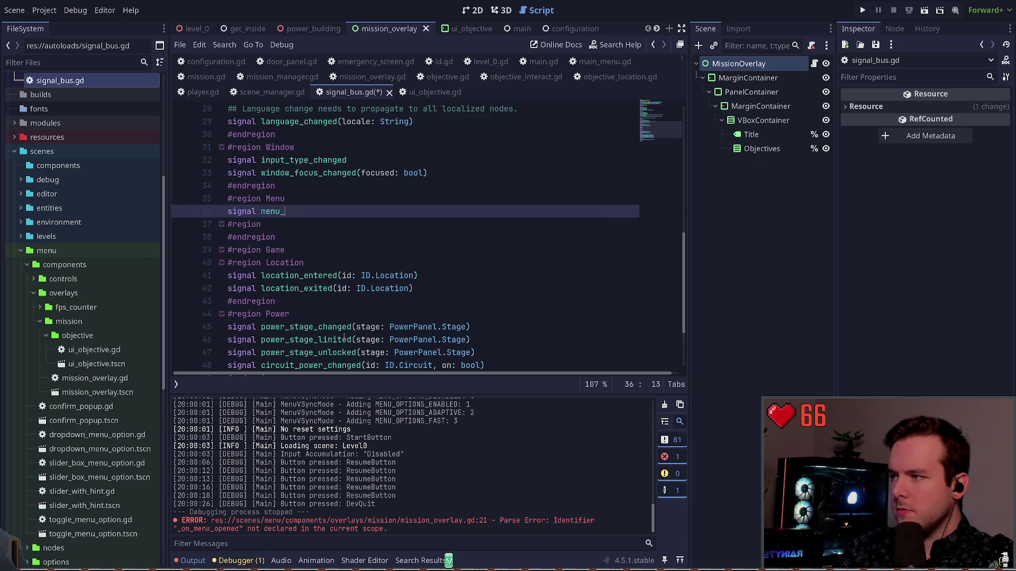
text(toggled(t)
text(og)
key(BackSpace)
key(BackSpace)
key(BackSpace)
text(ID)
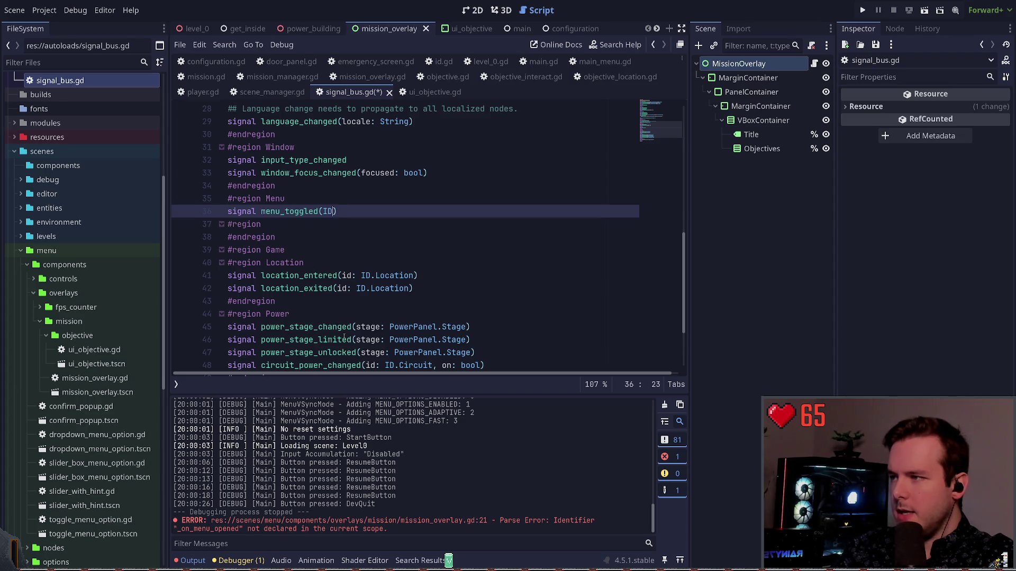
text(.Menu,)
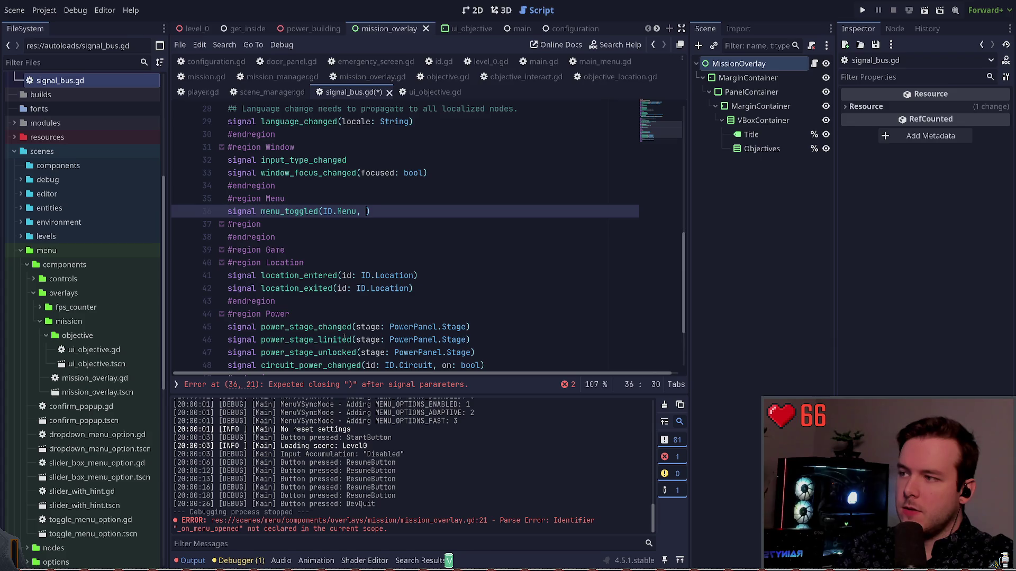
text(d: ID.)
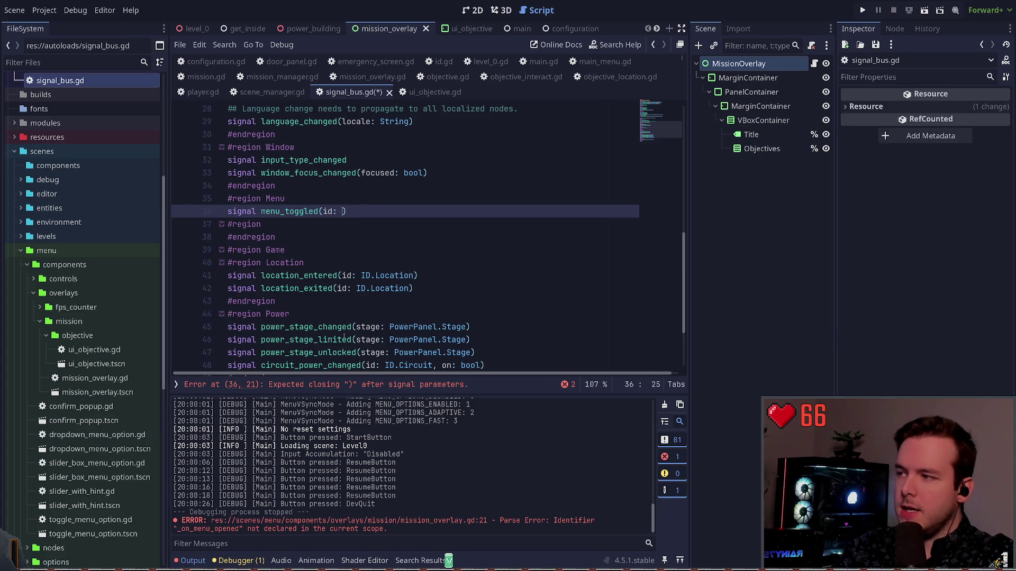
text(Menu, toggl)
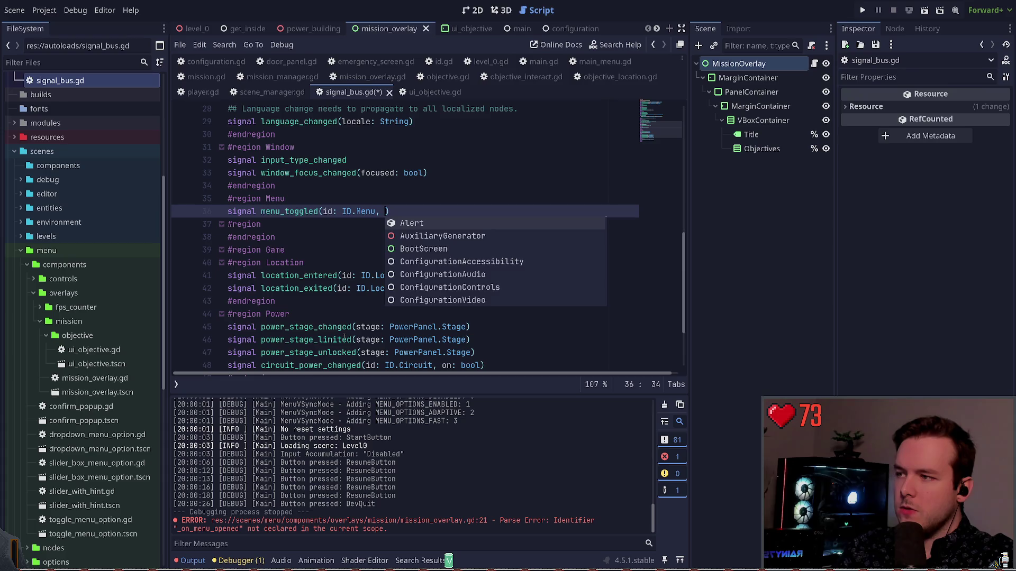
text(ed_on: bool)
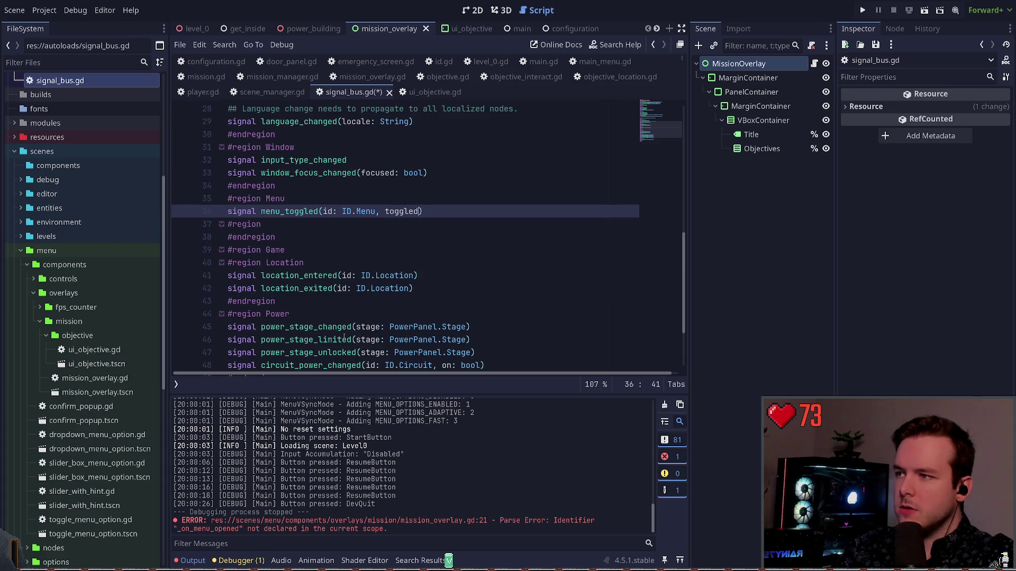
key(ctrl+s)
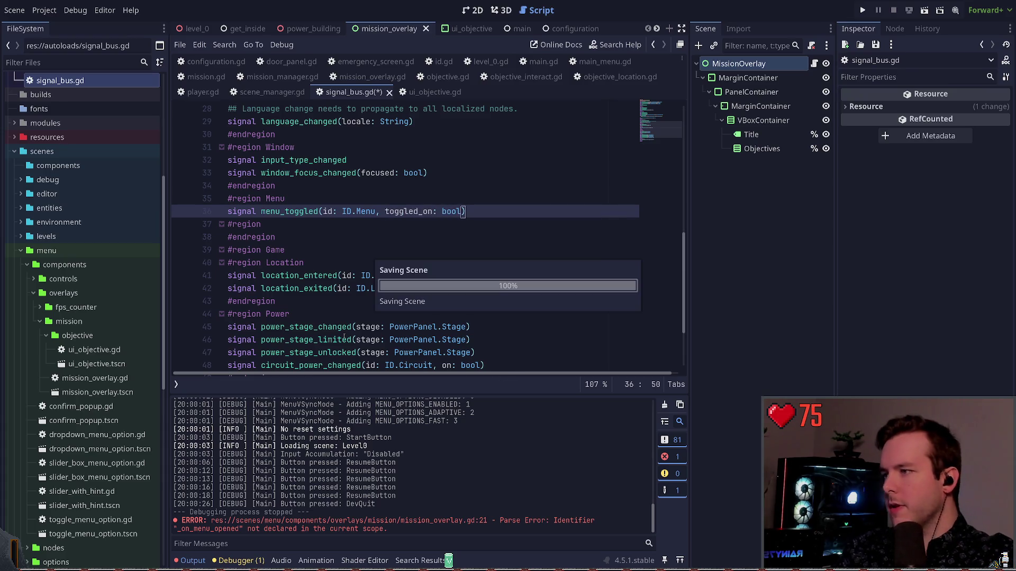
Step: Open the ID class definition in id.gd from the ID.Menu type
click(285, 211)
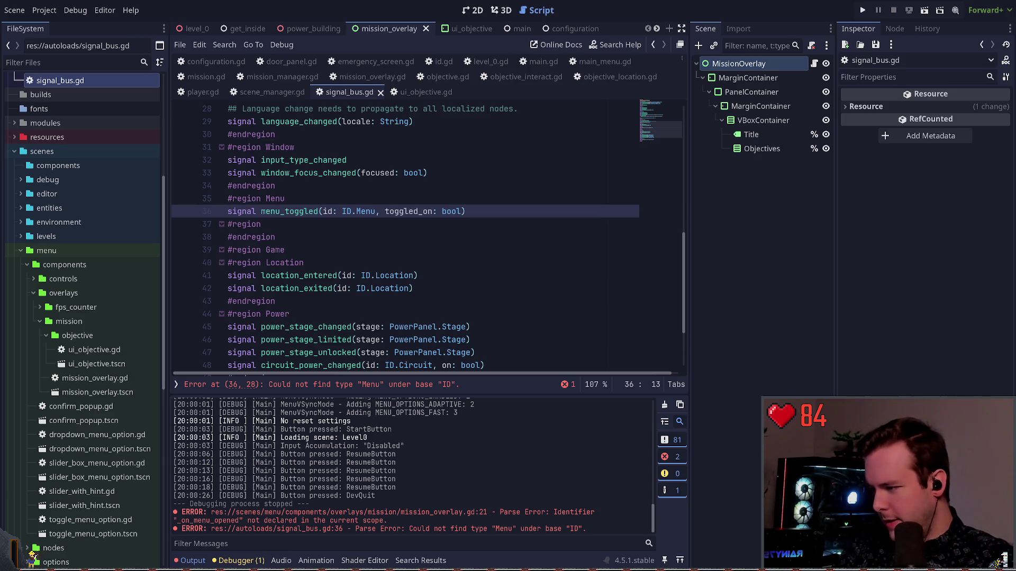
key(Down)
key(Down)
key(Down)
key(Up)
key(Up)
key(Up)
key(ctrl+d)
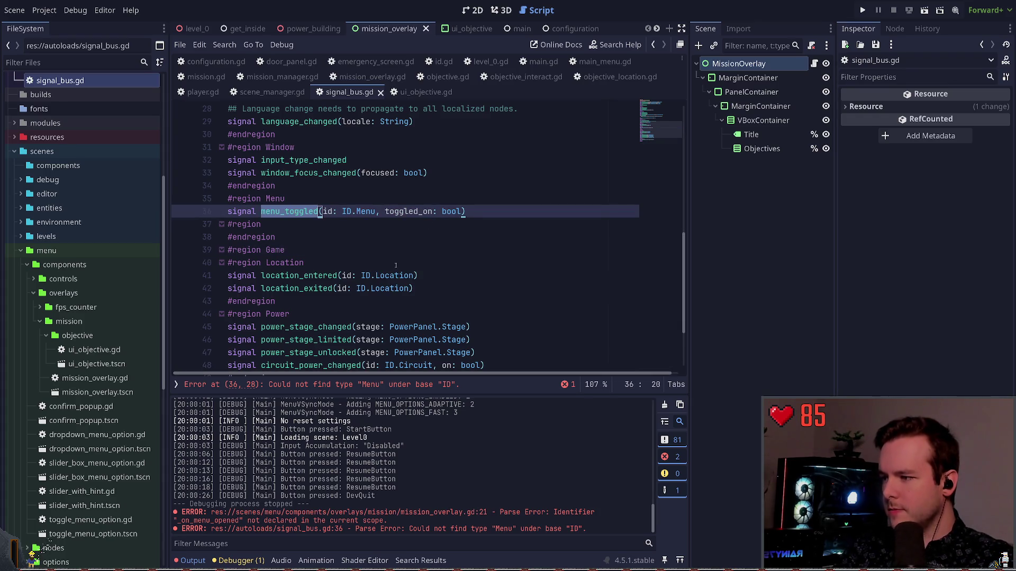
click(343, 211)
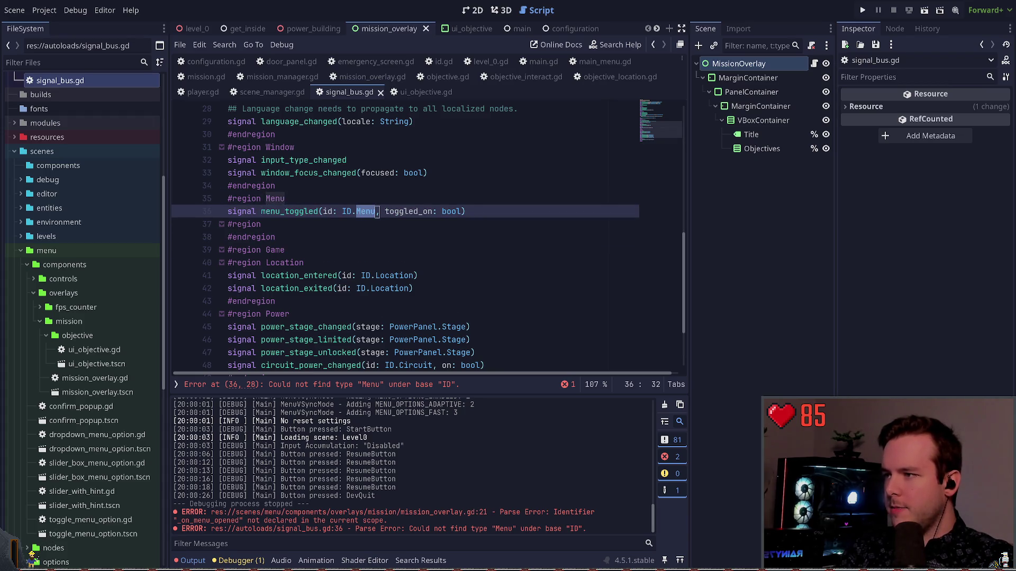
ctrl+click(343, 211)
scroll(339, 276, up, 2)
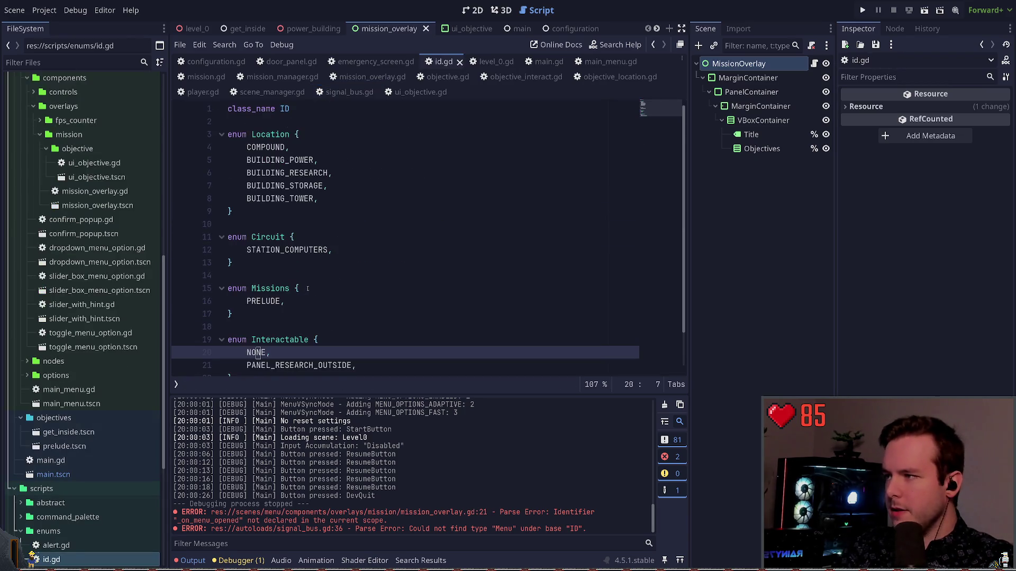
Step: Add an 'enum Menu {' declaration above enum Location in id.gd
click(289, 124)
key(Return)
key(Return)
key(Up)
text(enum Menu {)
key(Return)
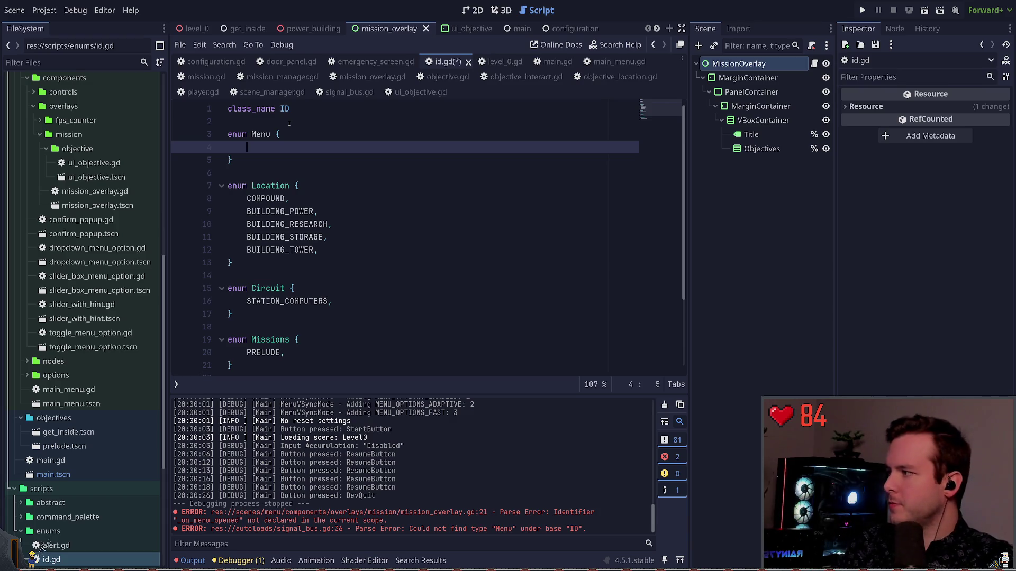
Step: Wrap the Menu enum in its own Template region with an #endregion line and save
key(Up)
key(Up)
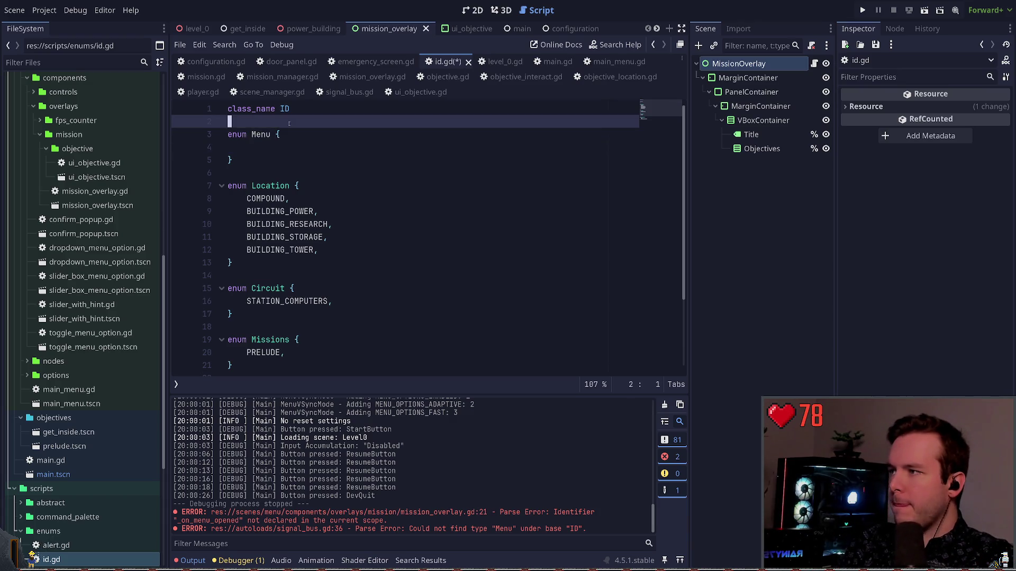
key(Return)
text(gion Tem)
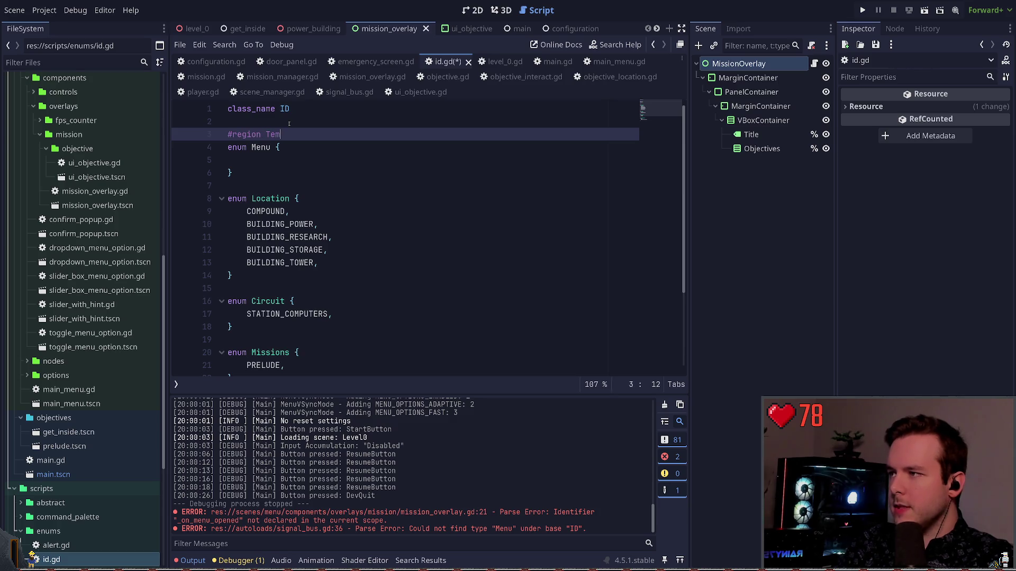
key(Down)
key(Down)
key(Down)
key(Return)
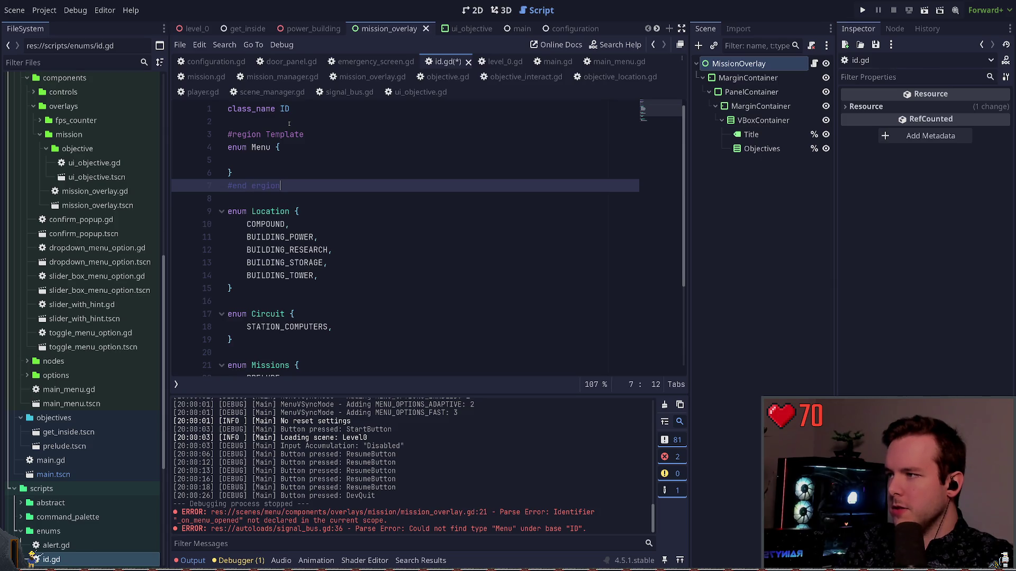
key(ctrl+s)
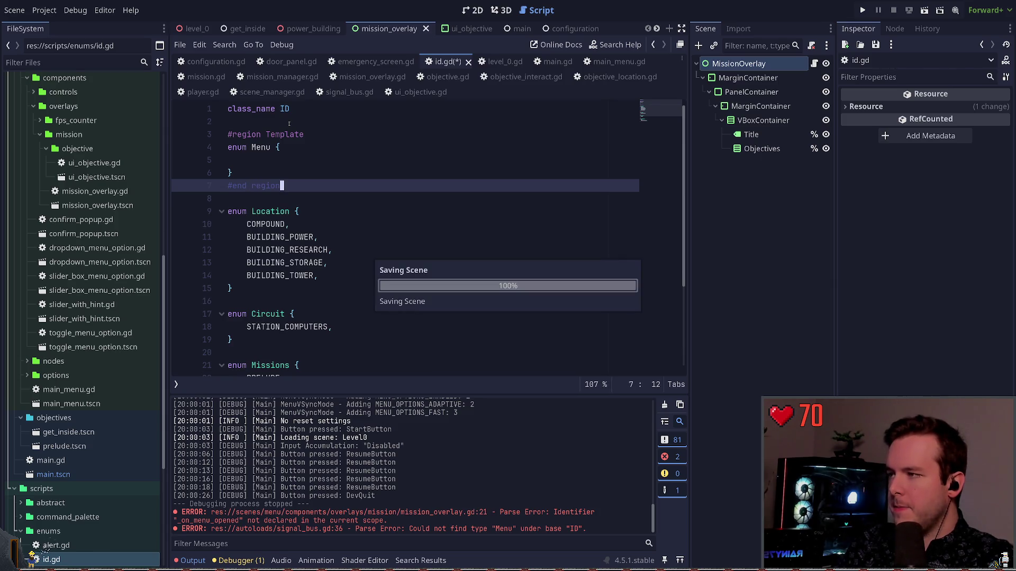
key(Up)
key(Up)
key(Right)
key(Right)
key(Delete)
Step: Add '#region Game' below the Template region and '#endregion' at the script's end, then save
key(shift+Up)
key(shift+Up)
key(shift+Home)
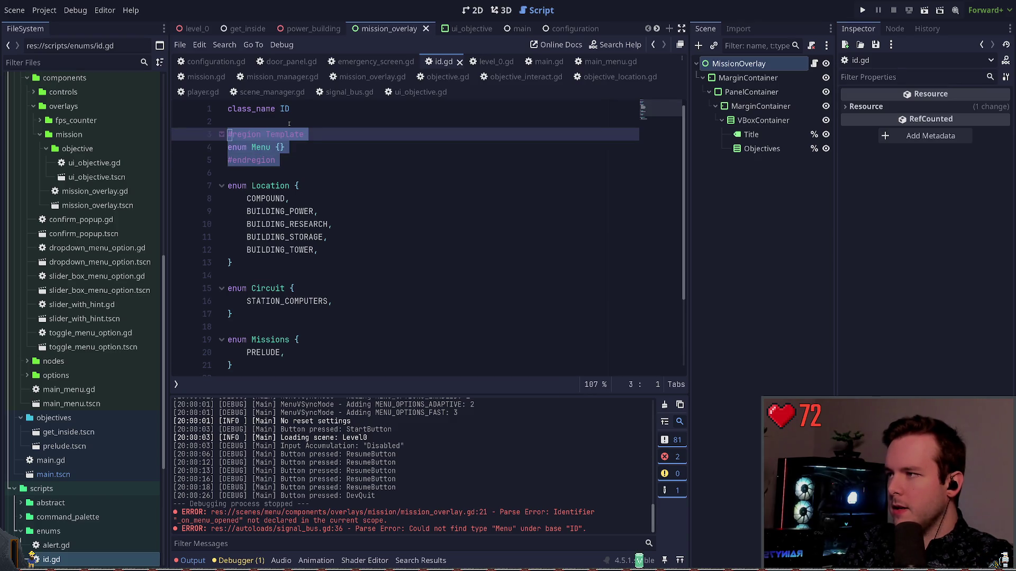
key(Down)
key(Down)
key(Down)
text(#region Game)
key(ctrl+End)
text(#endregion)
key(ctrl+s)
Step: Split the empty Menu enum braces, add a MAIN_MENU entry, and save id.gd
key(Up)
key(Up)
key(Up)
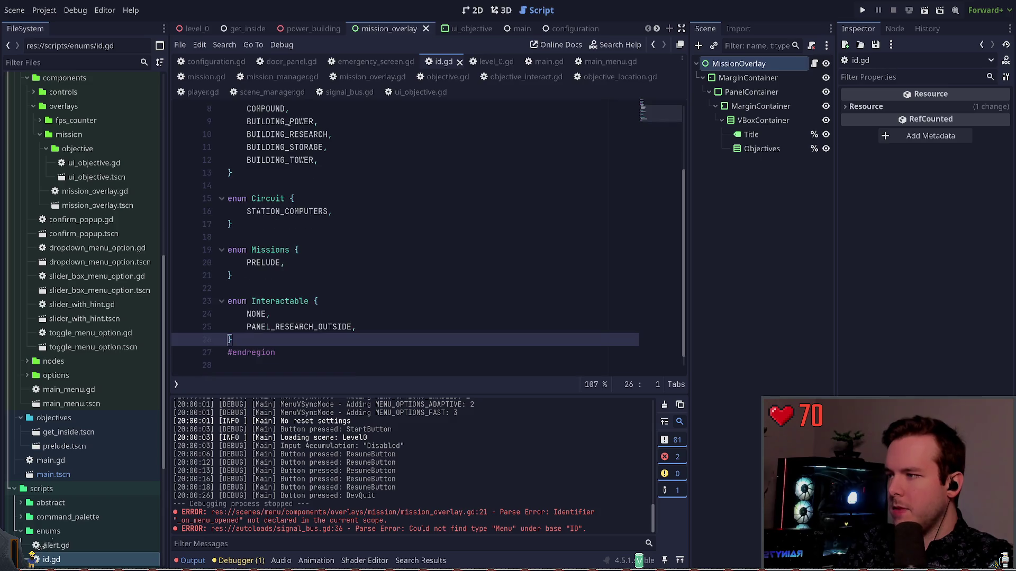
key(Home)
key(Up)
key(Up)
key(Up)
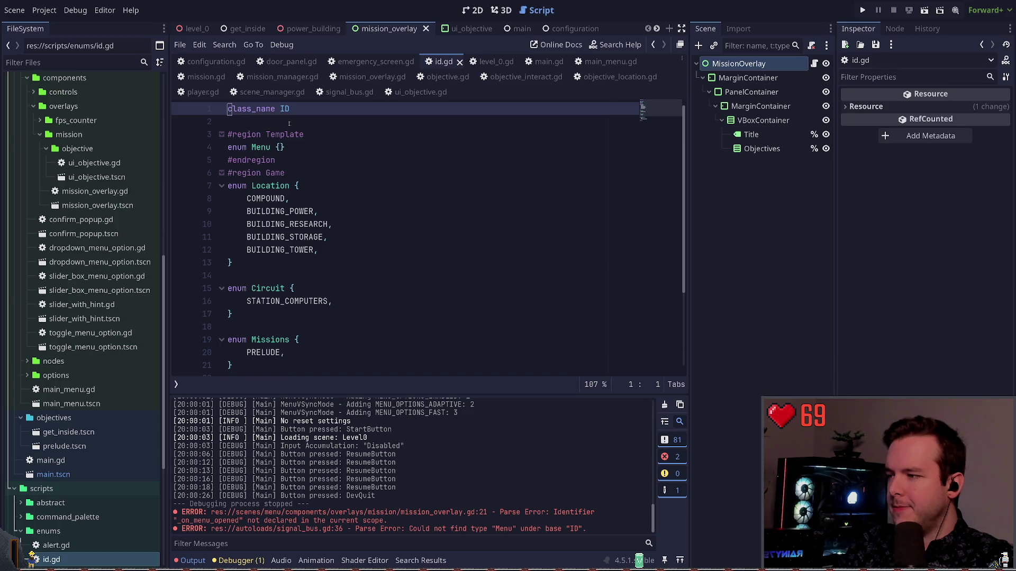
key(Down)
key(Down)
key(Down)
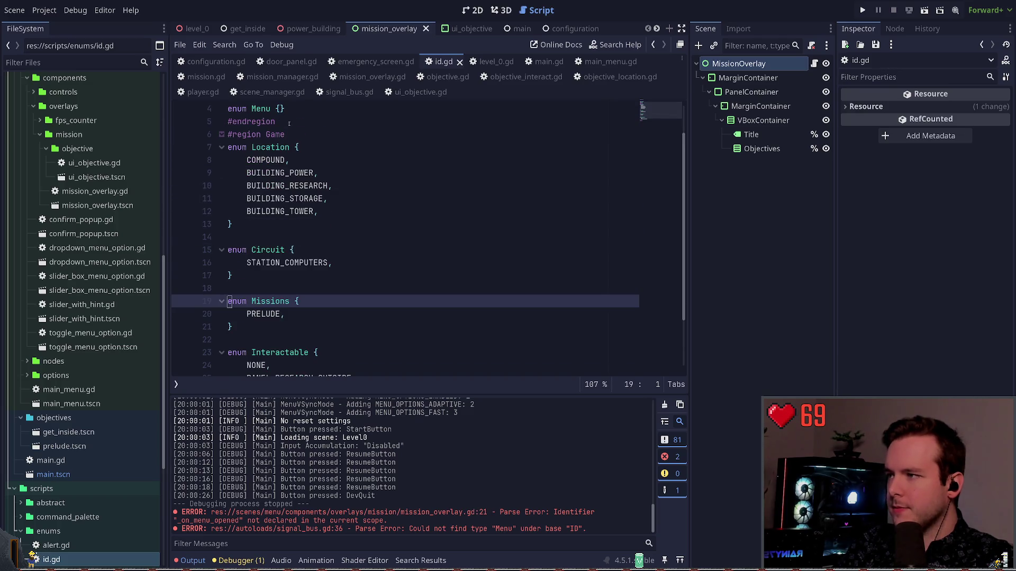
key(Up)
key(Up)
key(Up)
key(Down)
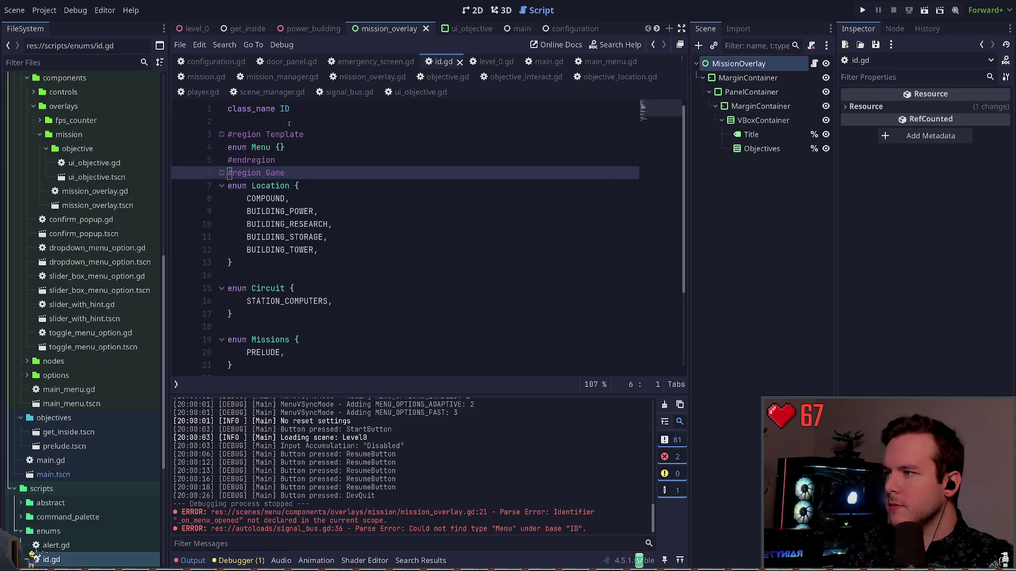
key(Up)
key(Up)
key(End)
key(Left)
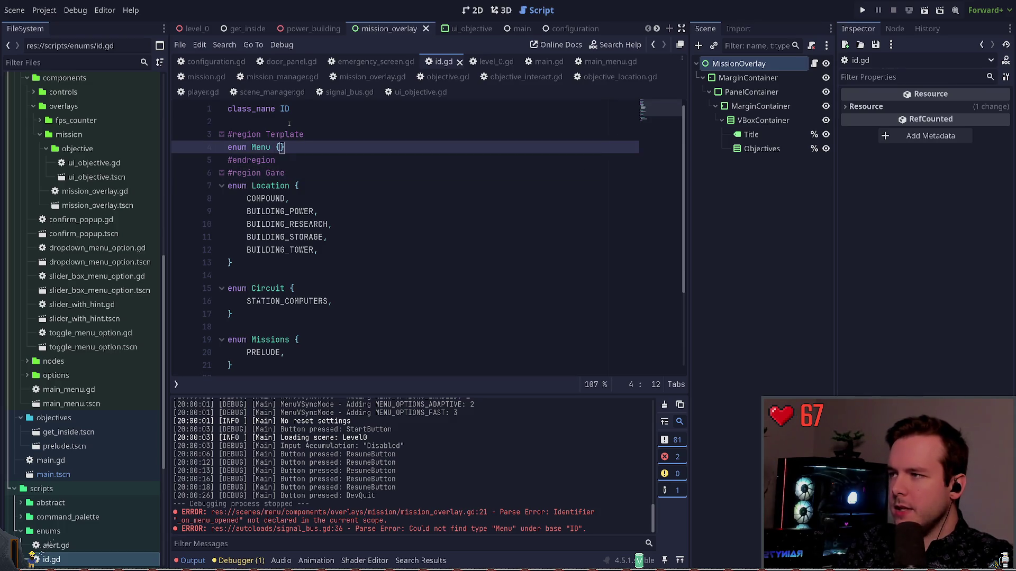
key(Return)
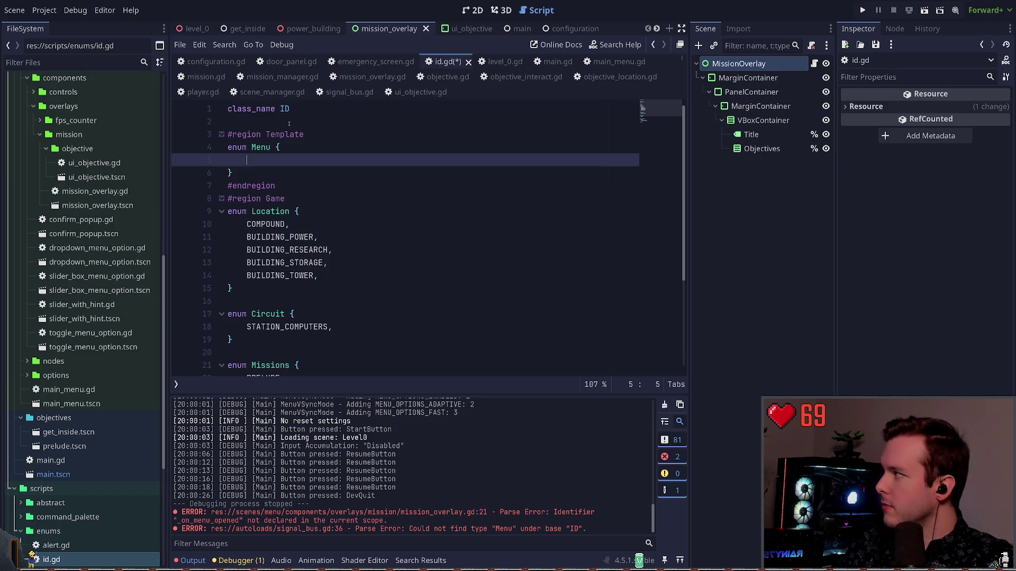
text(TITLE)
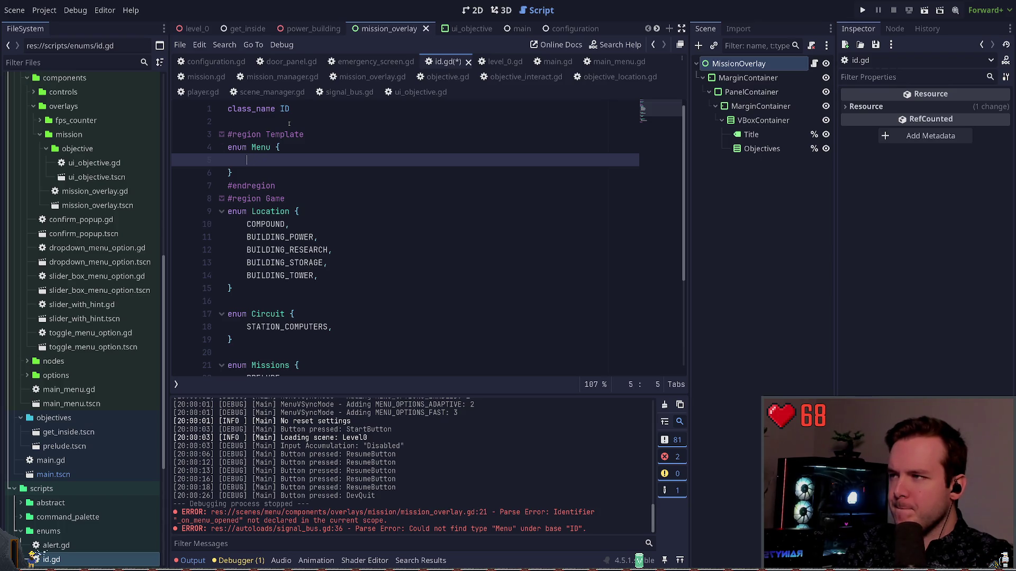
text(N_ME)
text(,)
key(ctrl+s)
key(Left)
key(Left)
key(Left)
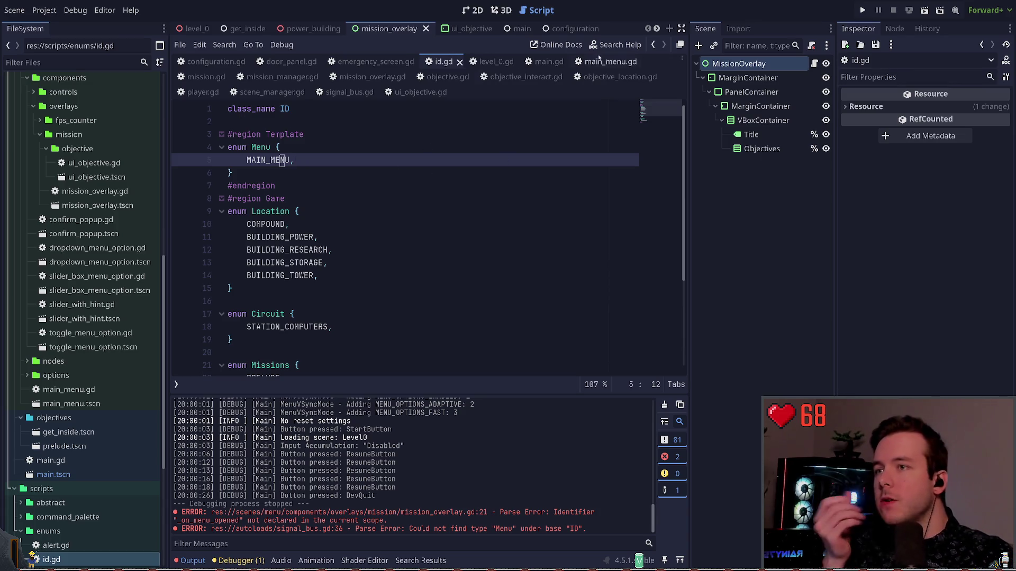
key(alt+Left)
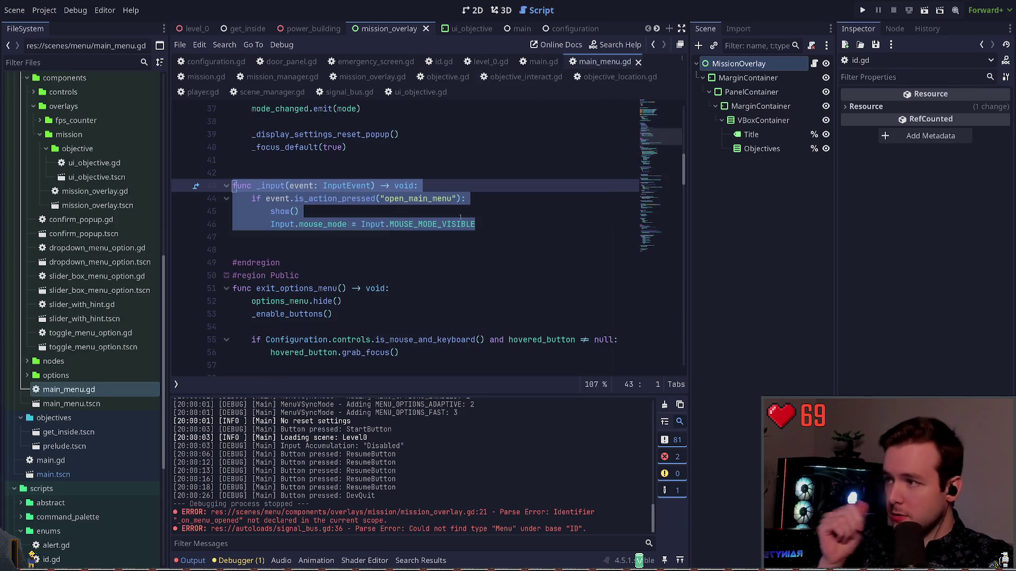
Step: Start a new SignalBus statement below the mouse_mode line in _input
click(514, 211)
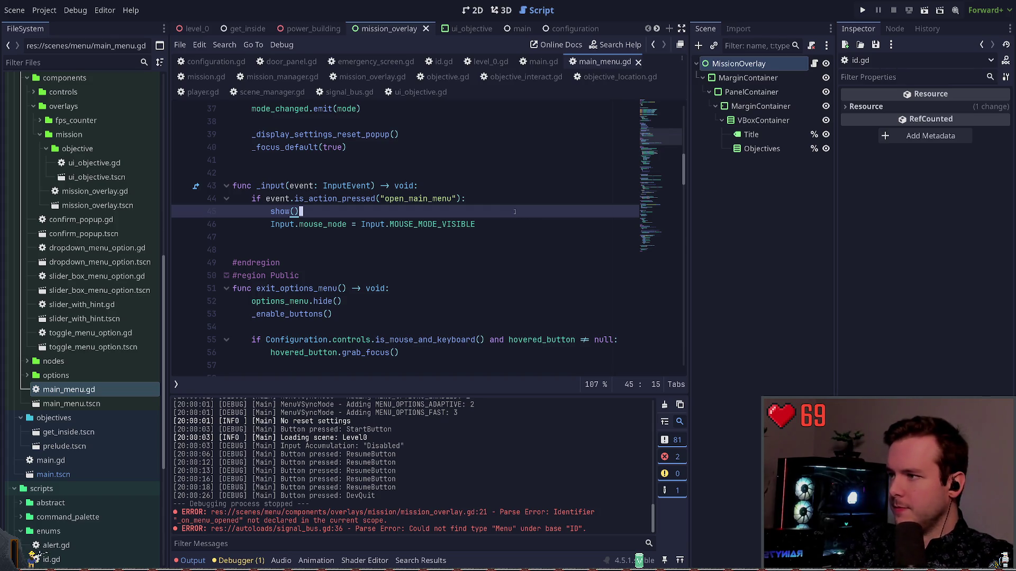
key(Down)
key(End)
key(Return)
text(si)
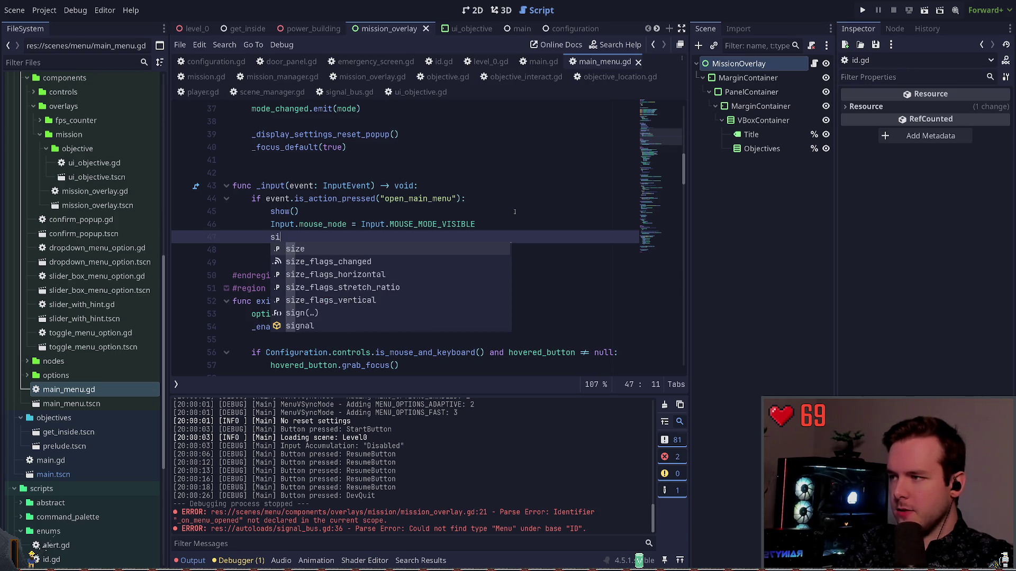
key(BackSpace)
key(BackSpace)
text(Si)
key(Return)
Step: Complete it as 'menu_toggled.emit(ID.Menu.MAIN_MENU, visible)' and save main_menu.gd
text(.)
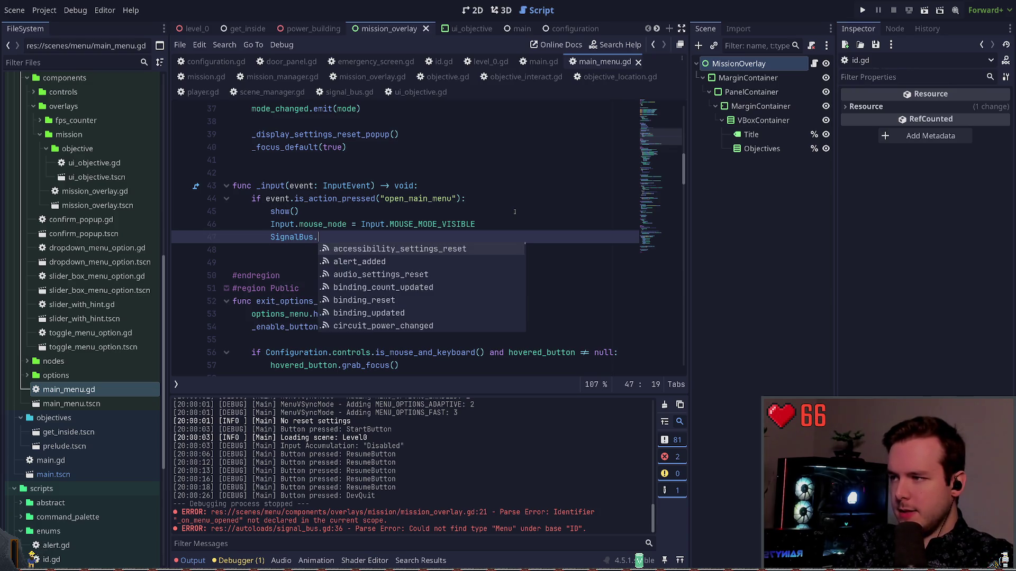
text(menu)
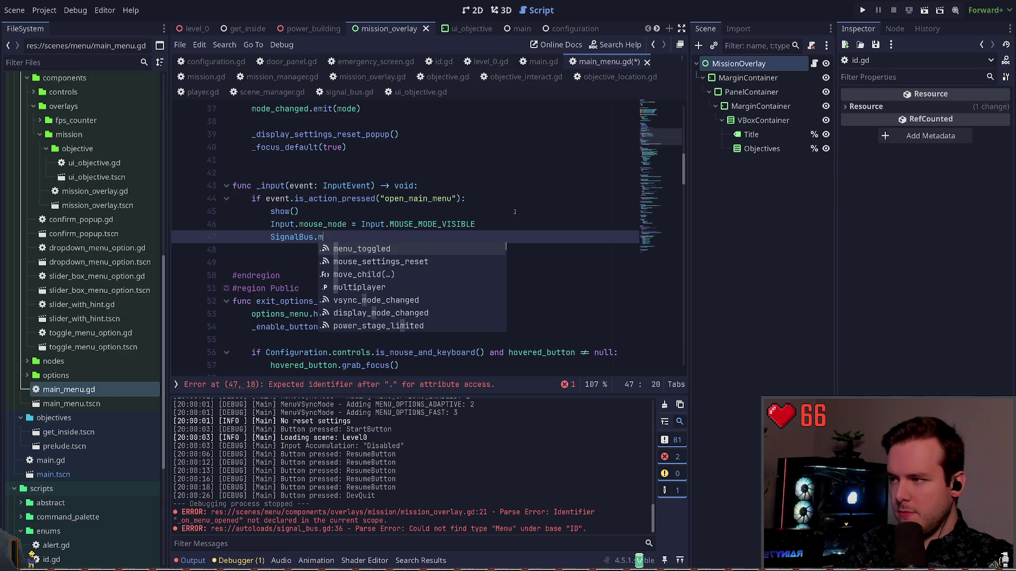
key(Return)
text(.e)
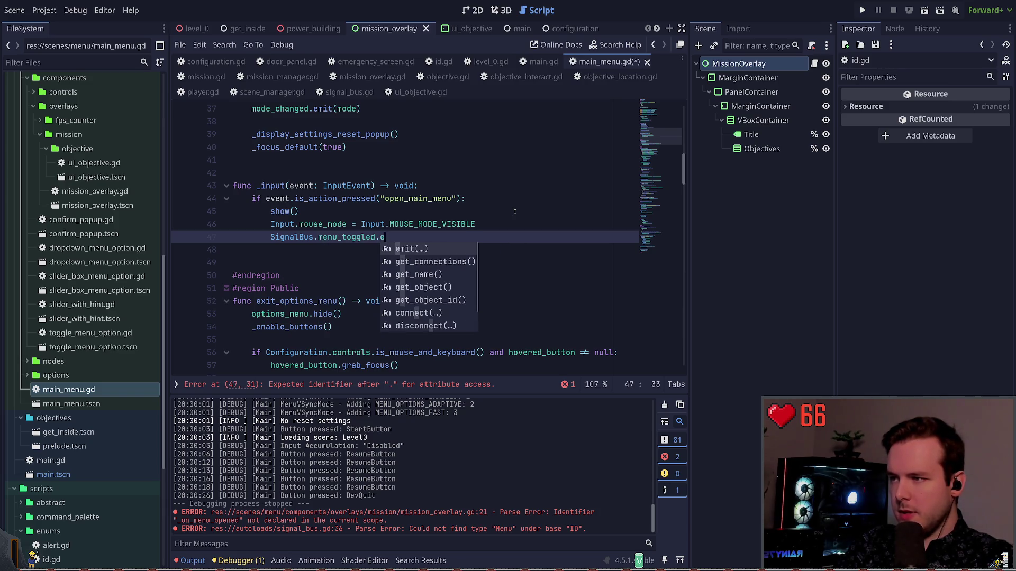
key(Return)
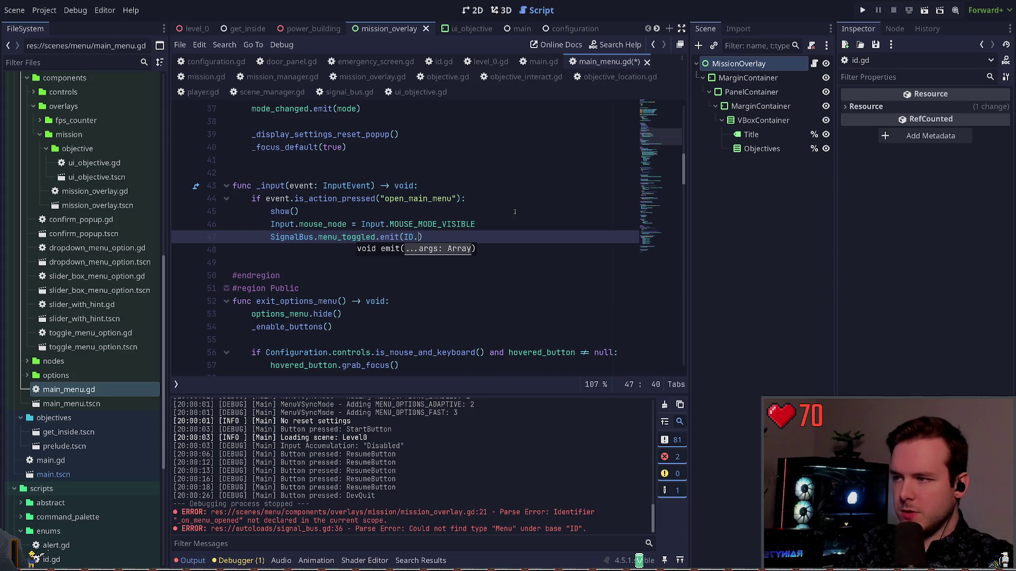
text(Menu.M)
key(Return)
text(,)
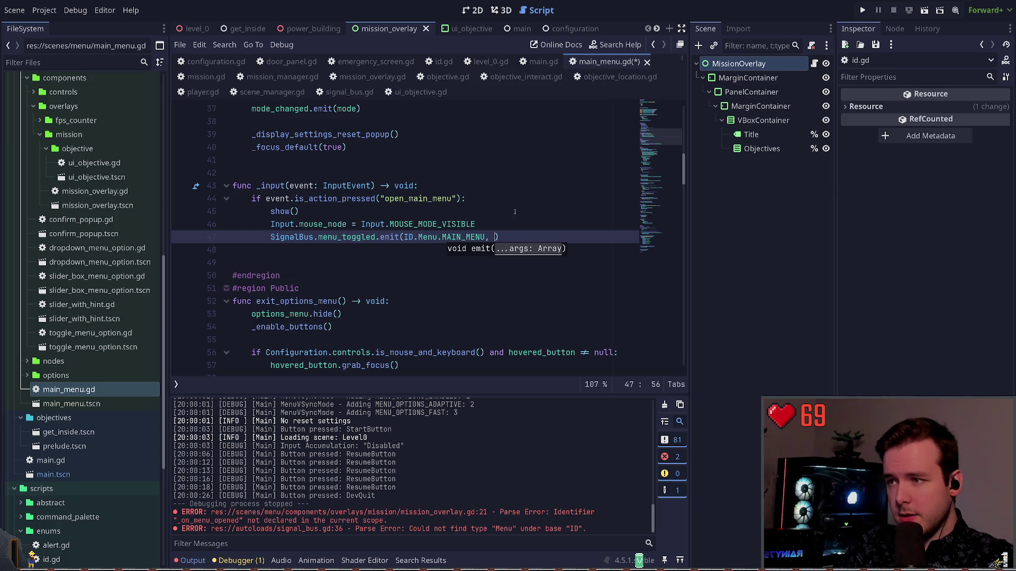
text(visible)
key(ctrl+s)
Step: Scroll down main_menu.gd to the _resume function
key(Down)
key(Down)
key(Down)
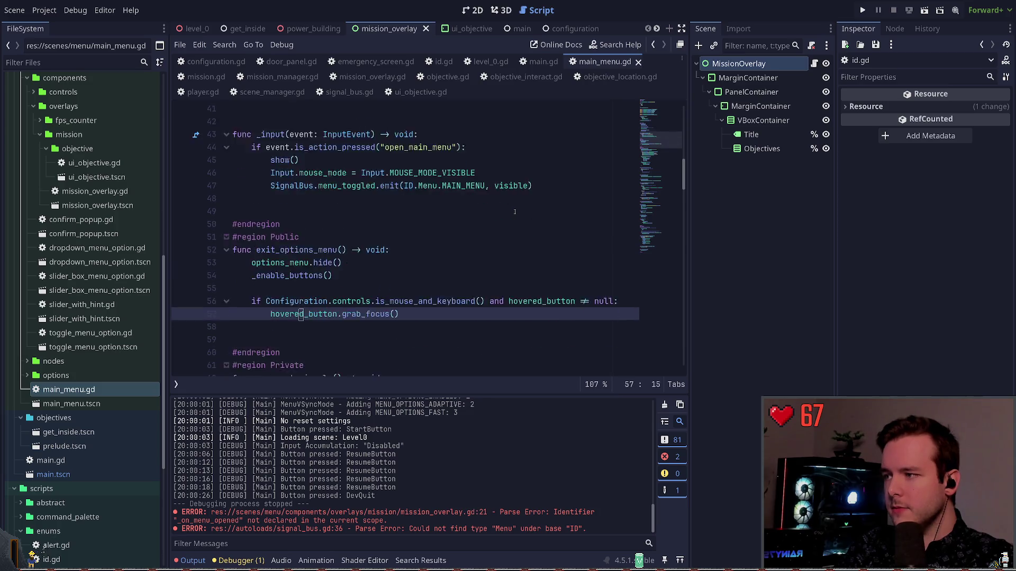
key(Down)
key(Down)
key(Down)
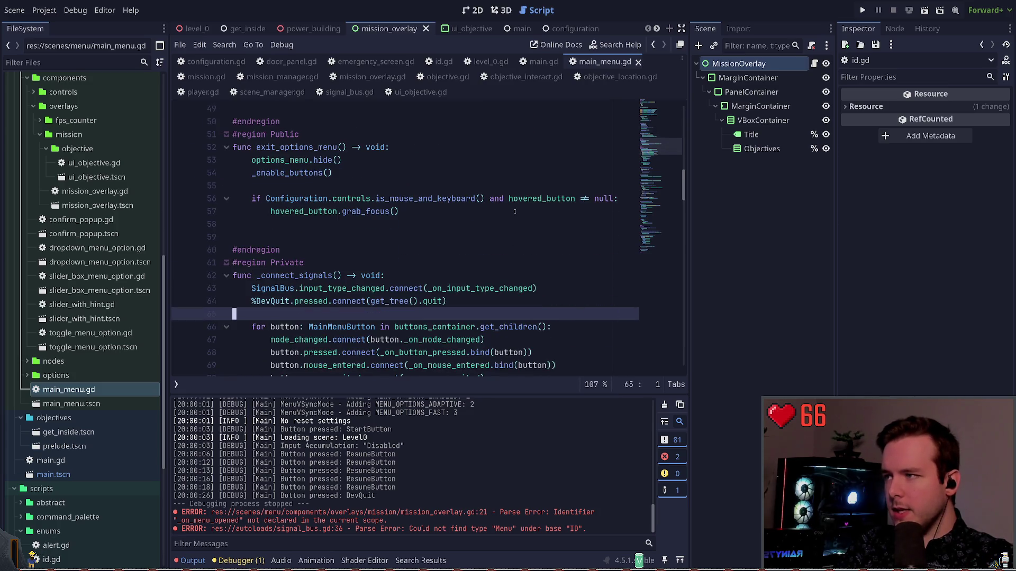
scroll(411, 248, down, 10)
scroll(382, 223, up, 8)
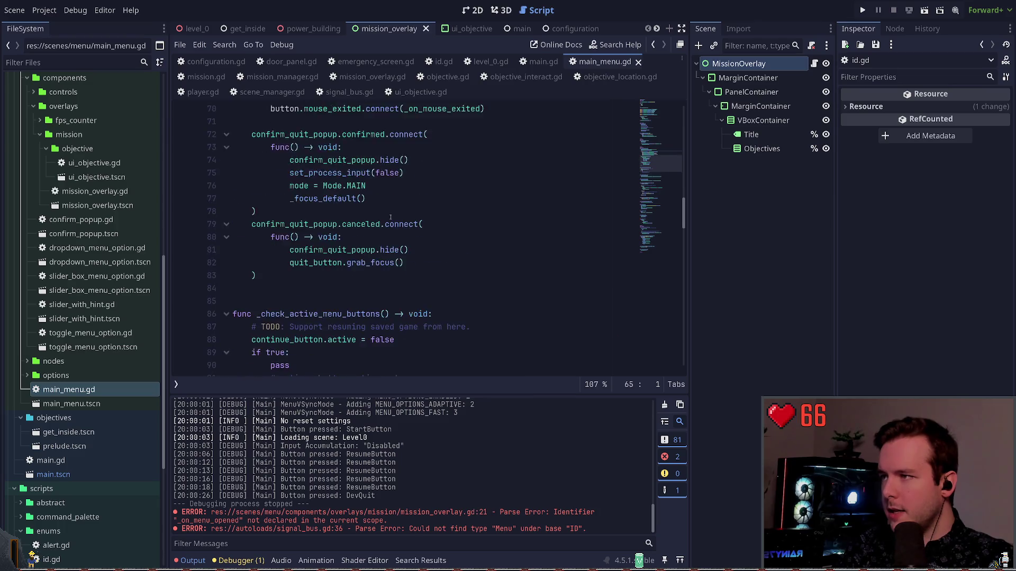
scroll(384, 227, down, 4)
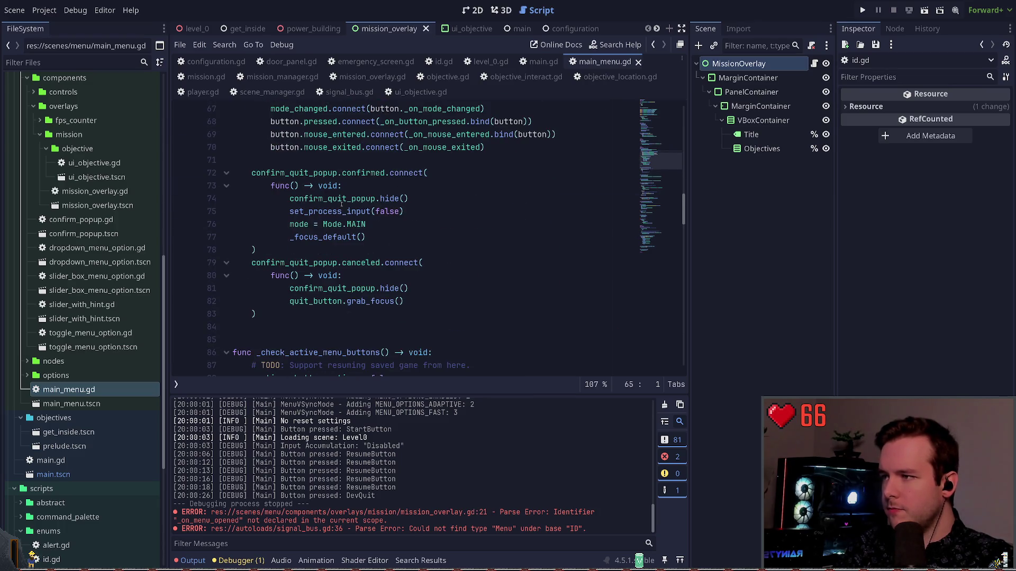
drag(661, 161, 663, 214)
Step: Paste the menu_toggled emit line at the end of _resume, fix its indent, then run and stop the game
click(488, 228)
key(Return)
text(SignalBus.menu_toggled.emit(ID.Menu.MAIN_MENU, visible))
key(shift+Up)
key(shift+Tab)
key(shift+Tab)
key(End)
key(F5)
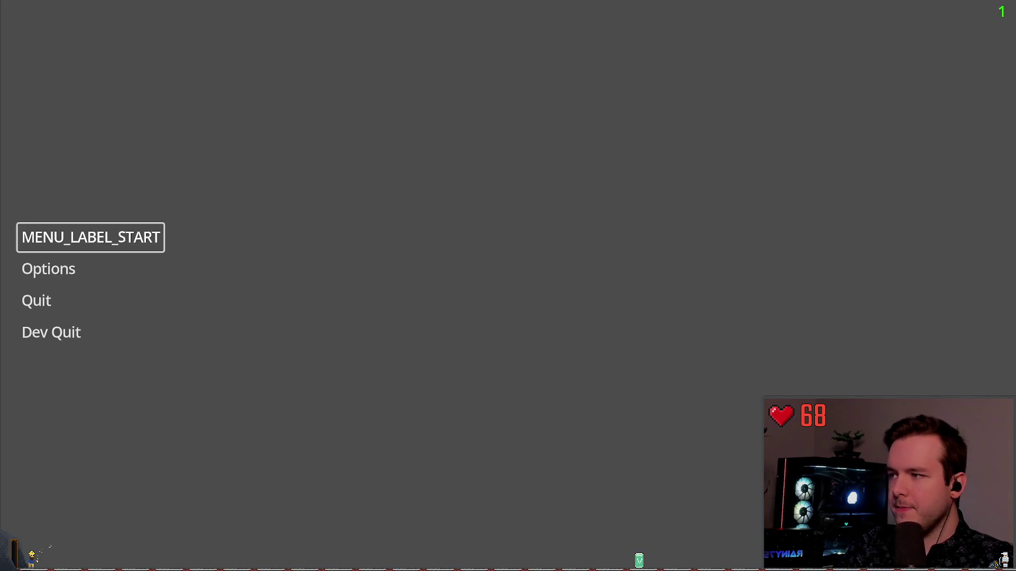
key(F8)
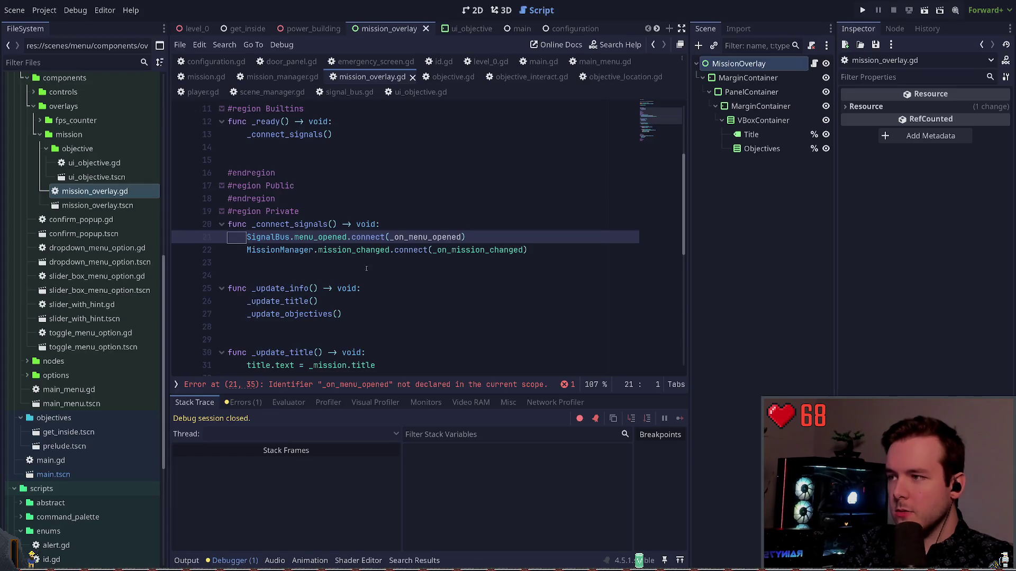
Step: Switch the connection from the menu_opened signal to menu_toggled and save the script
double_click(409, 238)
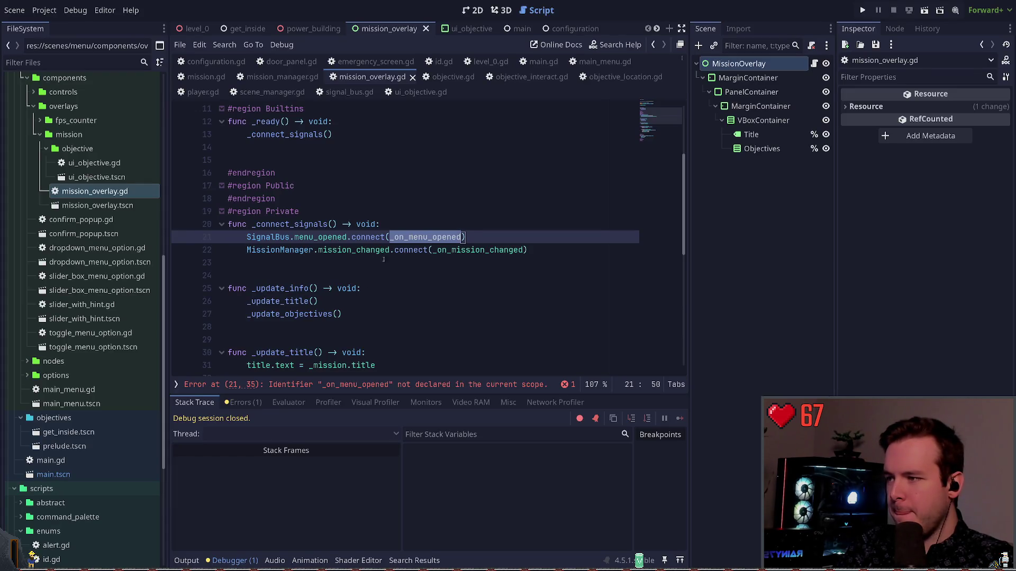
double_click(316, 238)
text(menu)
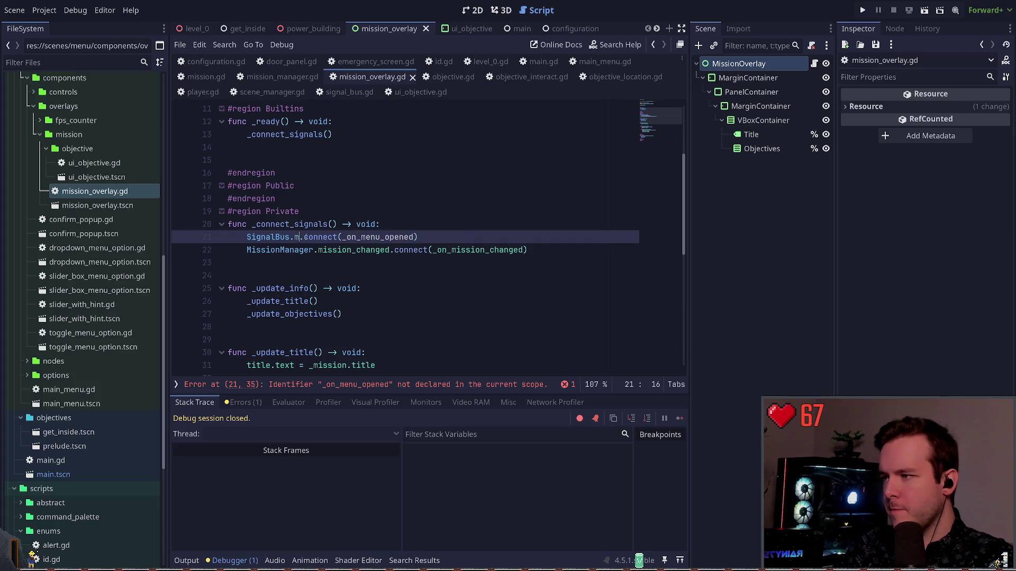
text(_)
key(Return)
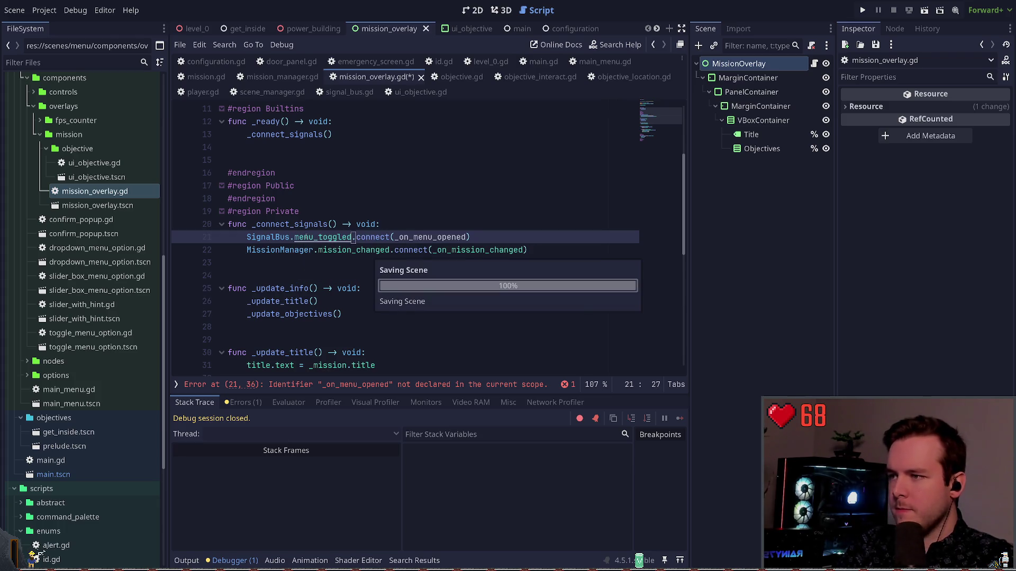
key(Left)
key(Left)
key(Left)
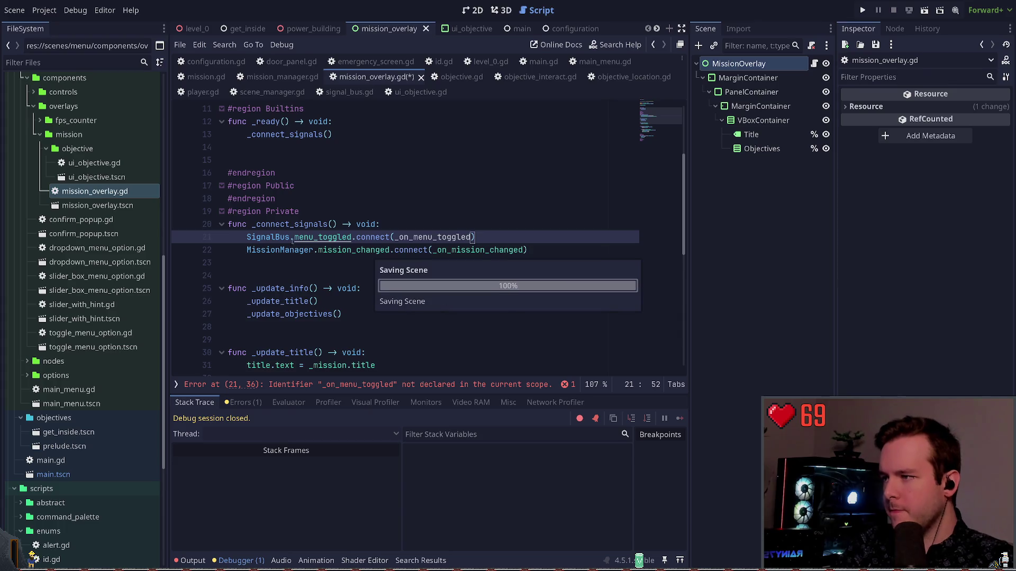
scroll(326, 267, down, 5)
scroll(326, 268, down, 3)
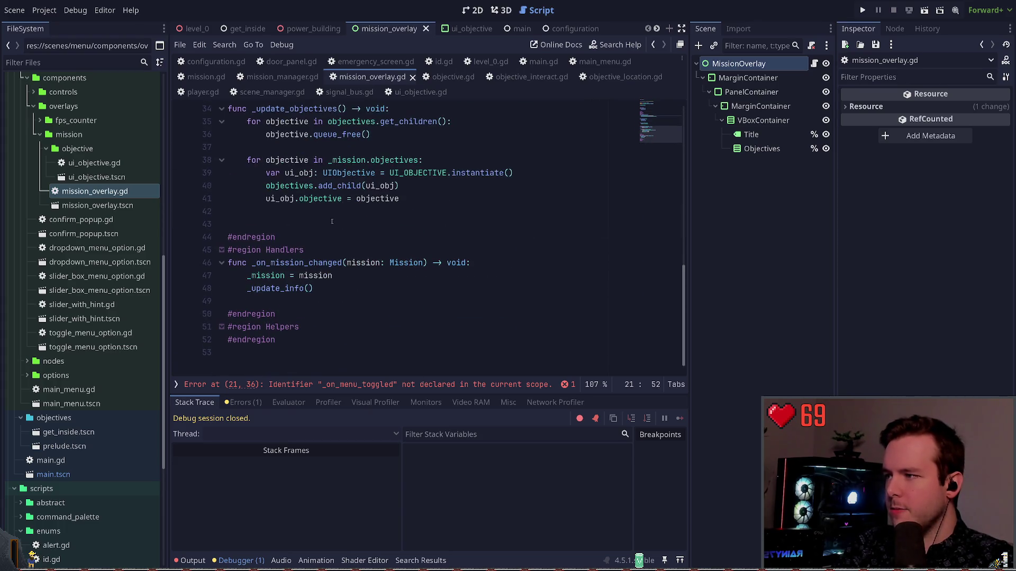
scroll(387, 201, up, 6)
key(ctrl+s)
Step: Add func _on_menu_toggled(id: ID.Menu, toggled_on: bool) -> void above _on_mission_changed
scroll(387, 201, down, 6)
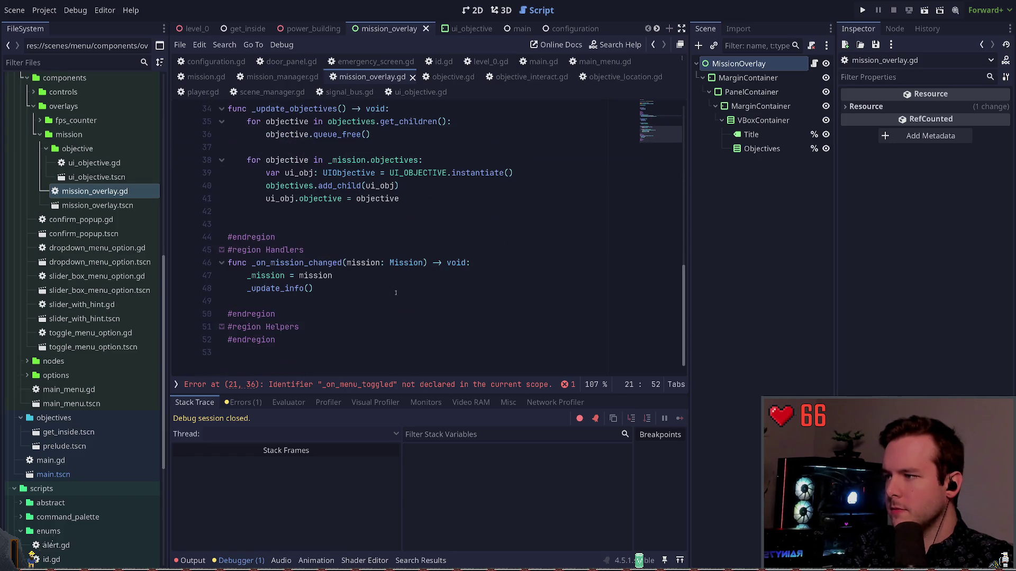
click(395, 293)
key(Up)
key(Up)
key(ctrl+shift+Return)
key(ctrl+shift+Return)
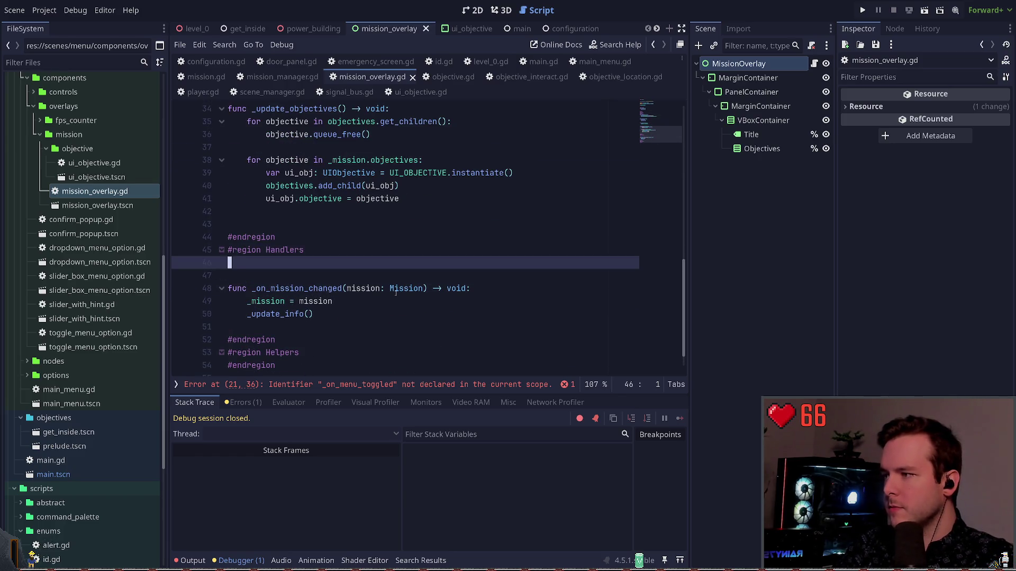
text(_on_menu_toggled)
key(Home)
text(func)
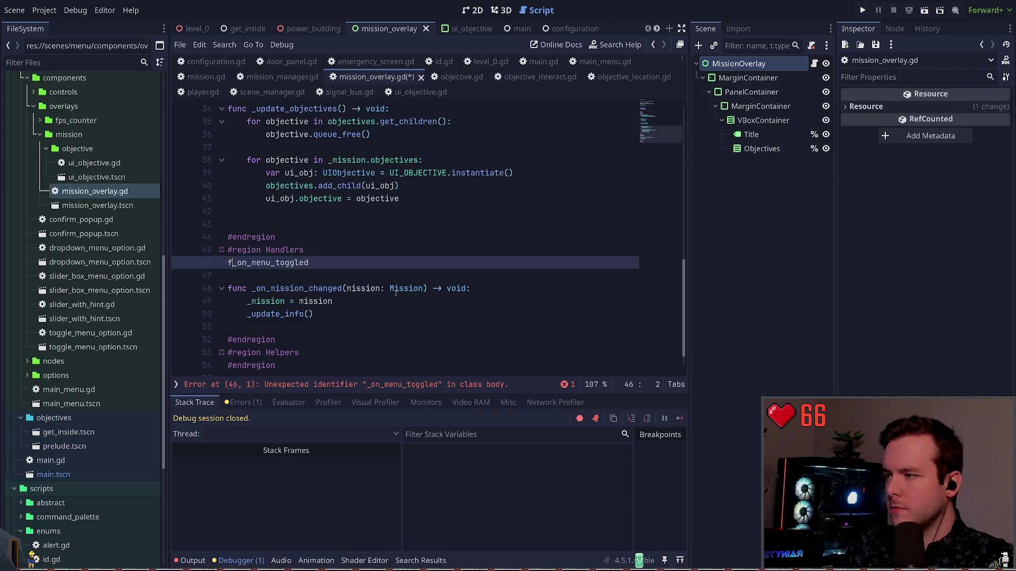
key(End)
text(()
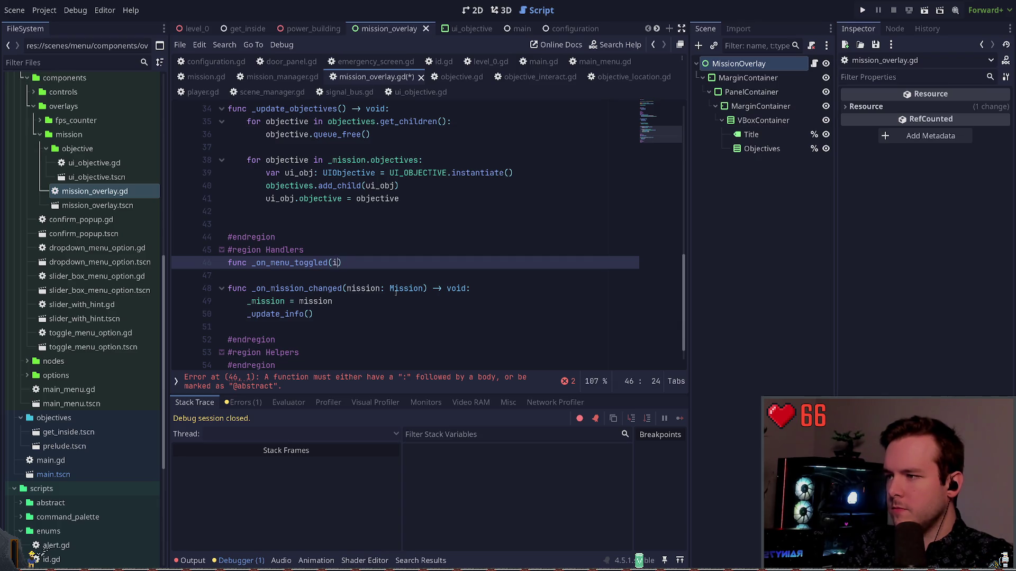
text(D)
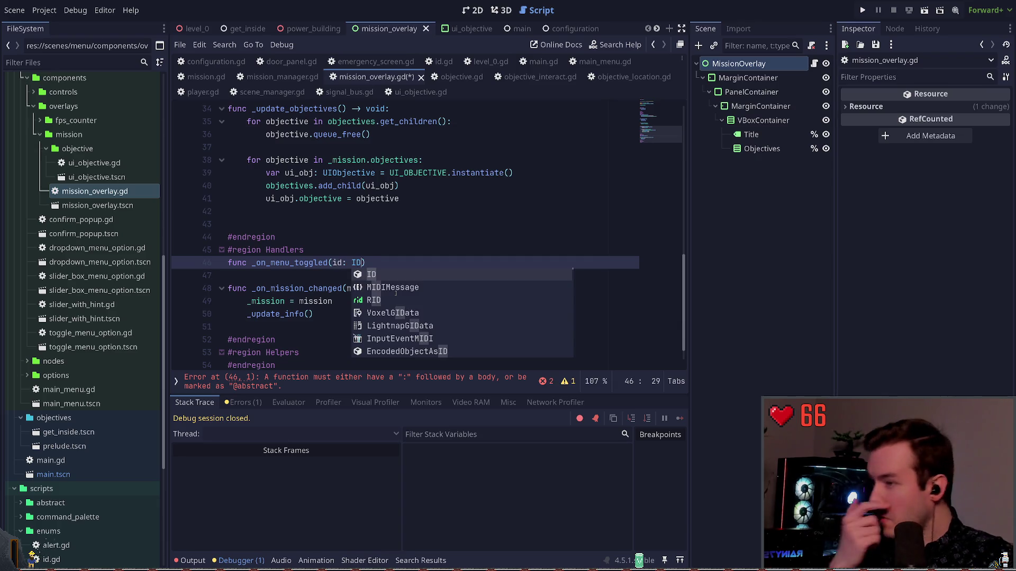
text(.ME)
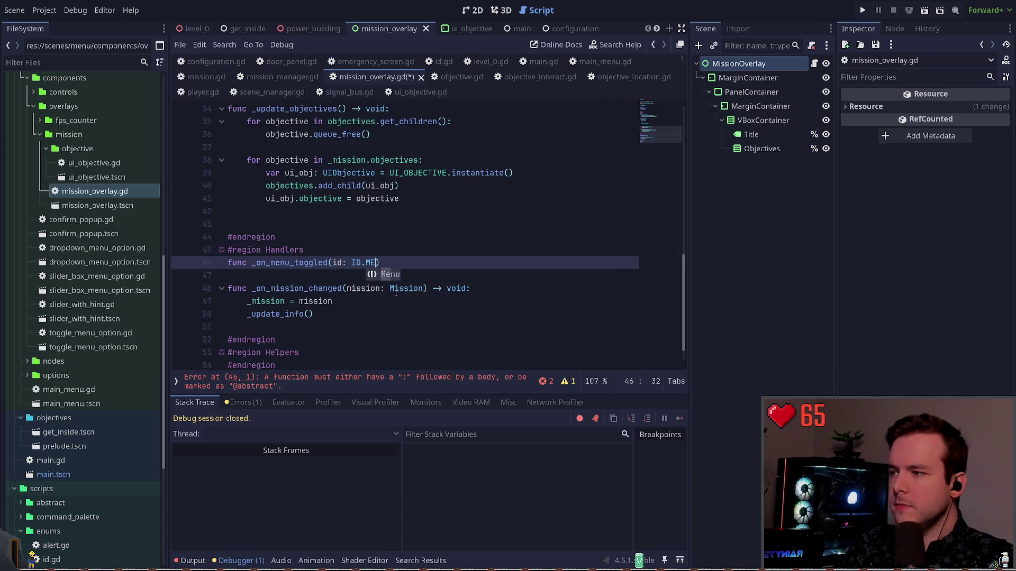
key(Return)
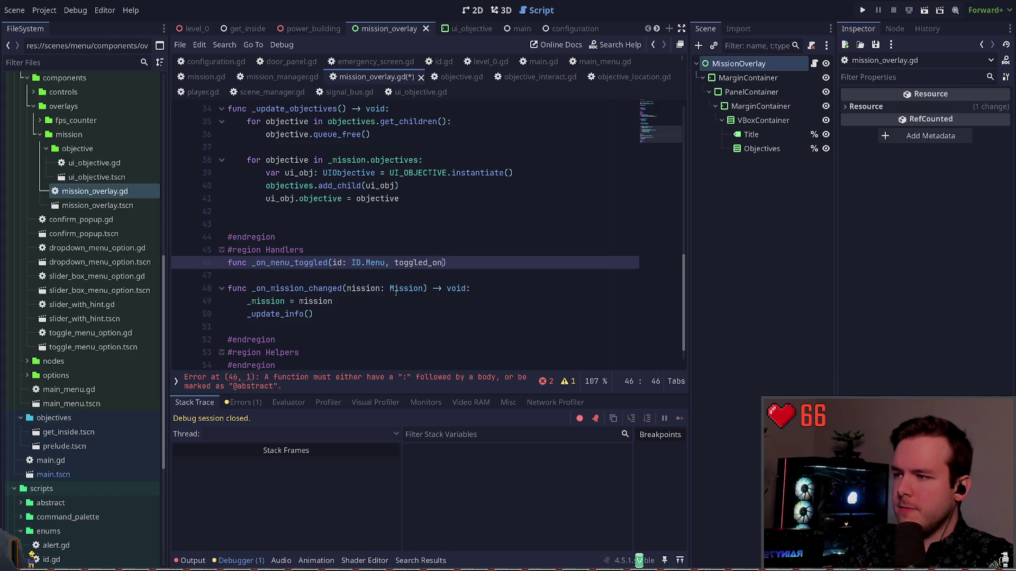
text(ool) -. void:)
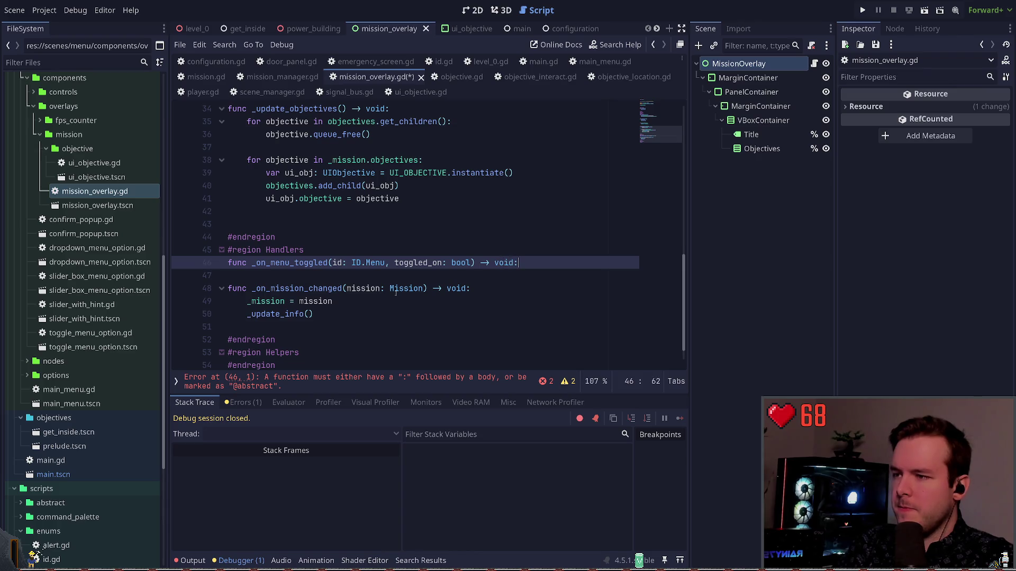
key(Return)
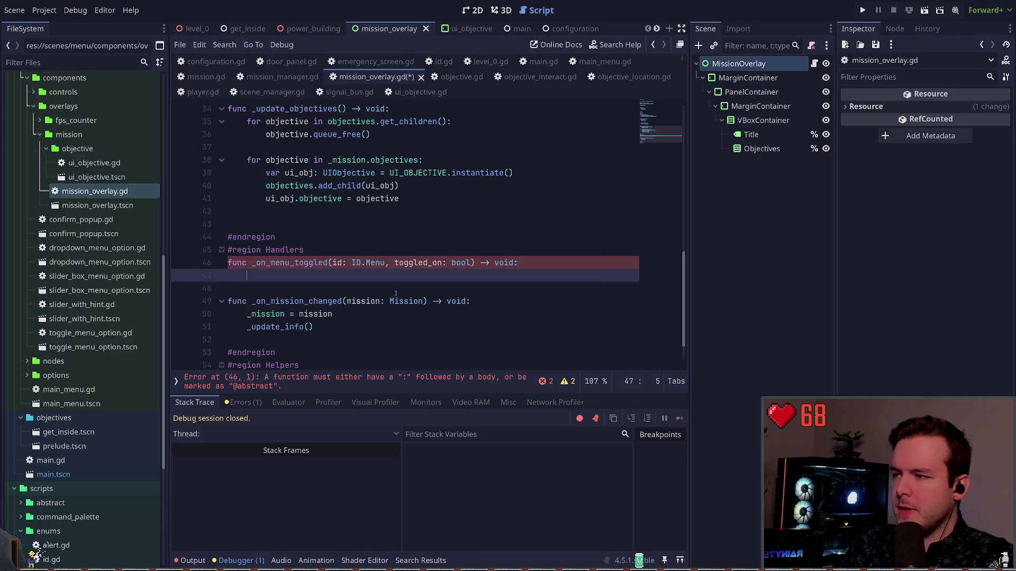
Step: Start the body with match [id, toggled_on] and a [ID.Menu.MAIN_MENU, true] branch calling hide()
text(match )
text([id, )
text(toggled_on]:)
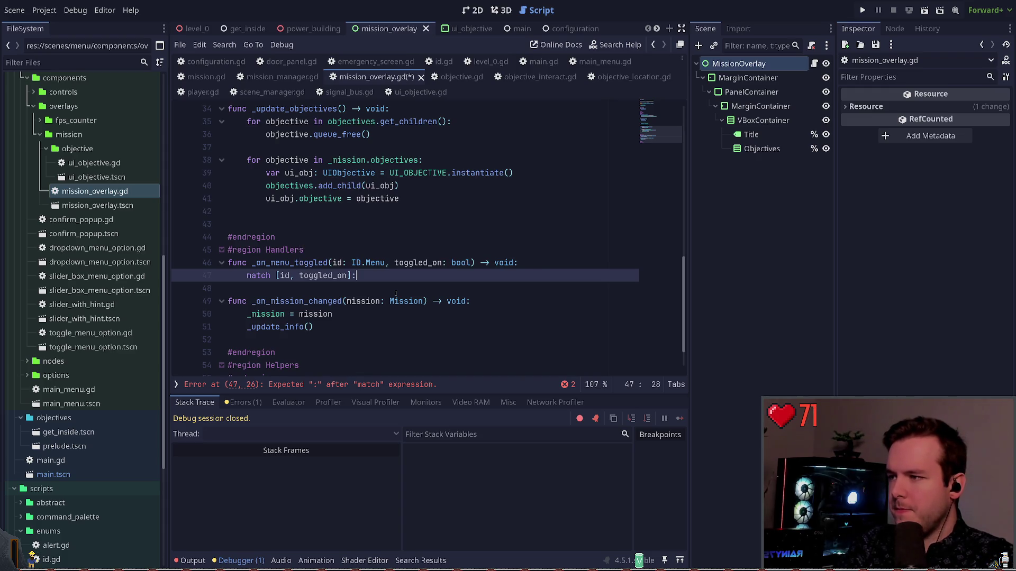
key(Return)
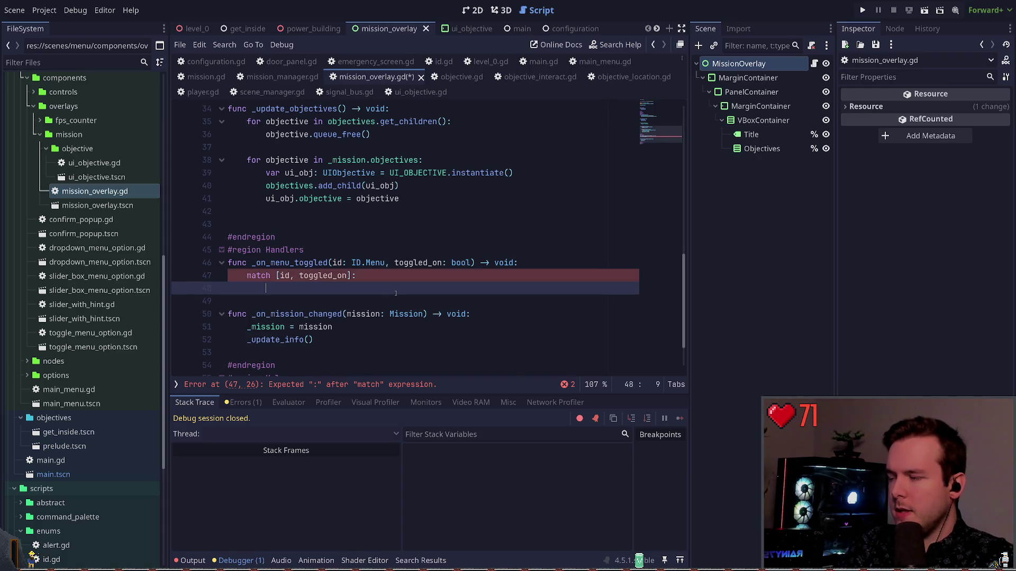
text(Id.)
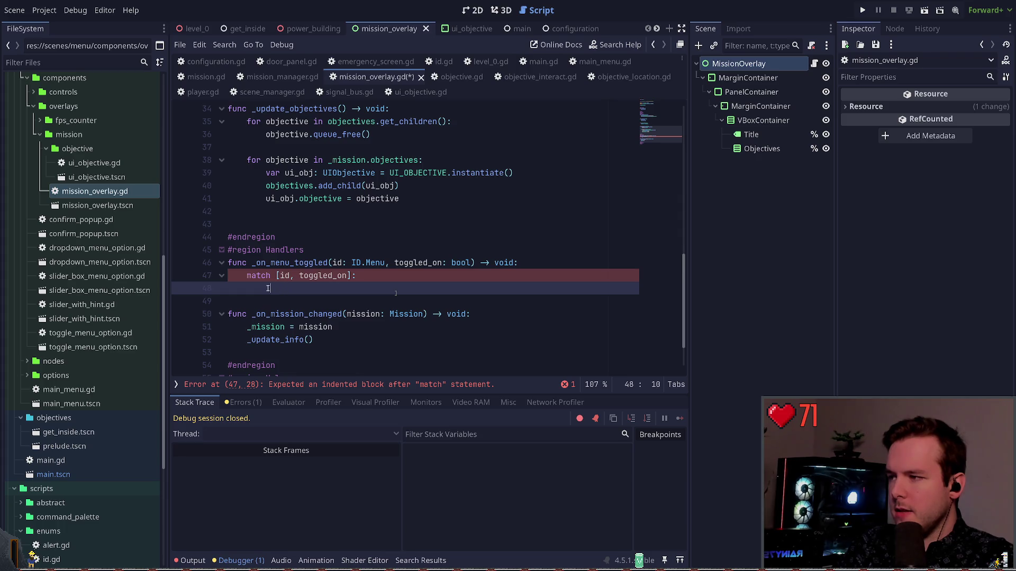
text(ID.)
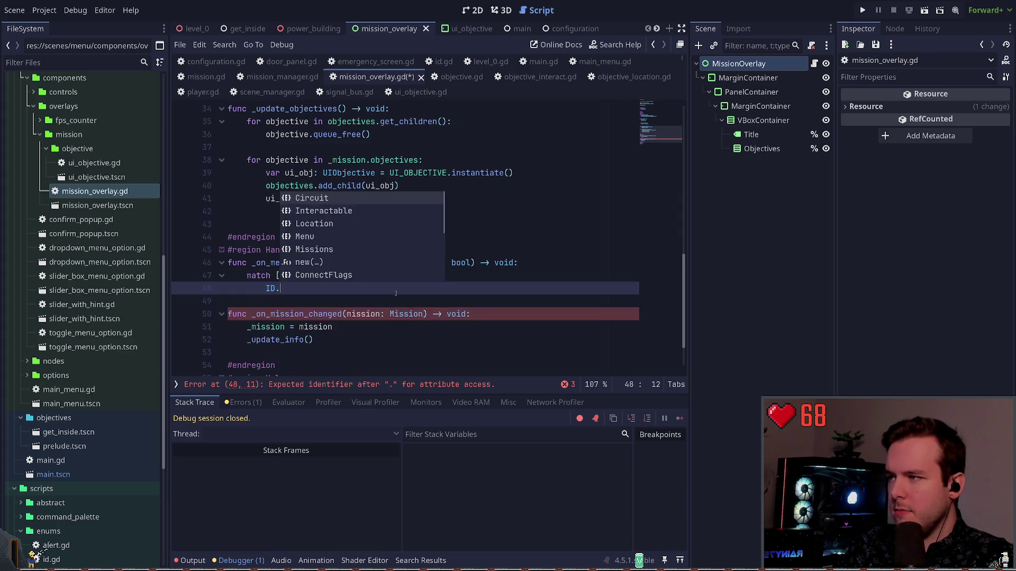
key(BackSpace)
key(ctrl+shift+Left)
text([ID.Menu.)
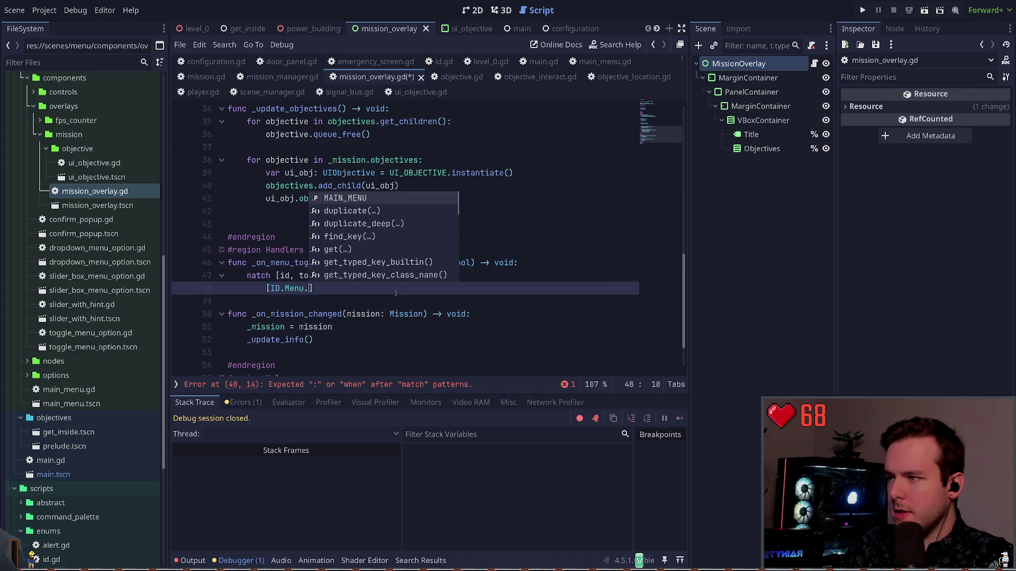
key(Return)
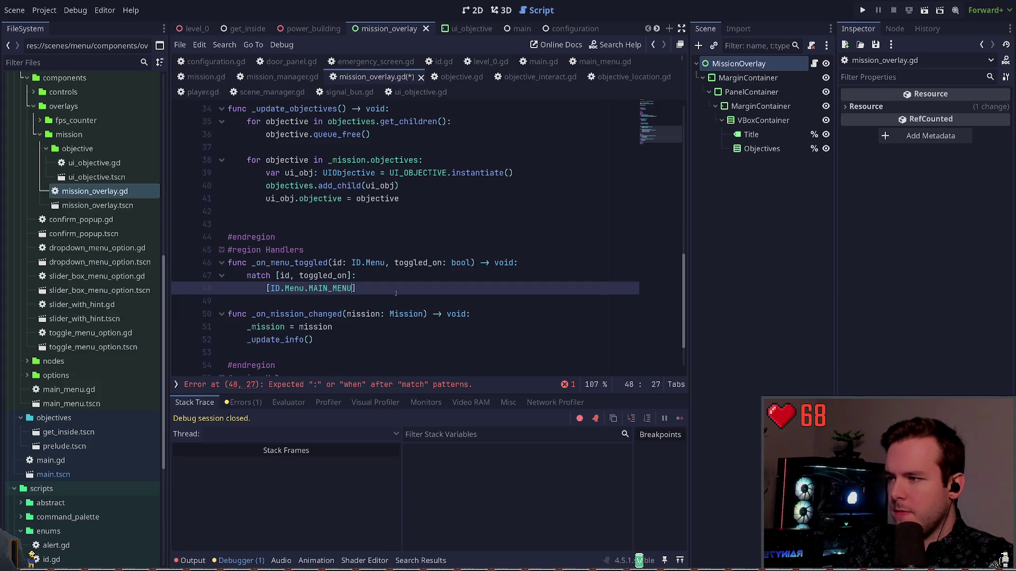
text(true)
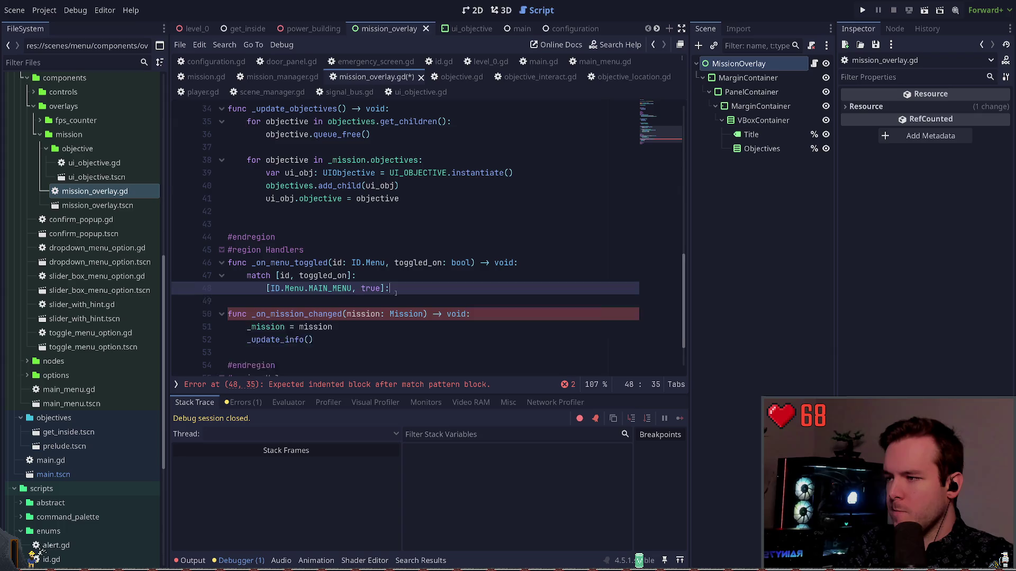
key(Return)
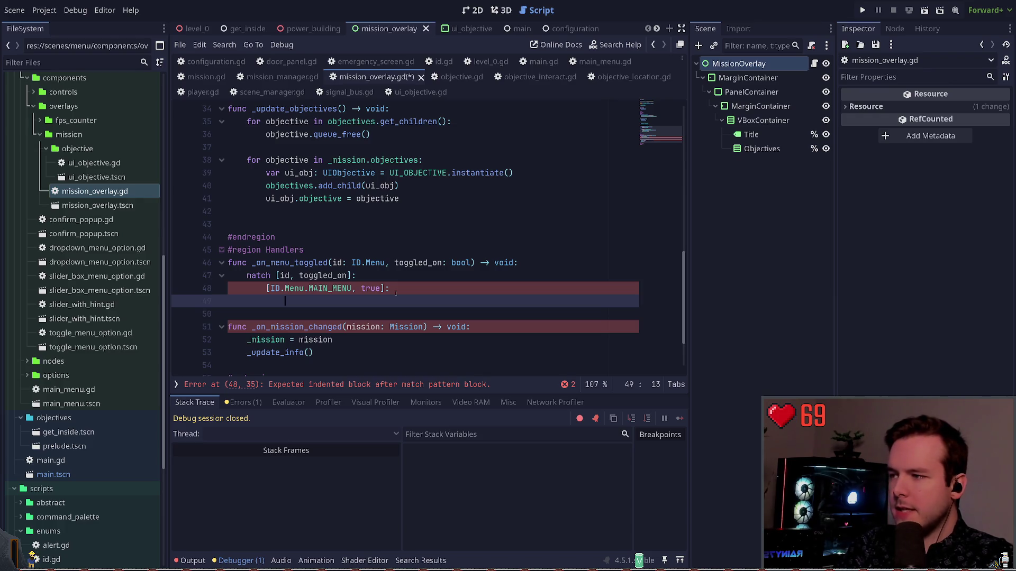
text(hide()
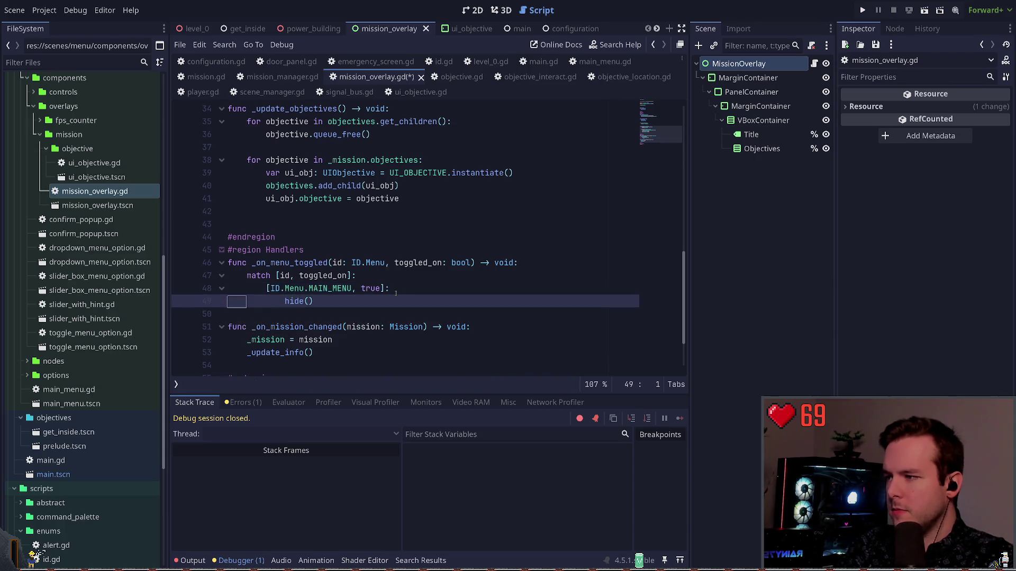
Step: Duplicate that branch as a false variant and save the script
key(ctrl+shift+d)
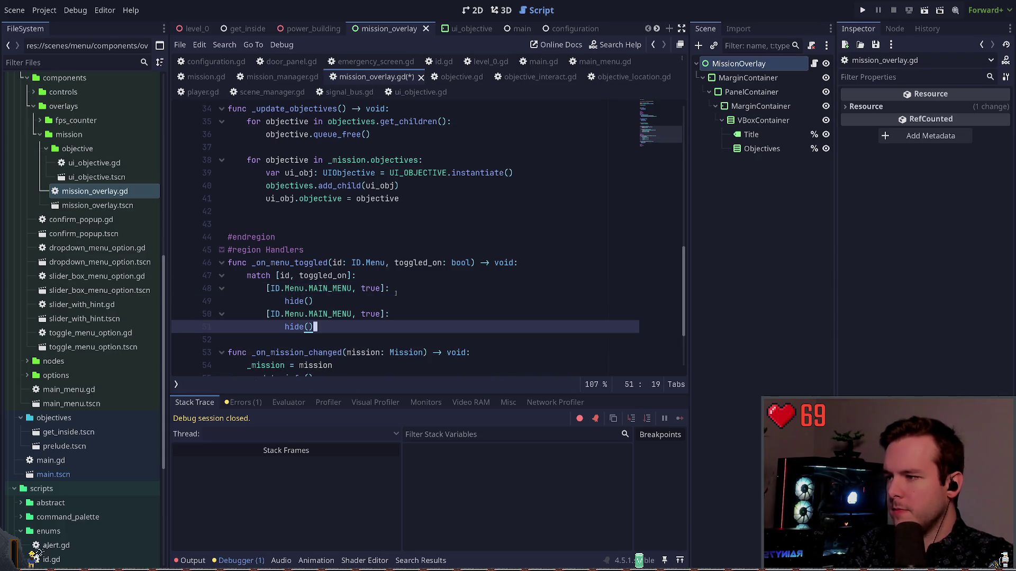
key(ctrl+Right)
key(ctrl+Right)
key(ctrl+Right)
key(ctrl+BackSpace)
text(false)
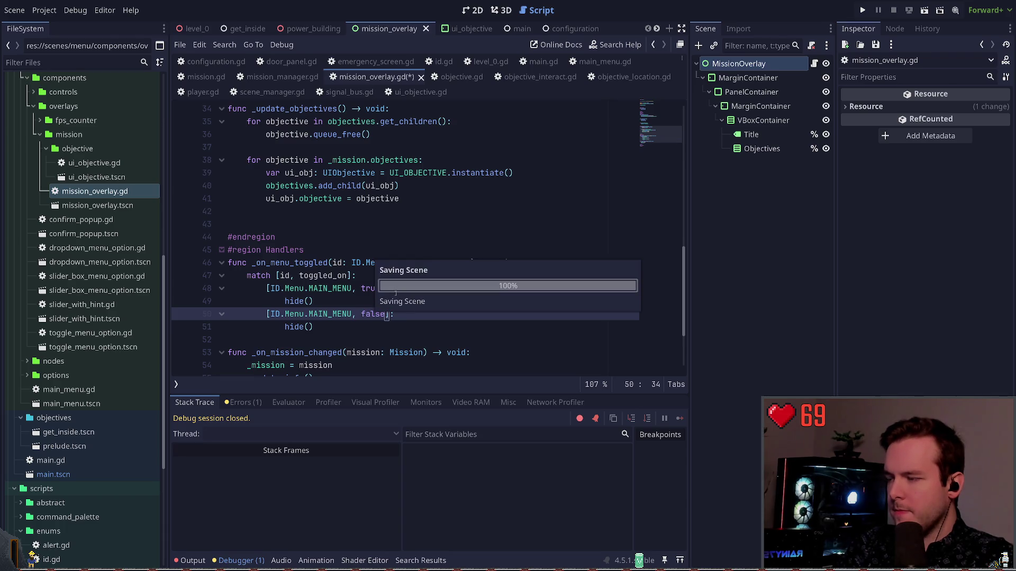
key(ctrl+s)
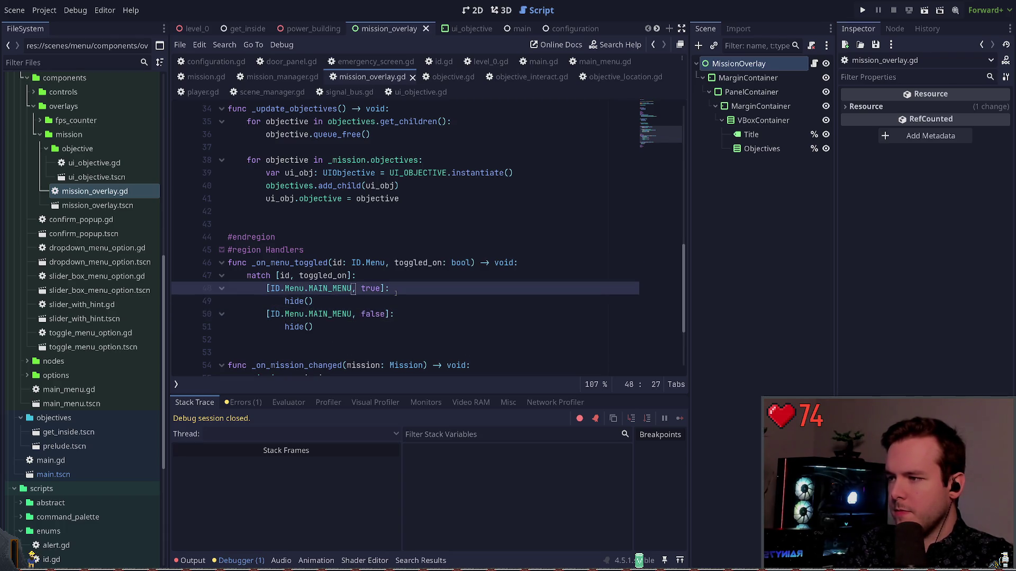
Step: Simplify the match statement to match id with an ID.Menu.MAIN_MENU pattern
key(Delete)
key(Up)
key(ctrl+Left)
key(ctrl+Left)
key(ctrl+Left)
key(ctrl+Delete)
key(ctrl+Delete)
key(ctrl+Delete)
text(id)
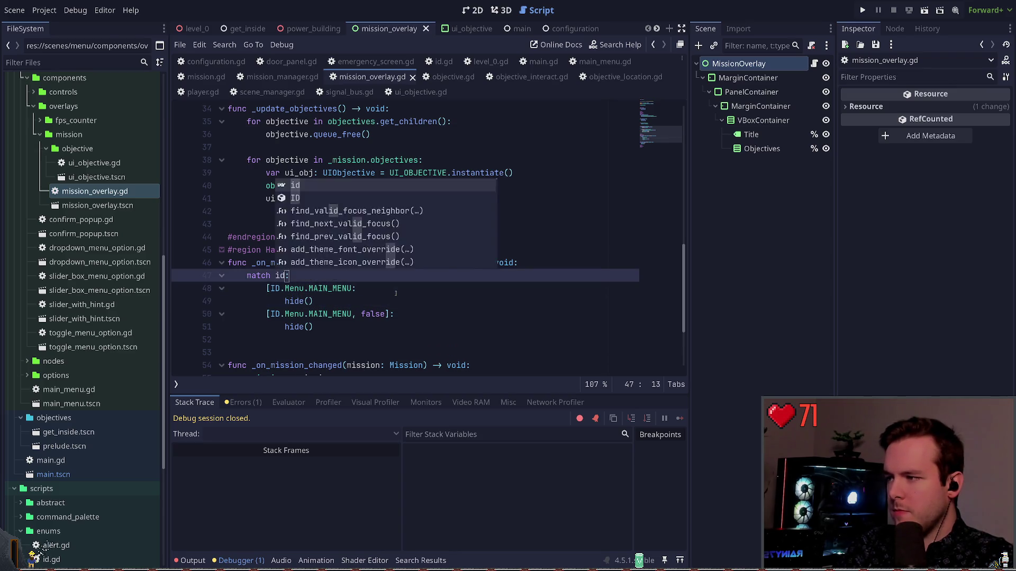
key(Escape)
key(Down)
key(Right)
key(Right)
key(Right)
Step: Make the MAIN_MENU branch set visible = toggled_on, delete the false branch, and run the game
key(BackSpace)
key(Down)
key(End)
key(ctrl+BackSpace)
key(ctrl+BackSpace)
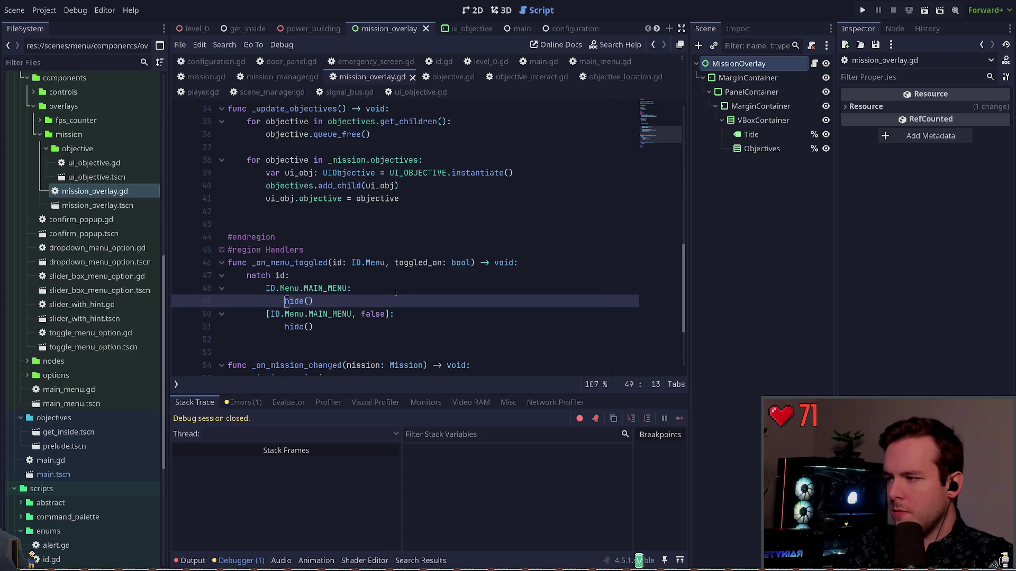
text(isible = tog)
key(Return)
key(Down)
key(ctrl+shift+k)
key(ctrl+shift+k)
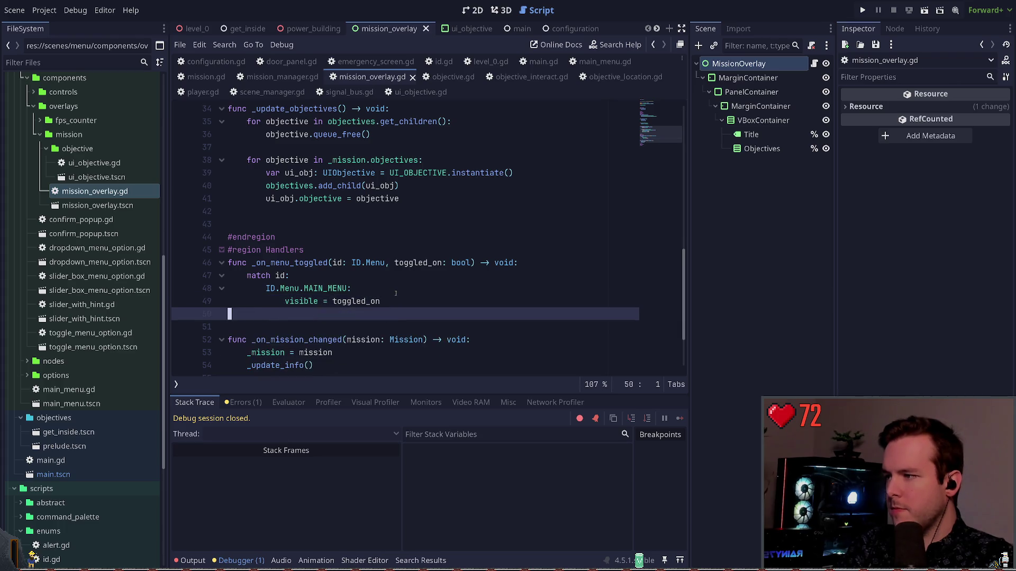
scroll(396, 293, down, 2)
click(863, 10)
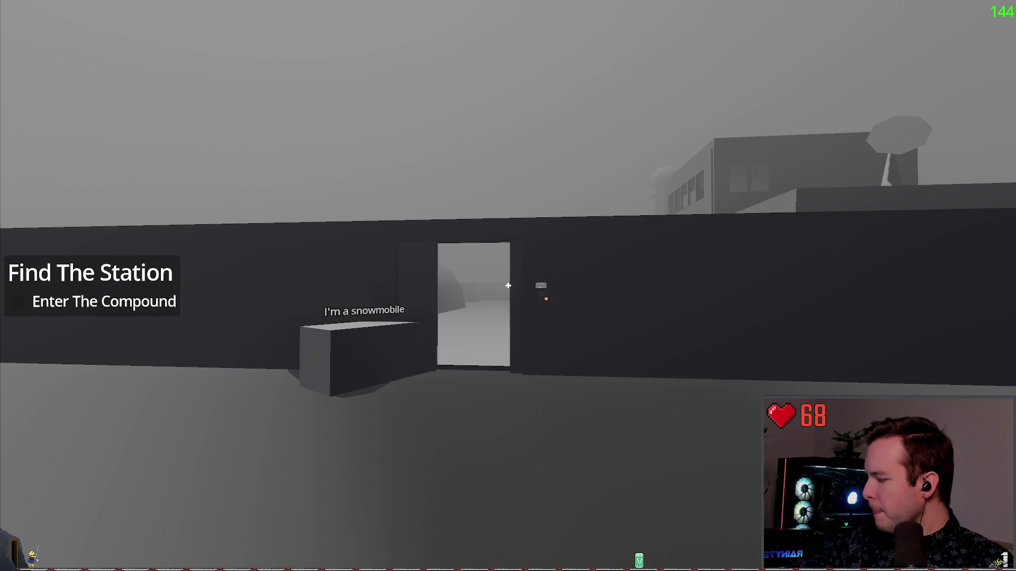
Step: Walk through the compound doorway and up the research building stairs to the station door panel, then stop the game
key(s)
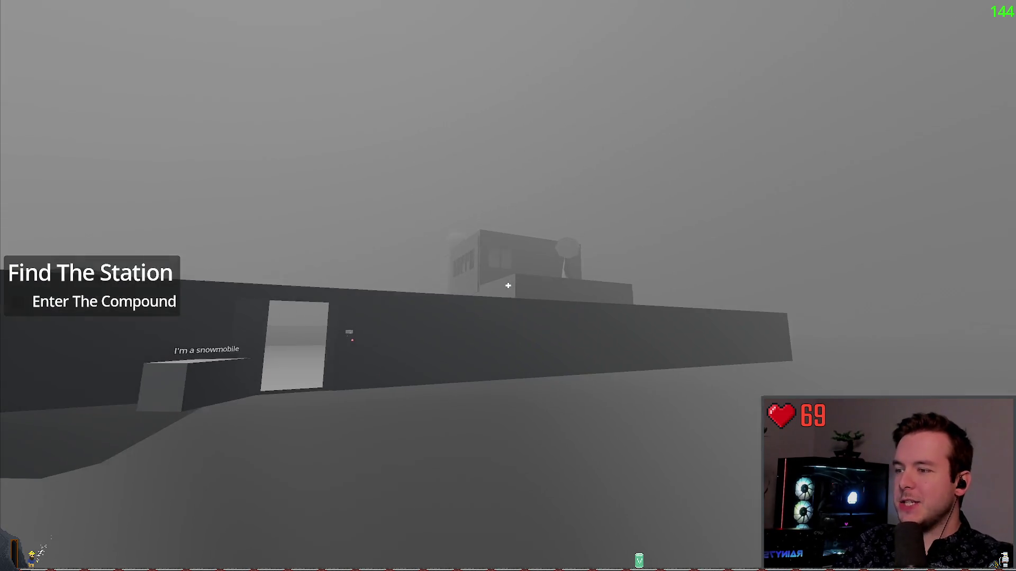
key(w)
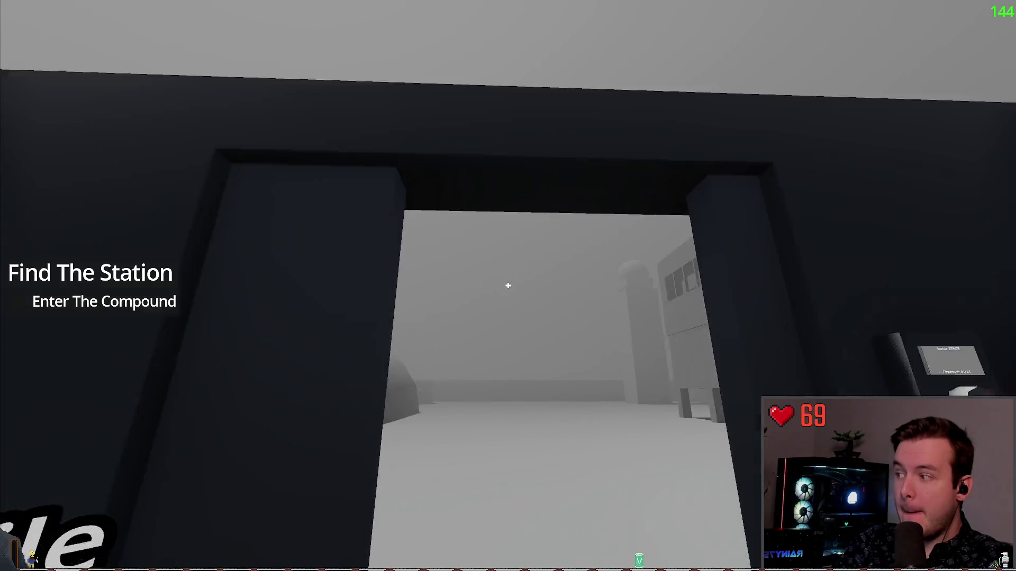
key(w)
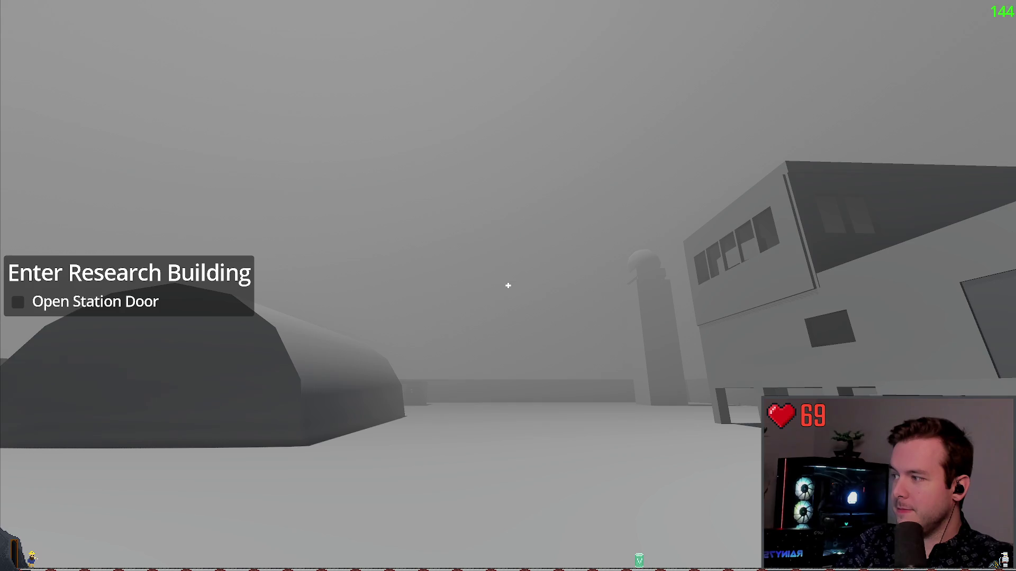
key(w)
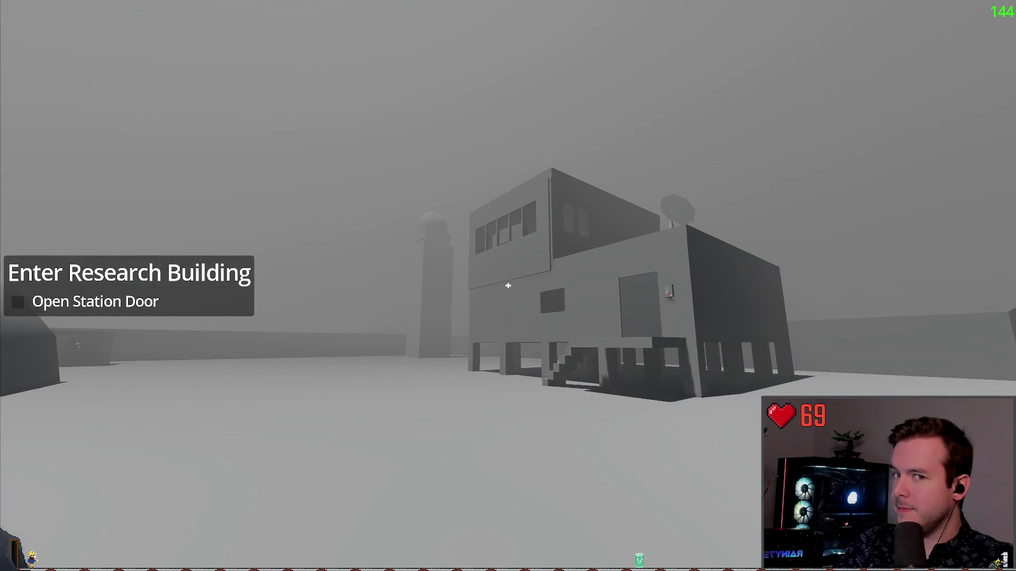
key(w)
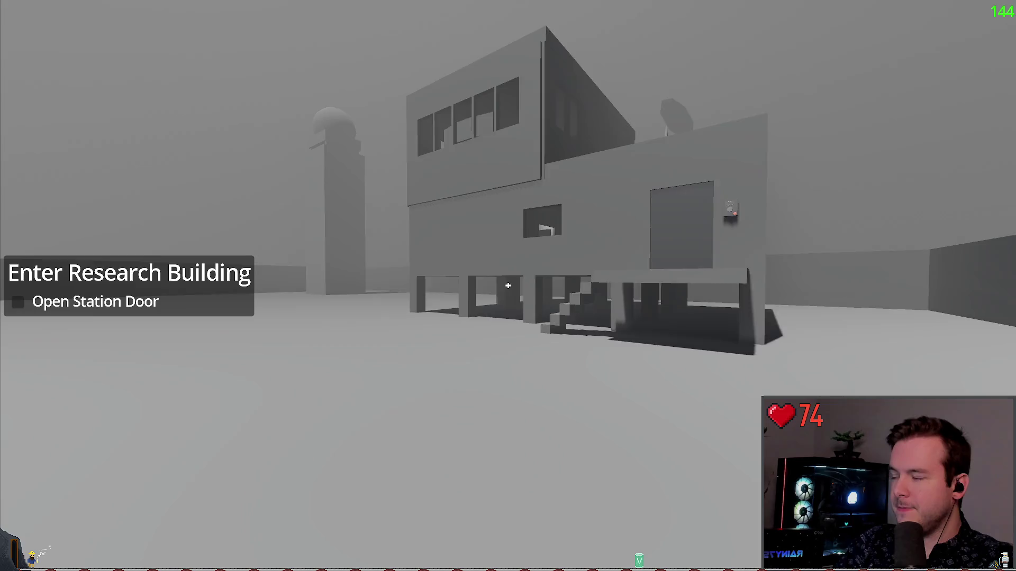
key(w)
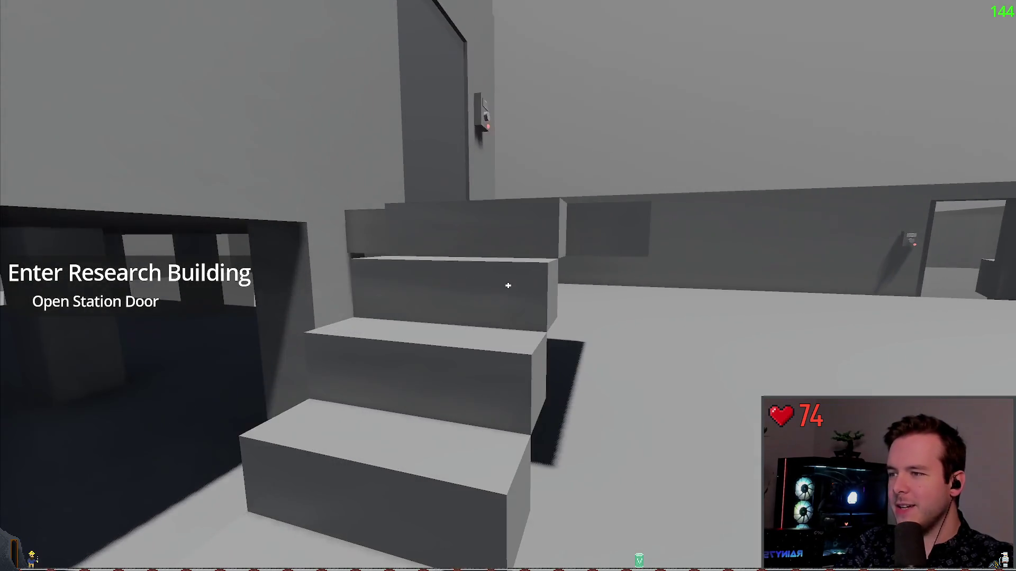
key(w)
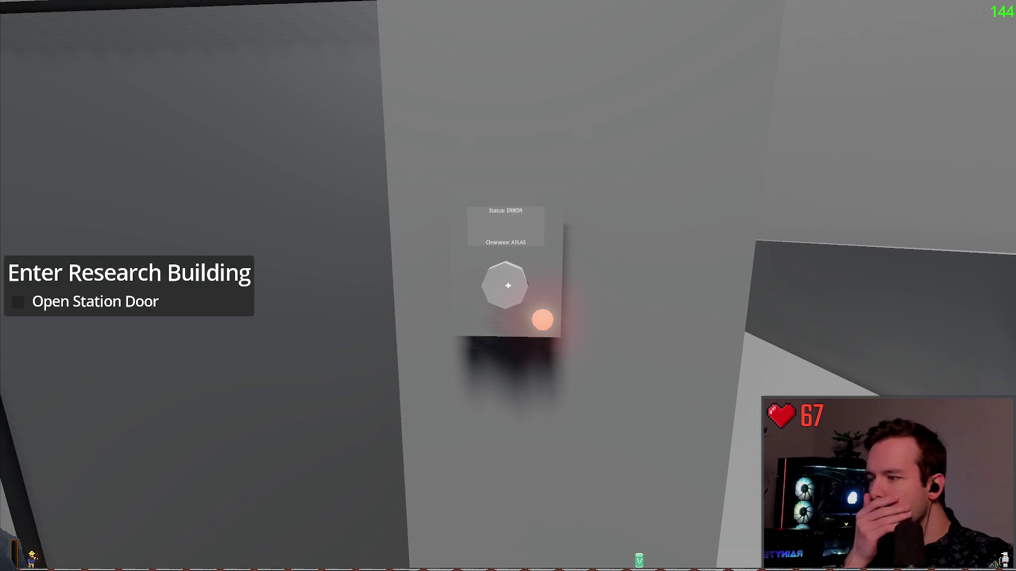
key(F8)
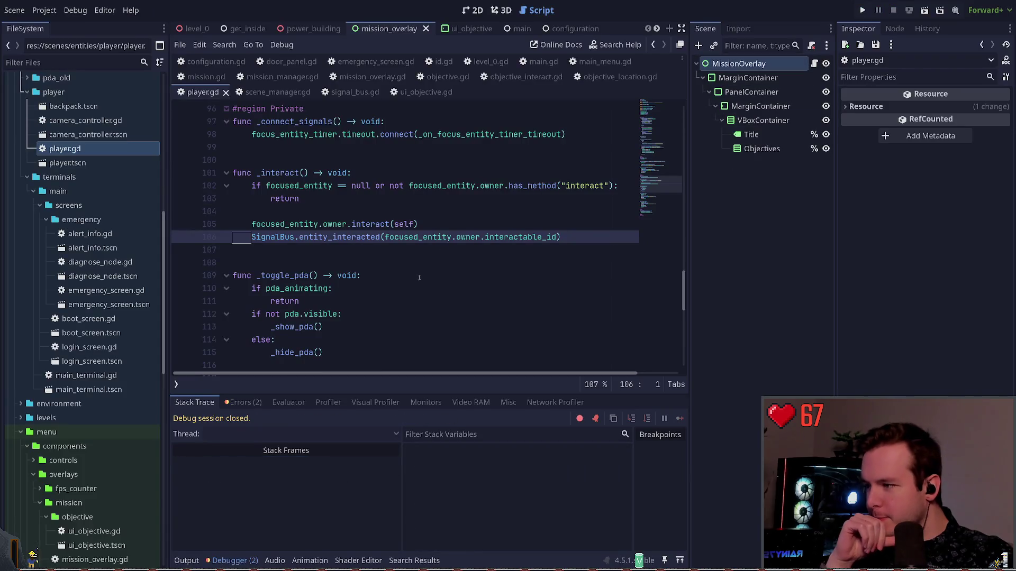
Step: Check the debugger errors and retype the SignalBus.entity_interacted call on player.gd line 106
click(242, 402)
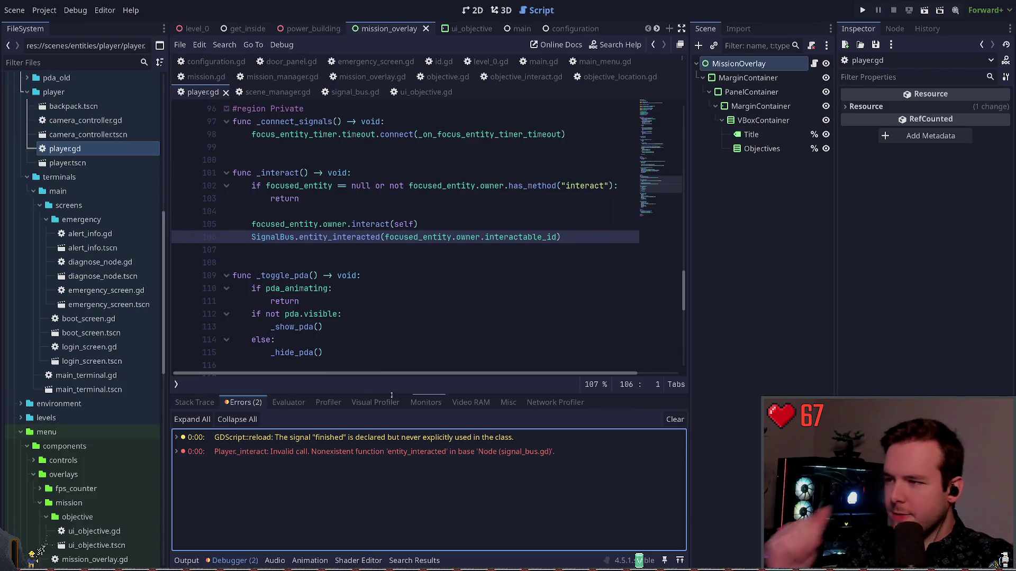
click(334, 237)
key(ctrl+Delete)
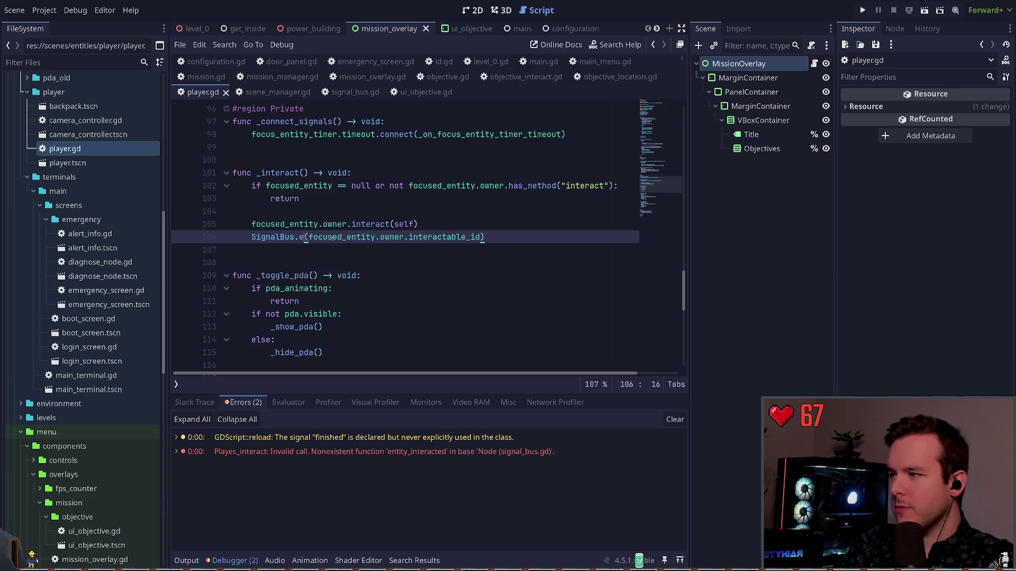
text(en)
key(BackSpace)
key(BackSpace)
text(interacted)
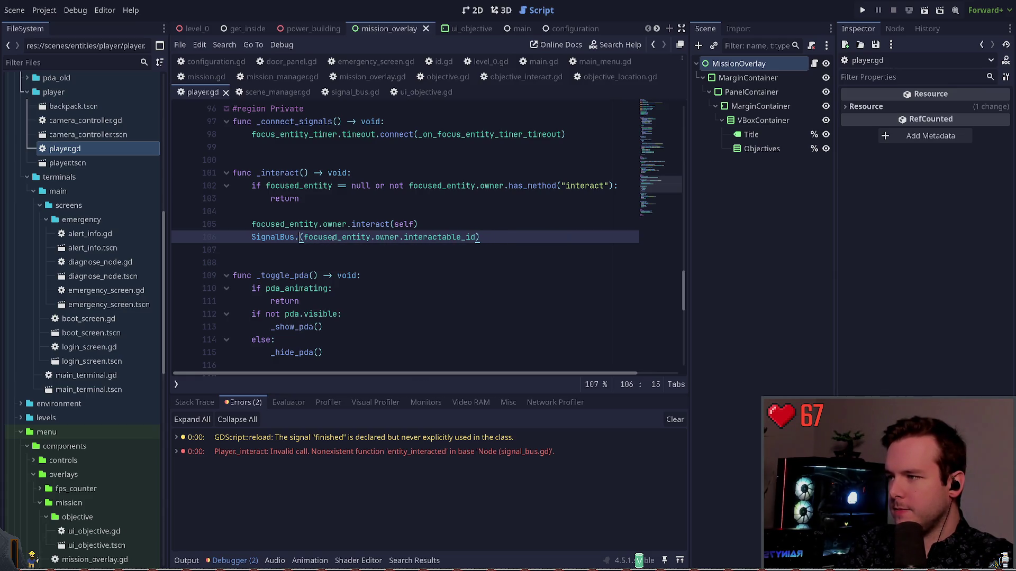
key(ctrl+BackSpace)
text(entity_interacted)
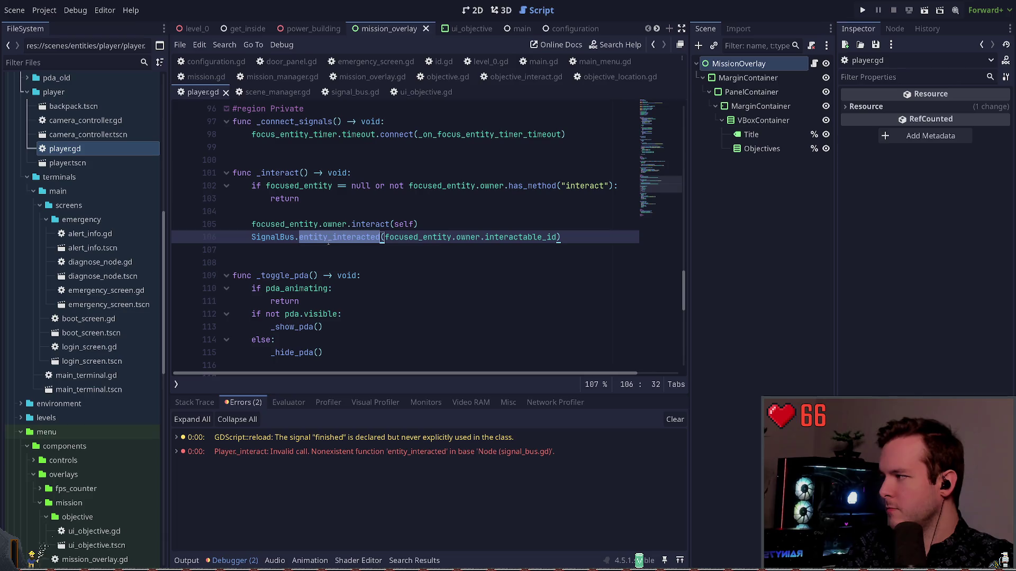
Step: Open the SignalBus script and add an Events region with #endregion below the Game region
click(287, 237)
ctrl+click(287, 237)
scroll(374, 273, down, 8)
scroll(374, 274, down, 3)
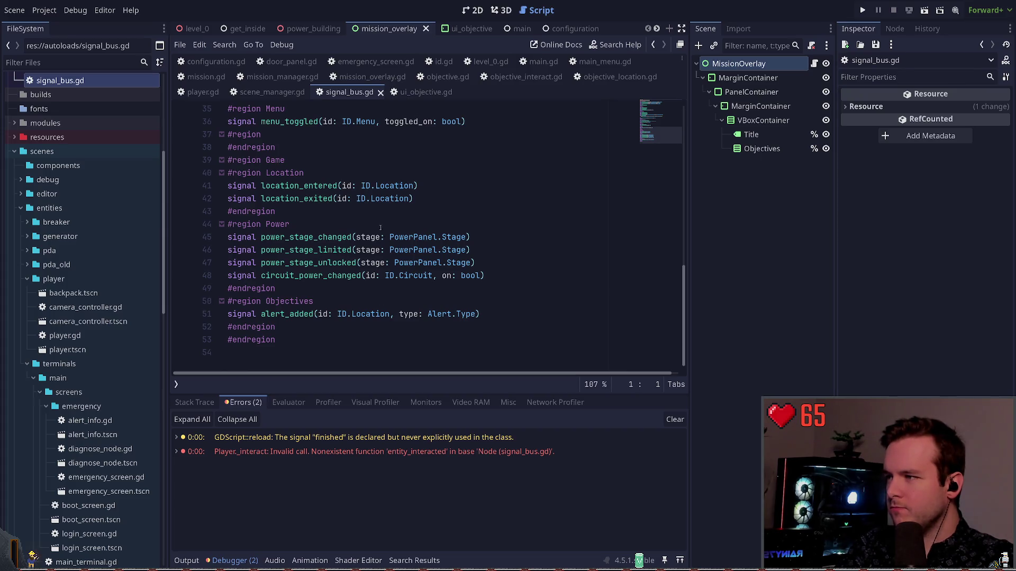
click(343, 162)
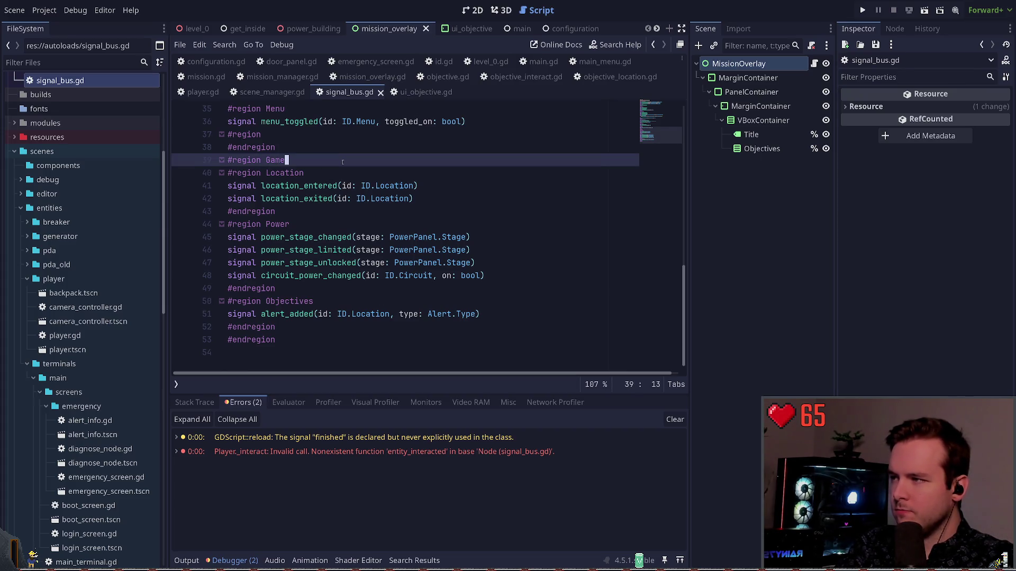
key(Return)
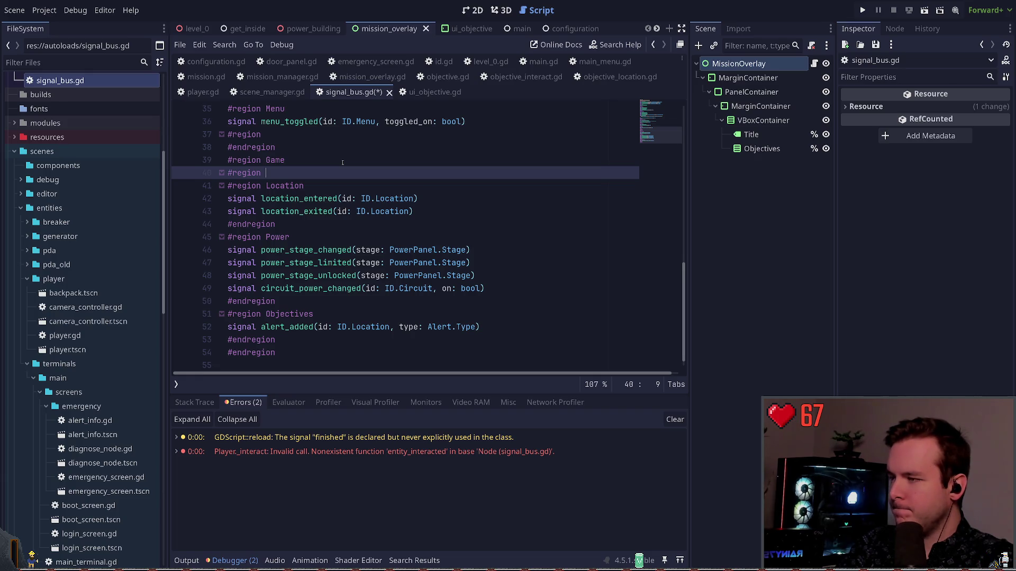
text(s)
key(Return)
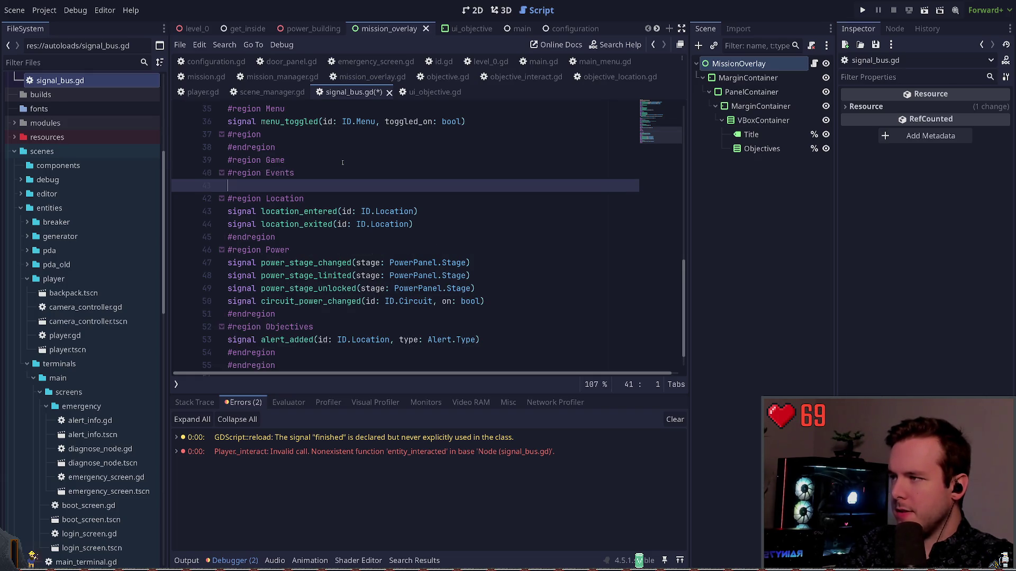
text(endregion)
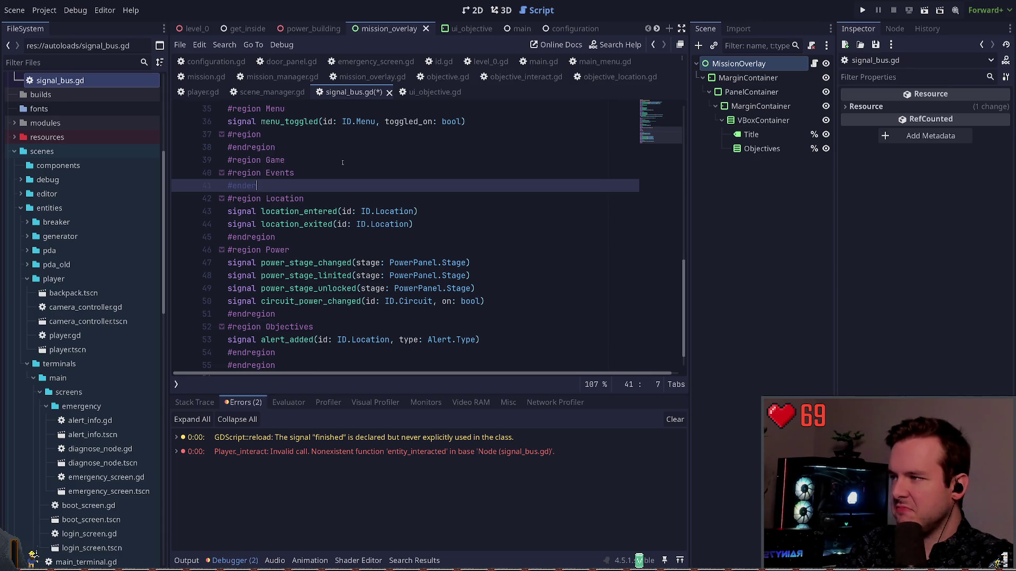
text(on)
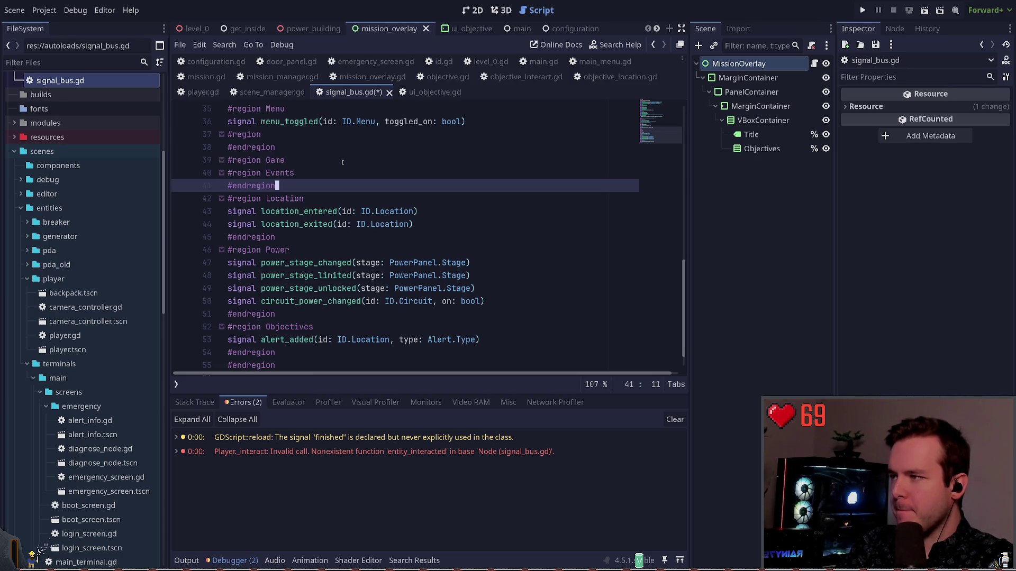
key(Home)
key(Return)
Step: Inside the Events region, declare signal entity_interacted with an opening parenthesis
key(Up)
text(entity_interacted)
key(Home)
text(signal)
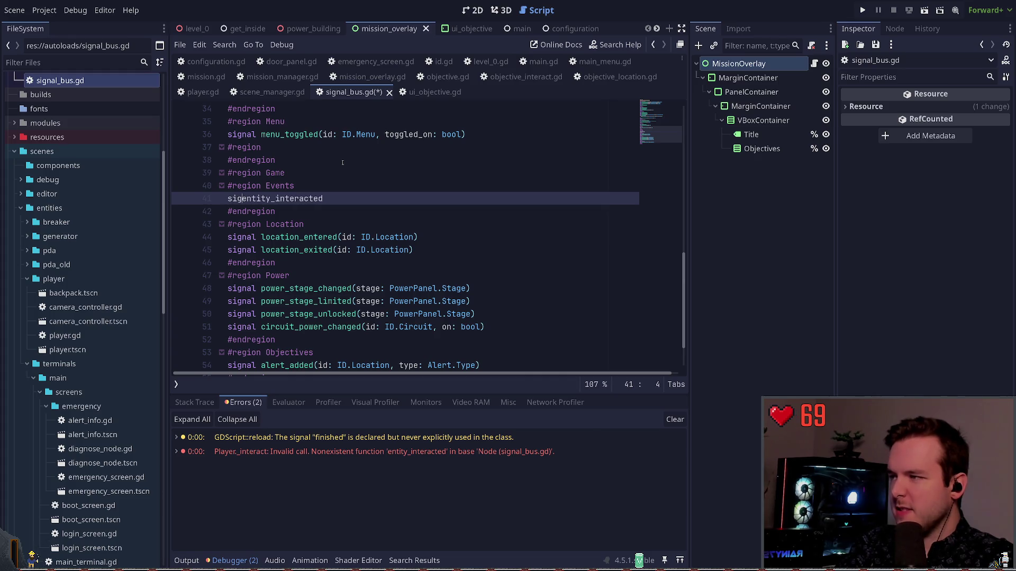
key(End)
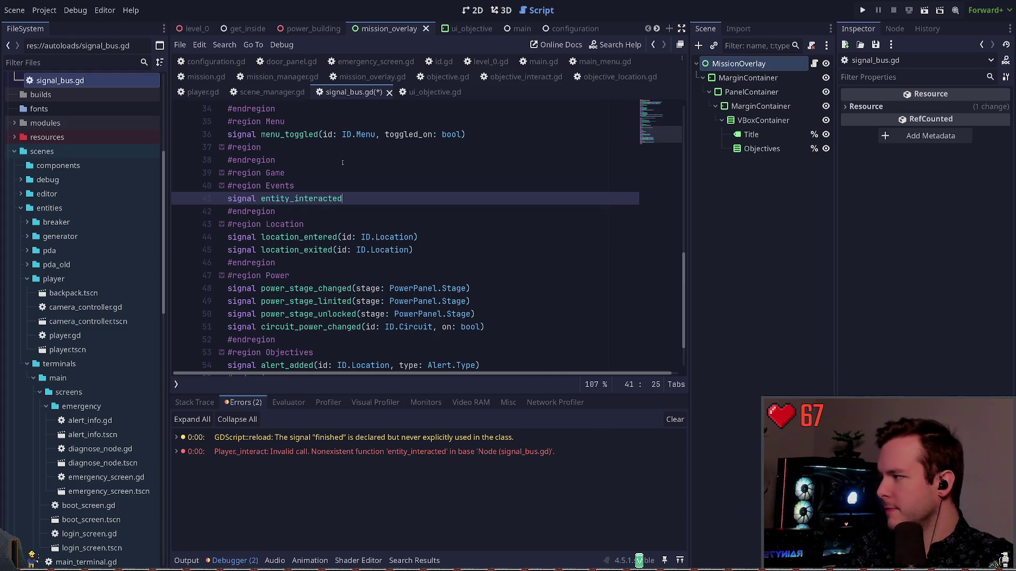
text(()
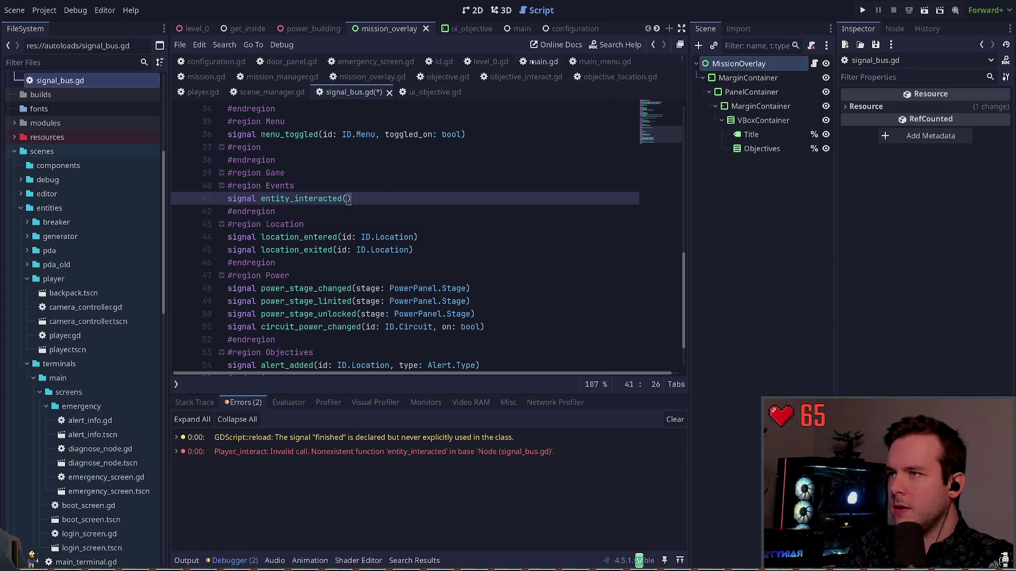
Step: Finish the parameter as id: ID.Interactable, save signal_bus.gd, and run the project
click(339, 451)
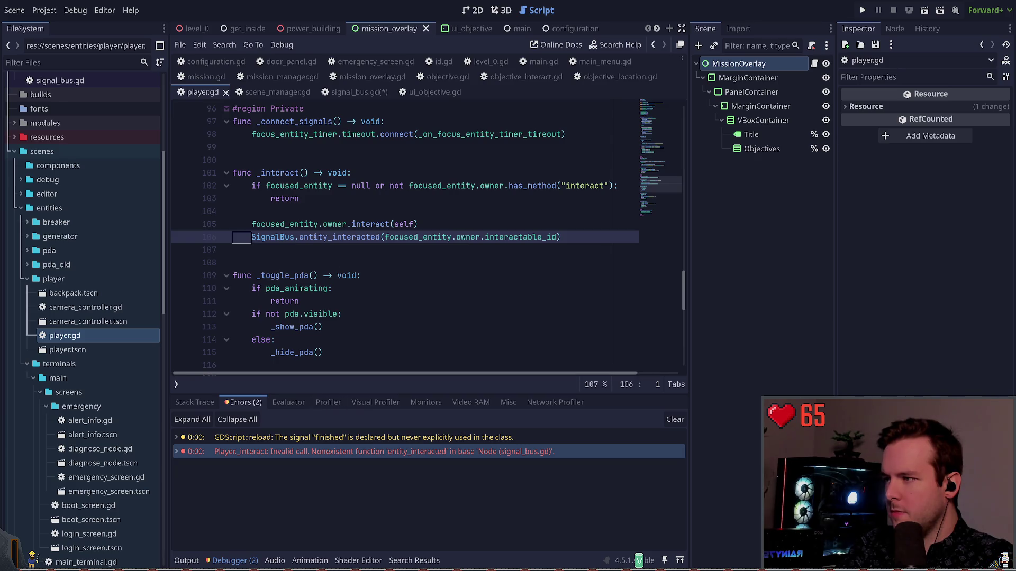
click(347, 239)
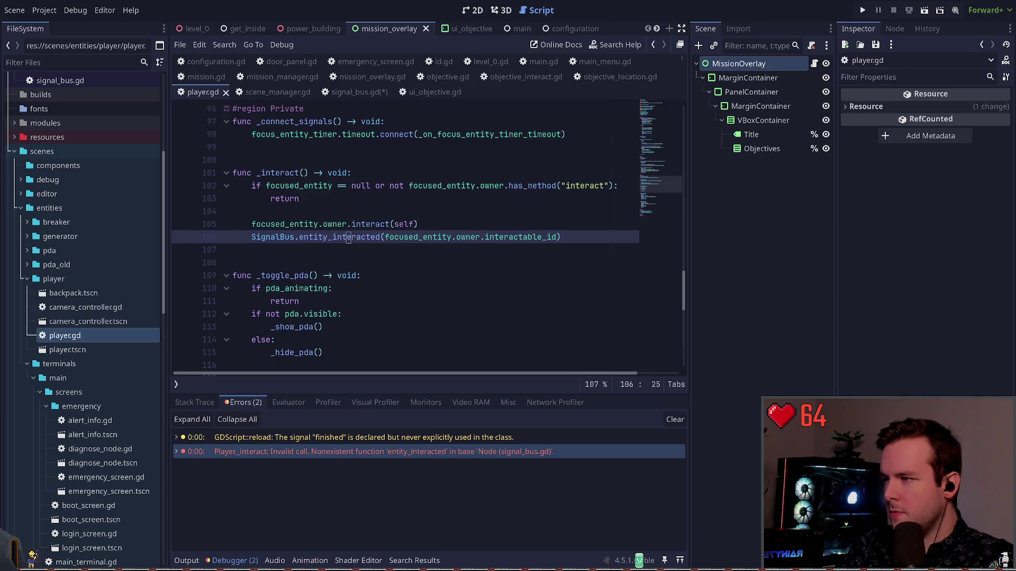
click(347, 94)
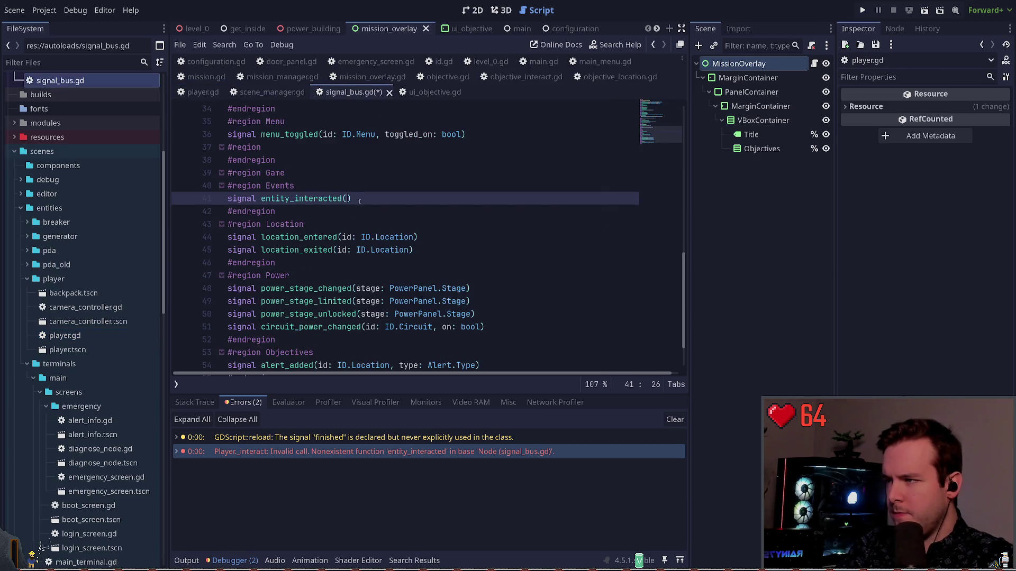
text(: ID.)
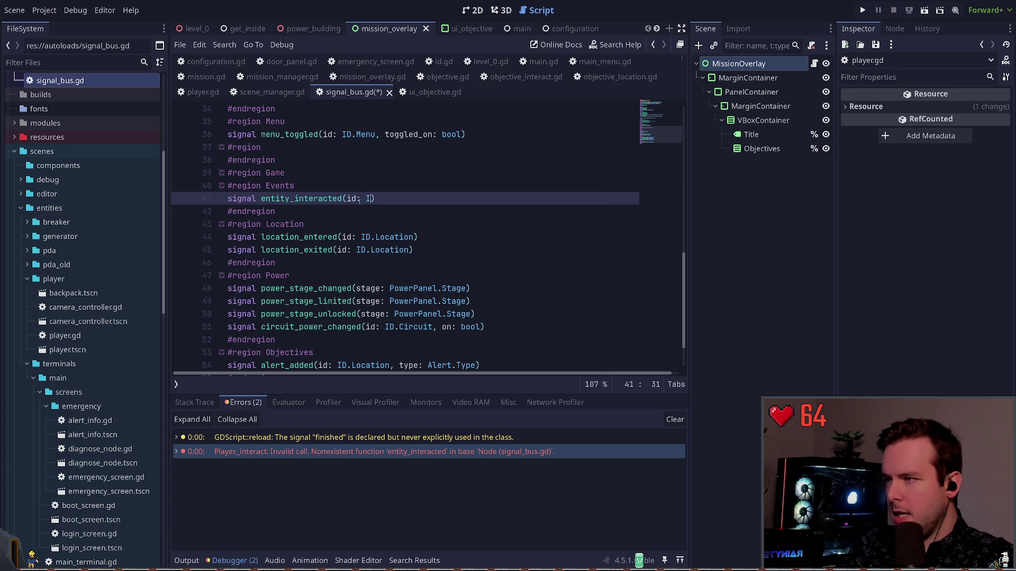
text(In)
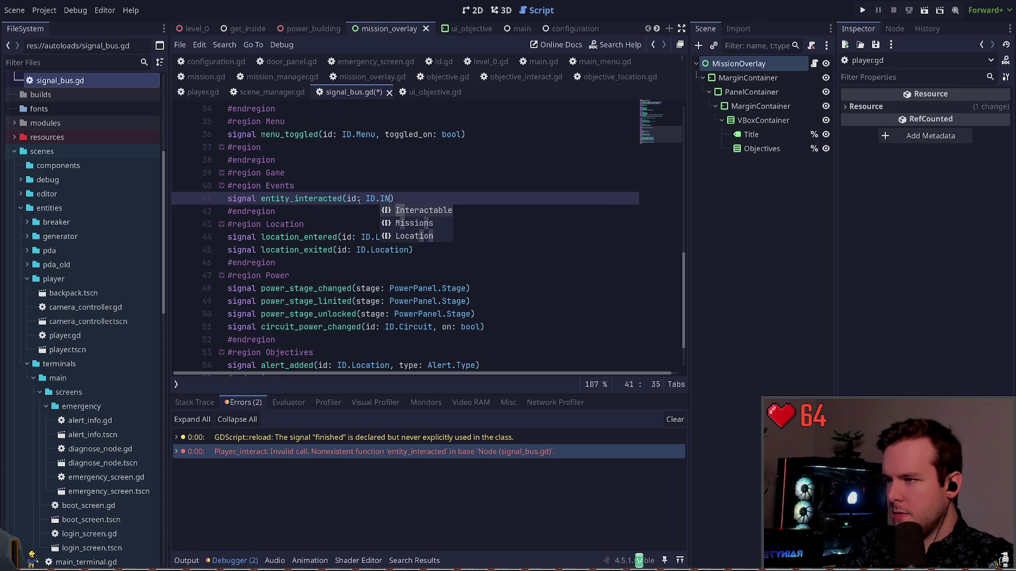
key(Return)
key(ctrl+s)
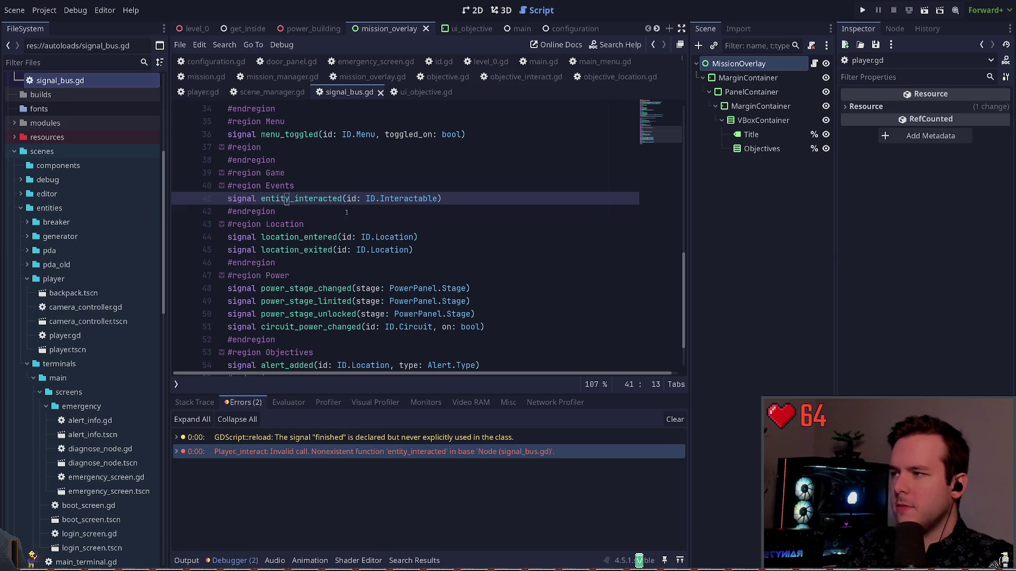
key(F5)
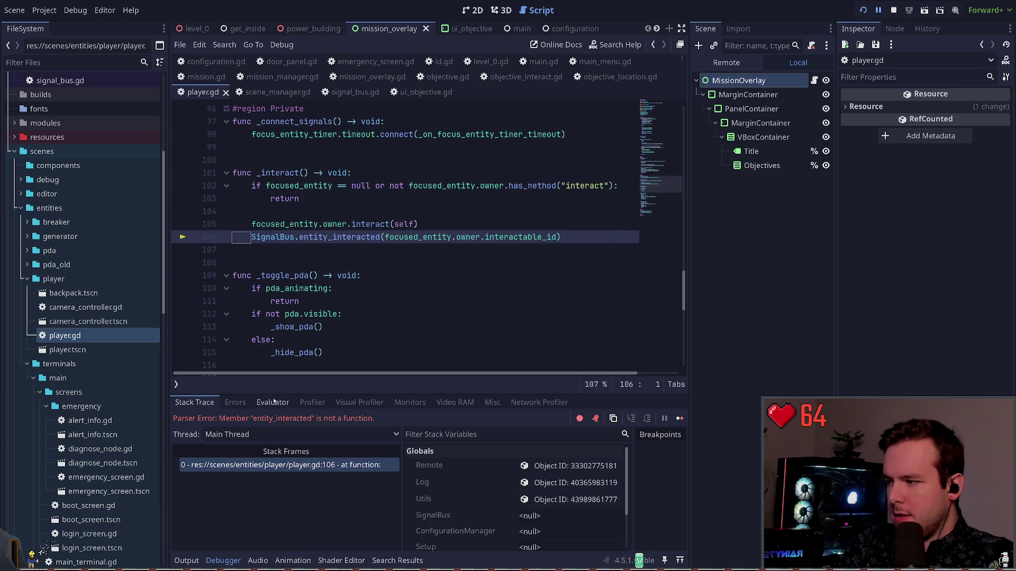
Step: Stop the run, append .connect to entity_interacted on line 106, save, relaunch, and start gameplay from the main menu
click(893, 10)
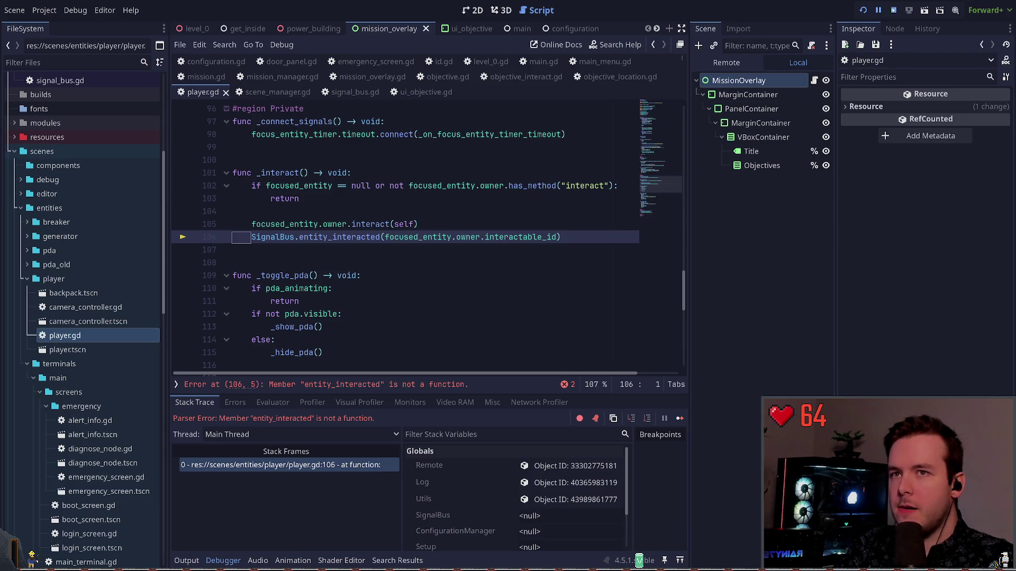
click(386, 237)
text(.connect)
key(Return)
key(ctrl+s)
click(315, 237)
click(863, 10)
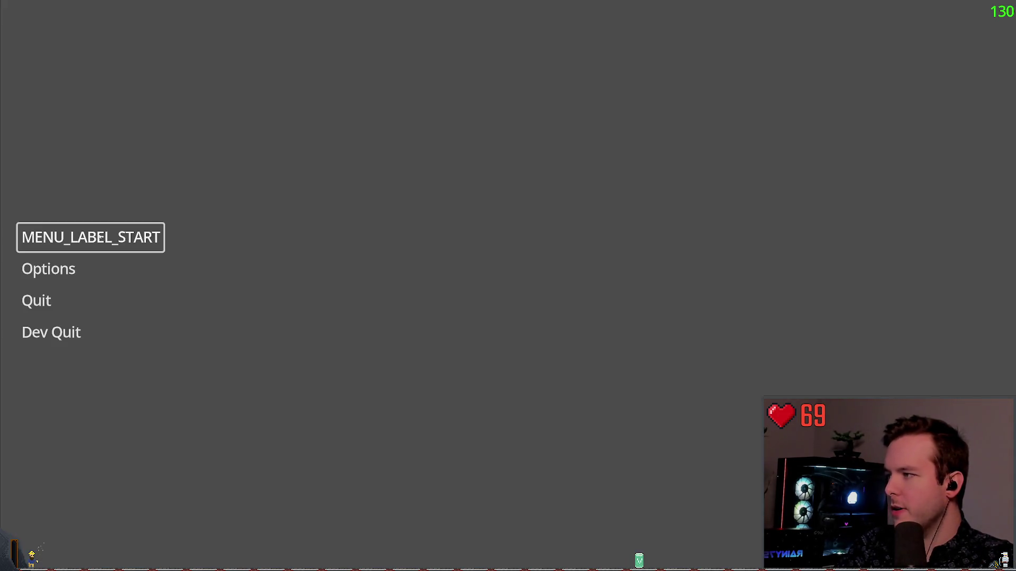
click(101, 238)
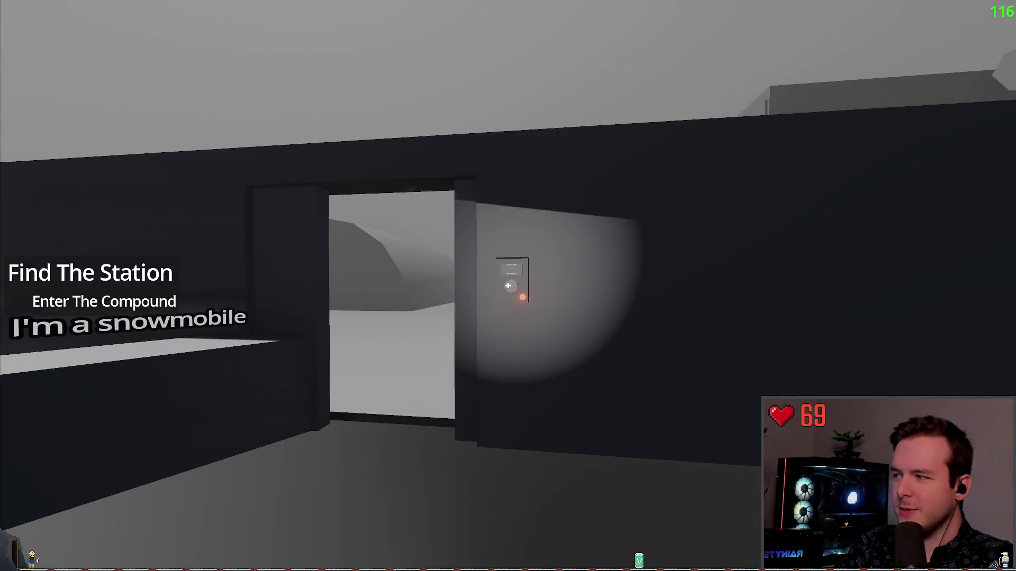
Step: Walk through the compound and up the stairs to the station door panel, then stop the game
key(w)
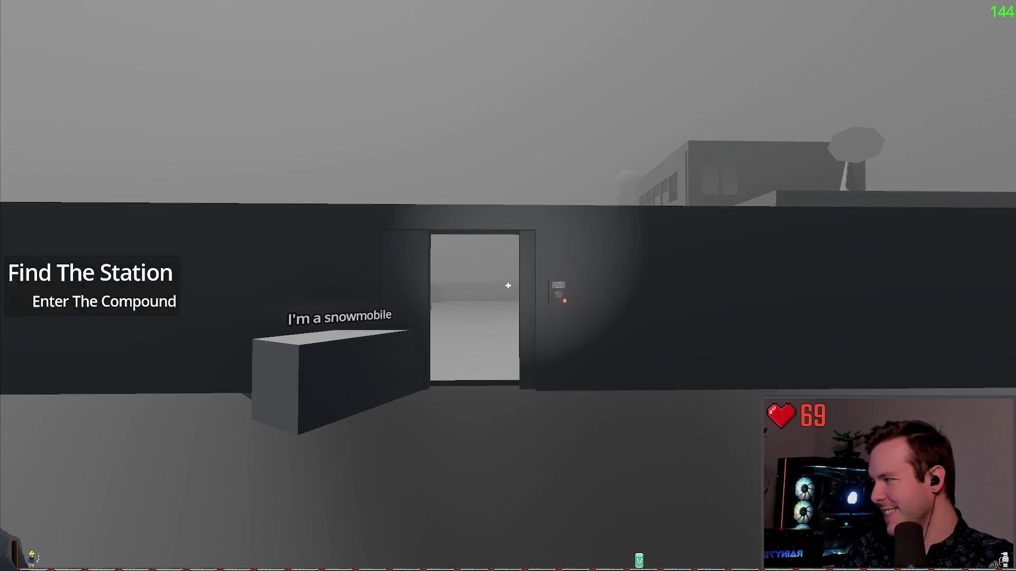
key(w)
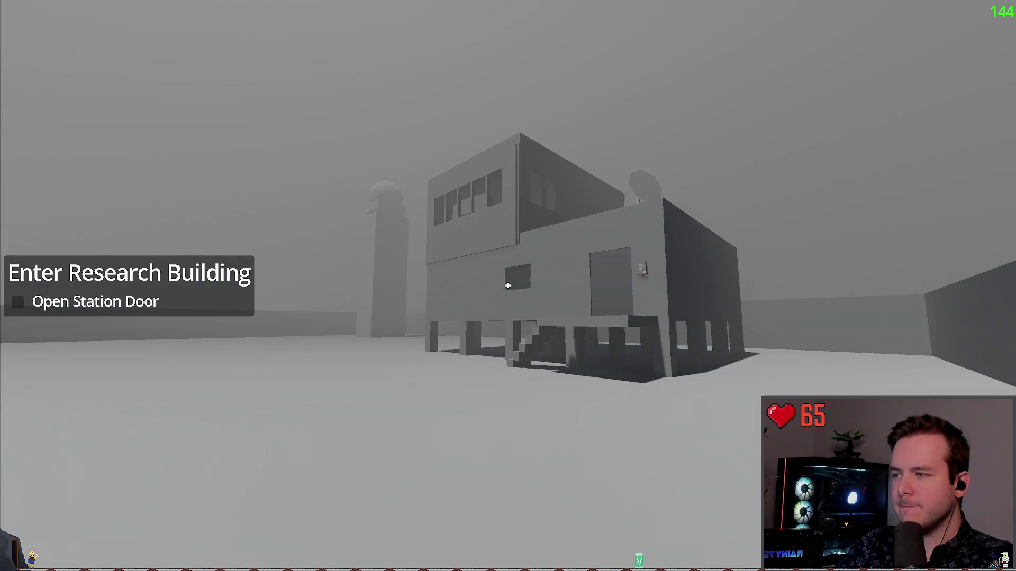
key(w)
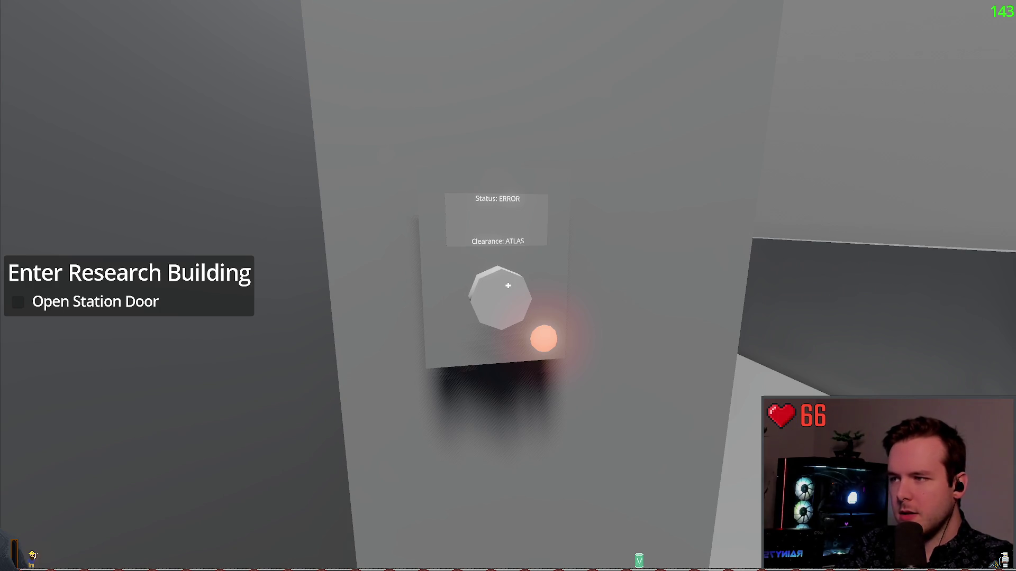
key(F8)
Step: Replace .connect with .emit on line 106, rerun the game, and quit via Dev Quit in the pause menu
click(387, 238)
key(Delete)
key(Delete)
key(Delete)
text(emit)
key(F5)
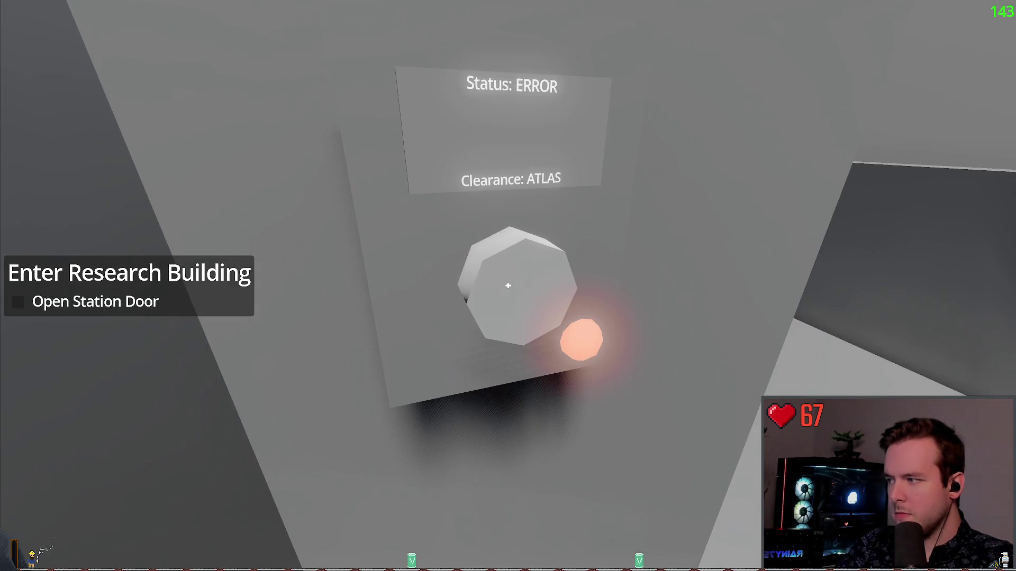
key(Escape)
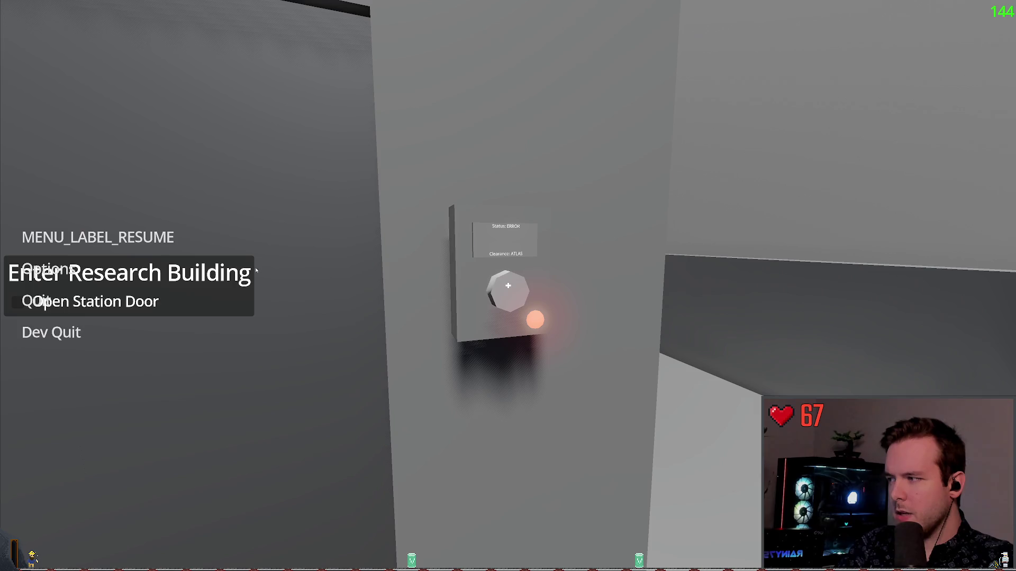
click(45, 333)
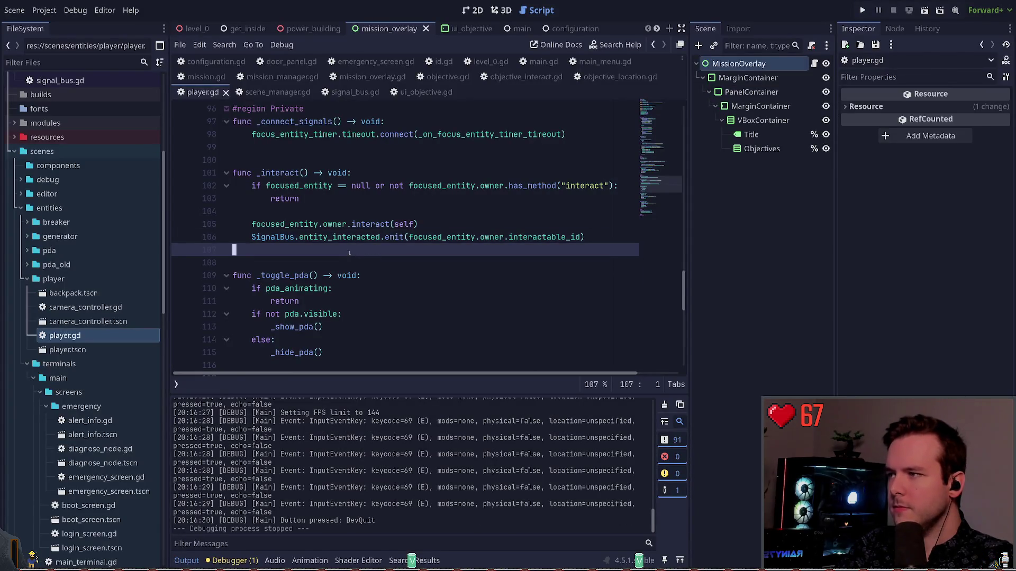
Step: Save the player script's changes and close player.gd
click(371, 212)
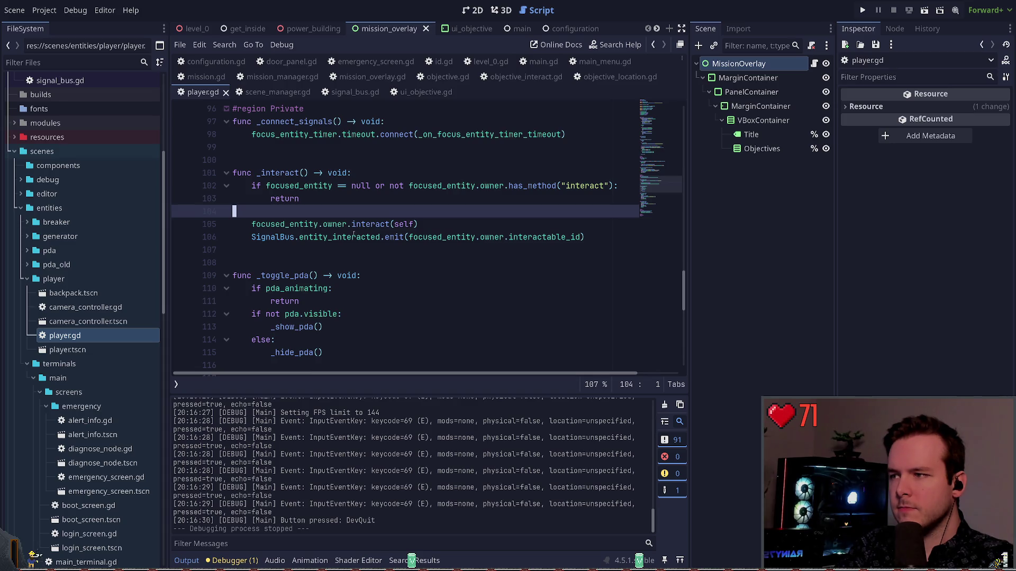
click(434, 251)
key(ctrl+s)
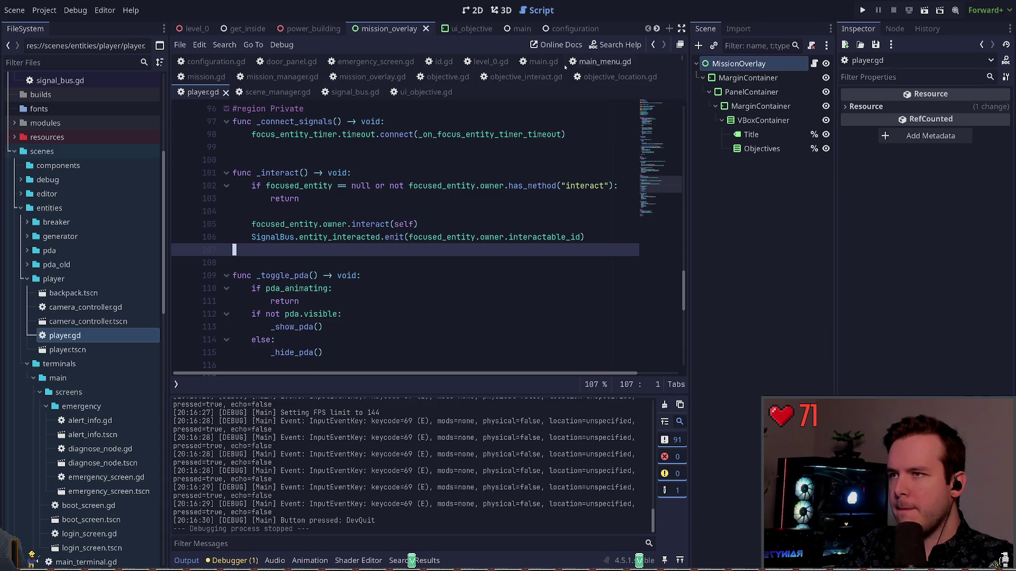
click(563, 29)
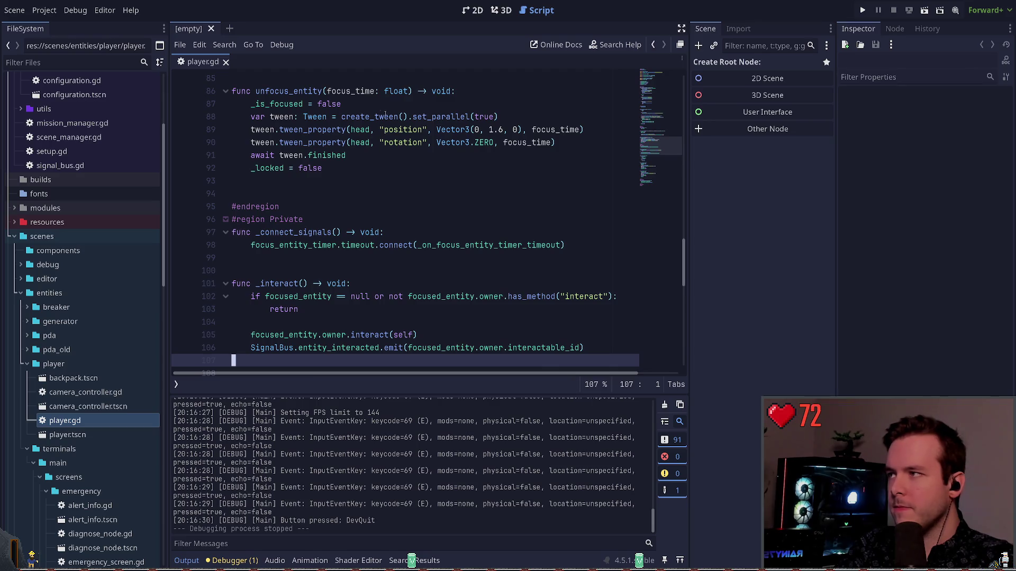
click(226, 62)
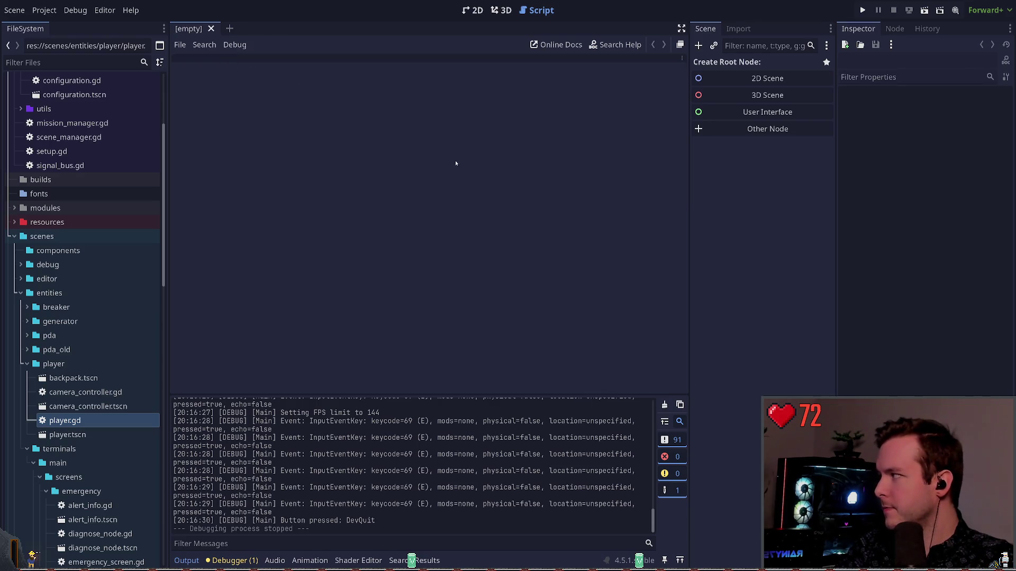
Step: Collapse the player, entities and mission folders, then open objective_interact.gd at its Handlers region
click(24, 366)
click(20, 294)
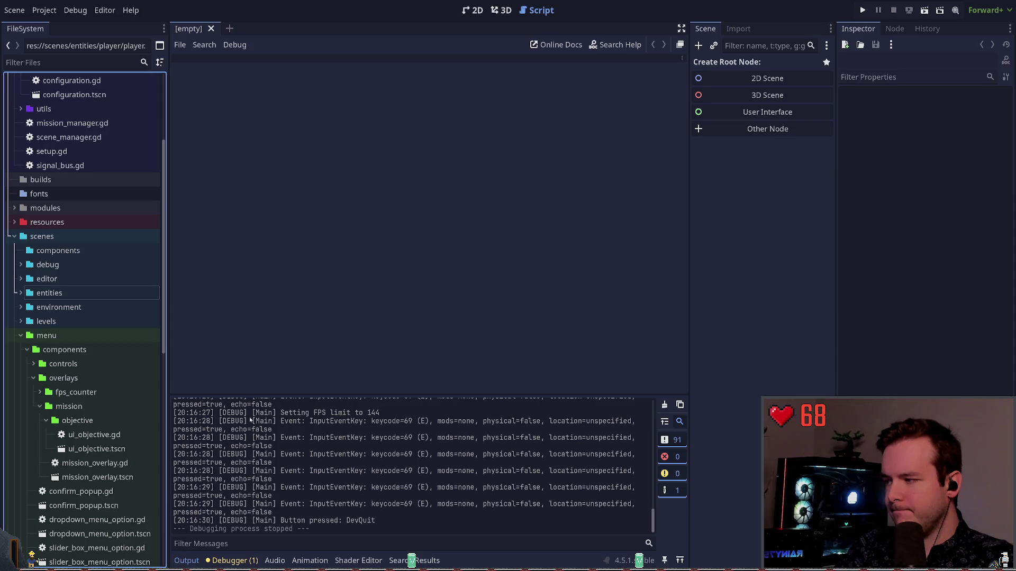
click(44, 406)
click(41, 406)
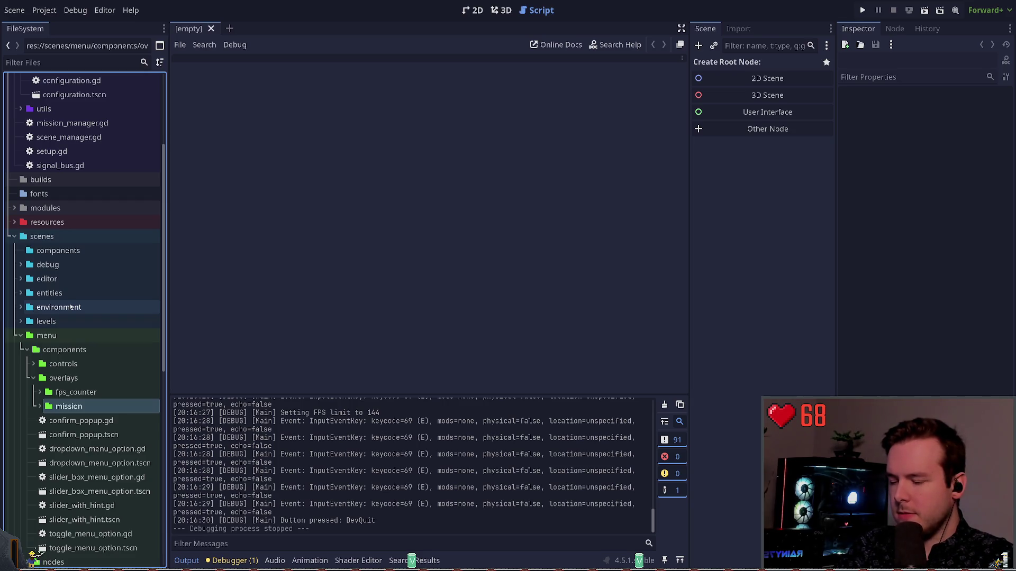
key(ctrl+shift+t)
click(318, 206)
scroll(318, 263, down, 2)
click(318, 263)
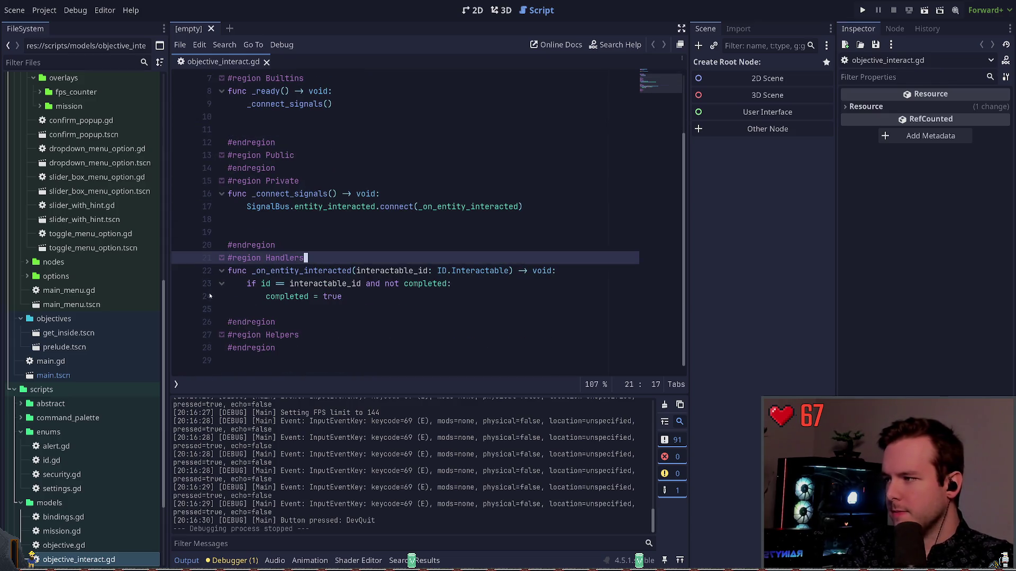
Step: Run the game, walk up the stairs to face the station door panel, then Dev Quit to the editor
key(F5)
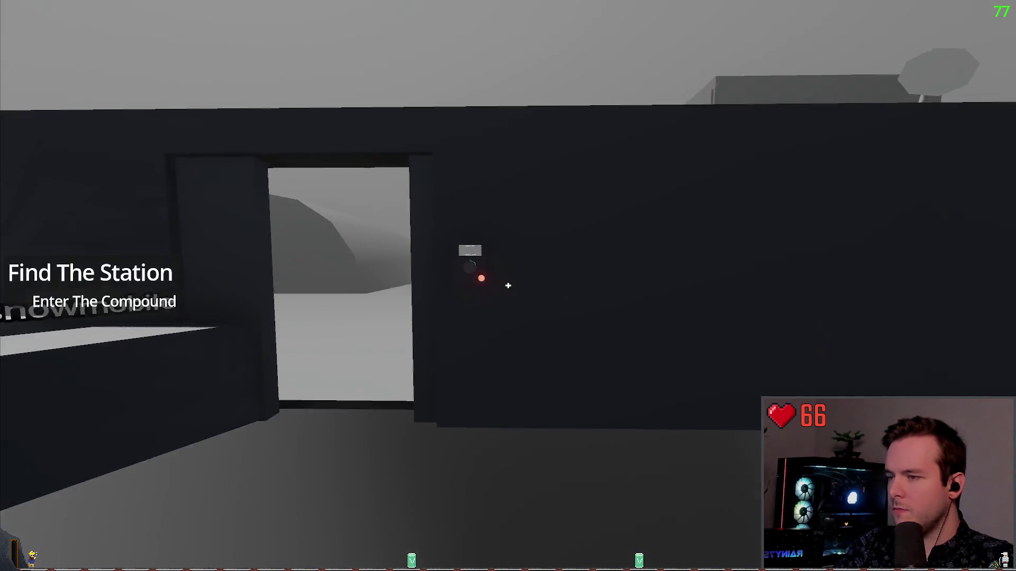
key(w)
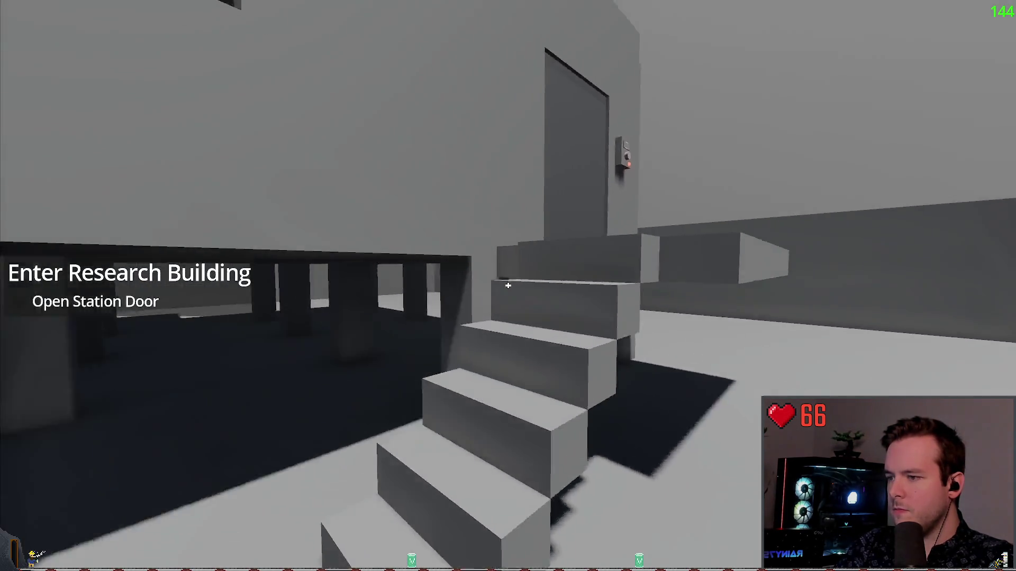
key(w)
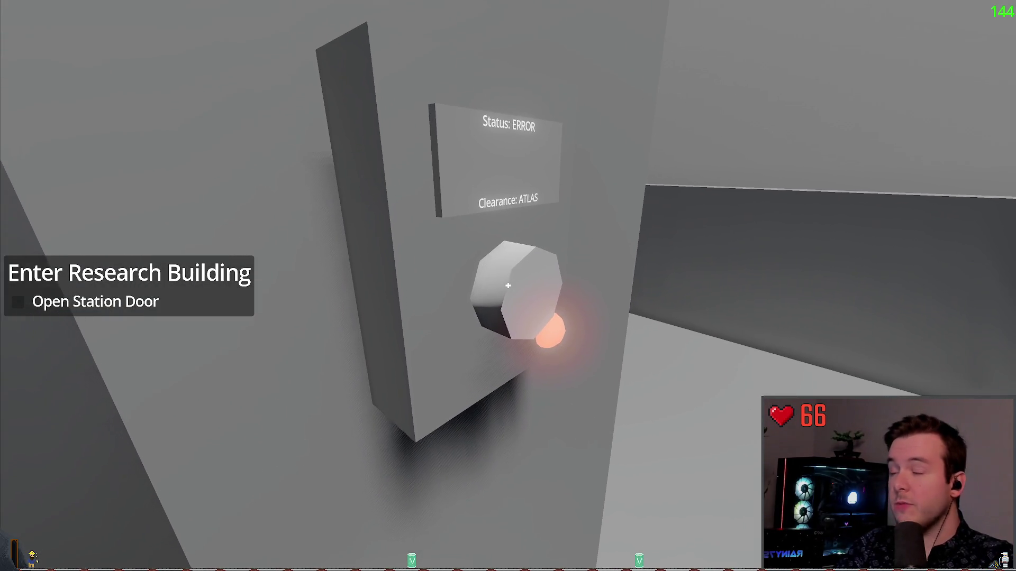
key(Escape)
click(37, 333)
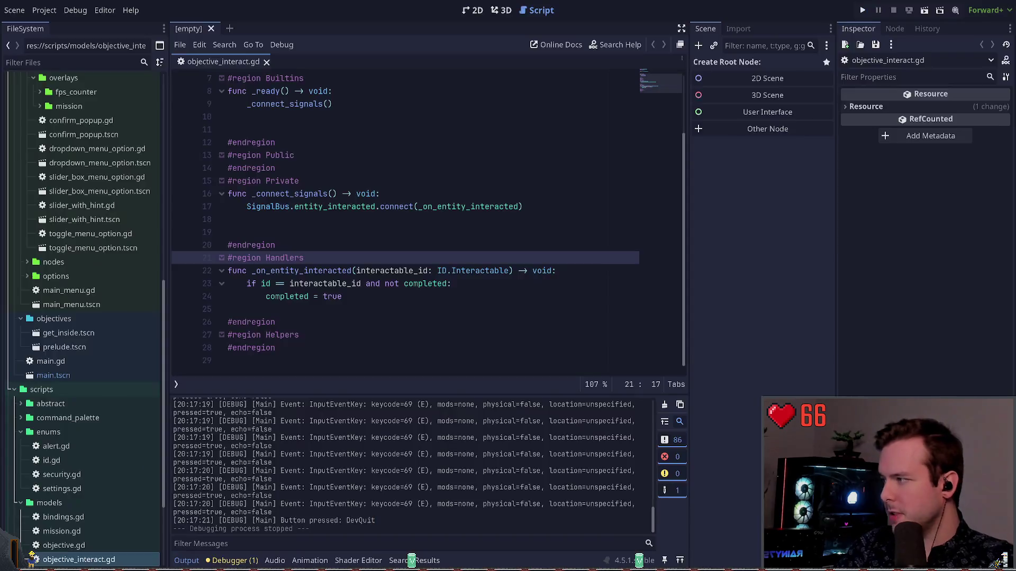
Step: Add a breakpoint on line 23's id check in the interact handler
click(265, 296)
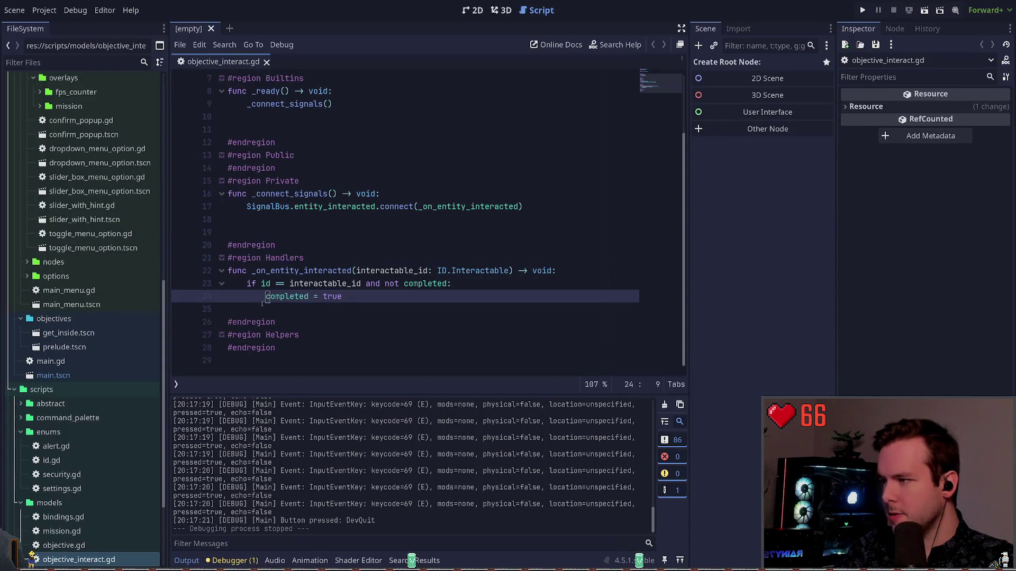
key(Up)
key(Up)
key(Up)
click(185, 283)
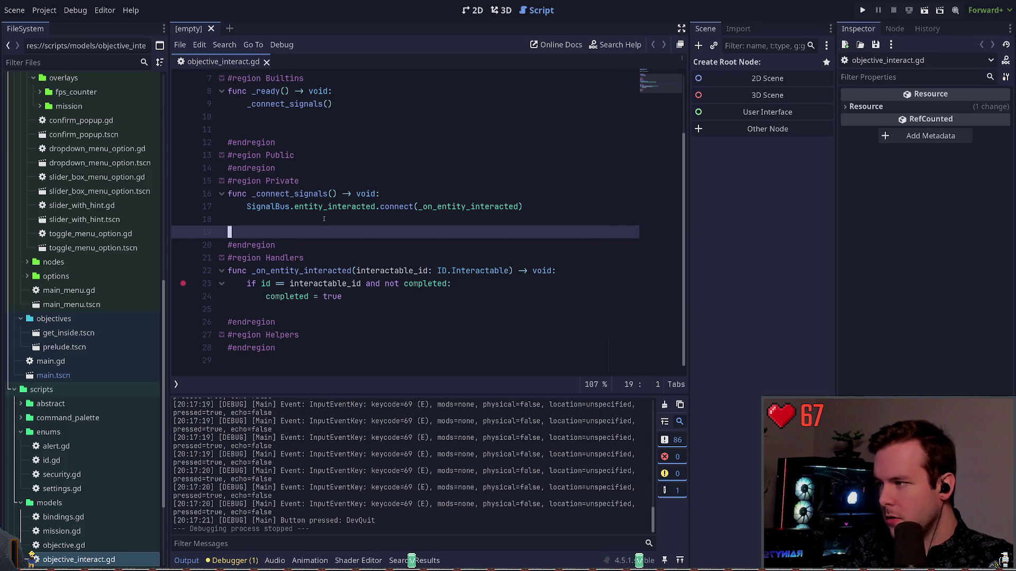
Step: Playtest by walking up to the research building's door keypad, then quit back to the editor
key(F5)
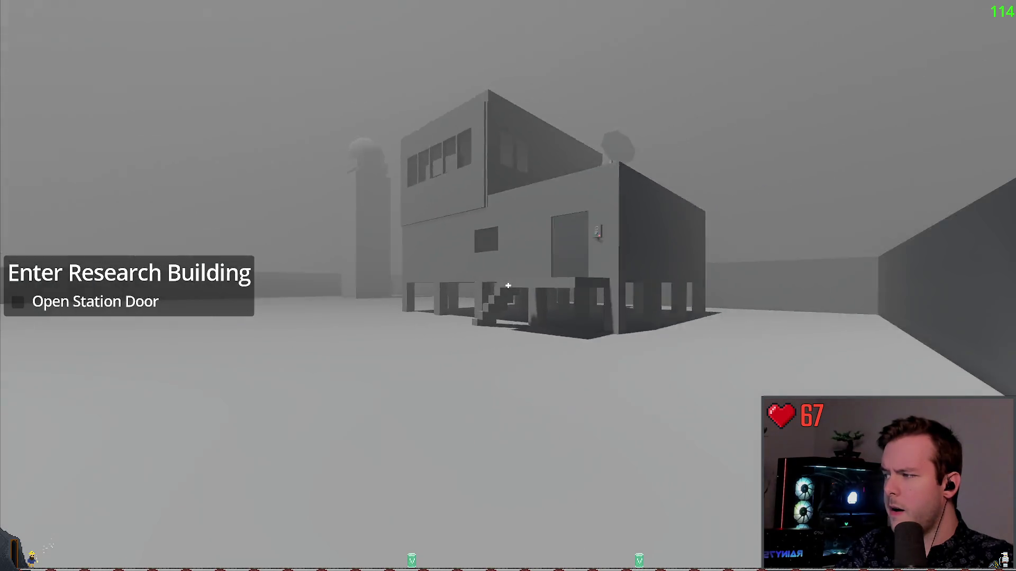
key(w)
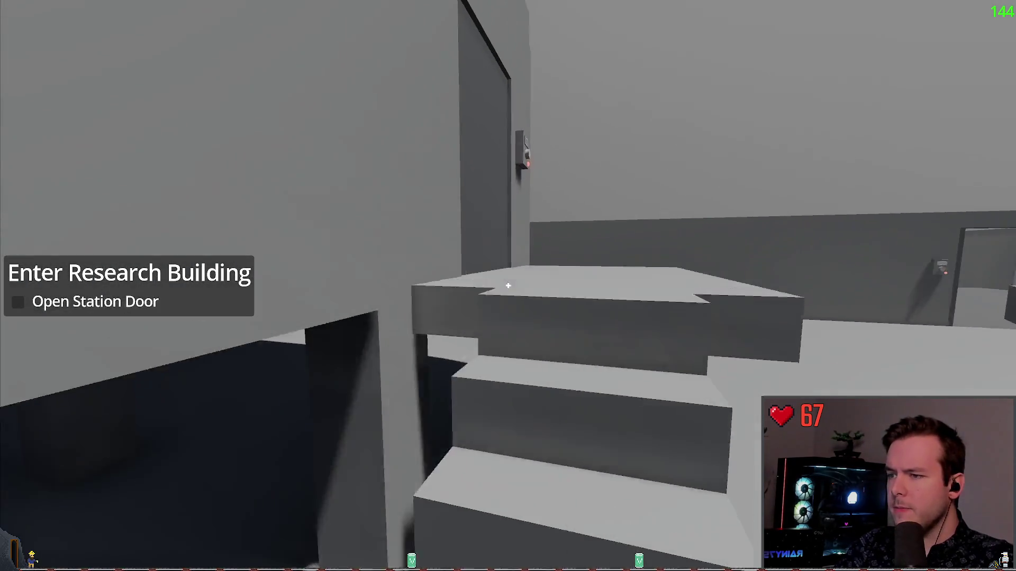
key(w)
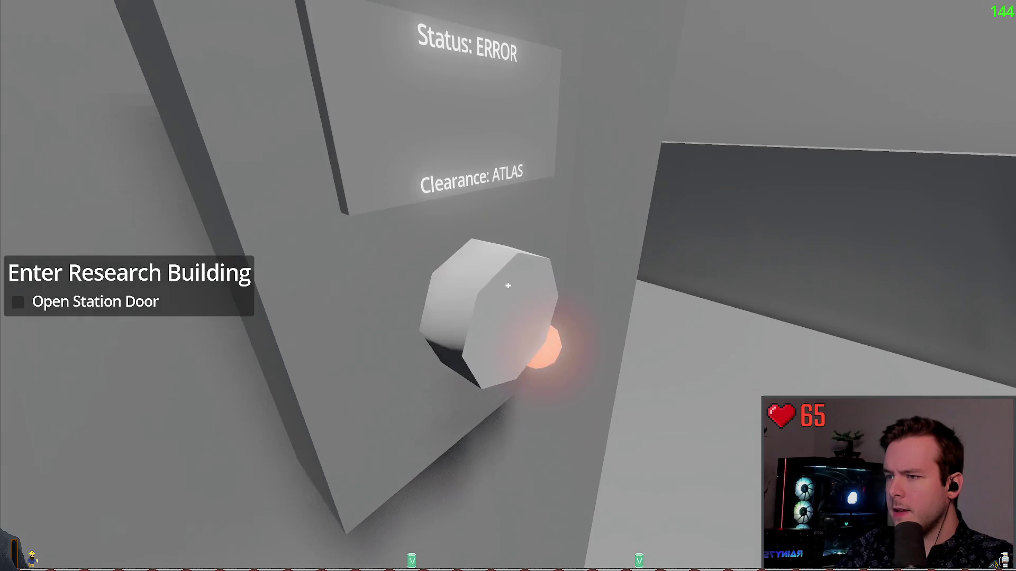
key(s)
key(Escape)
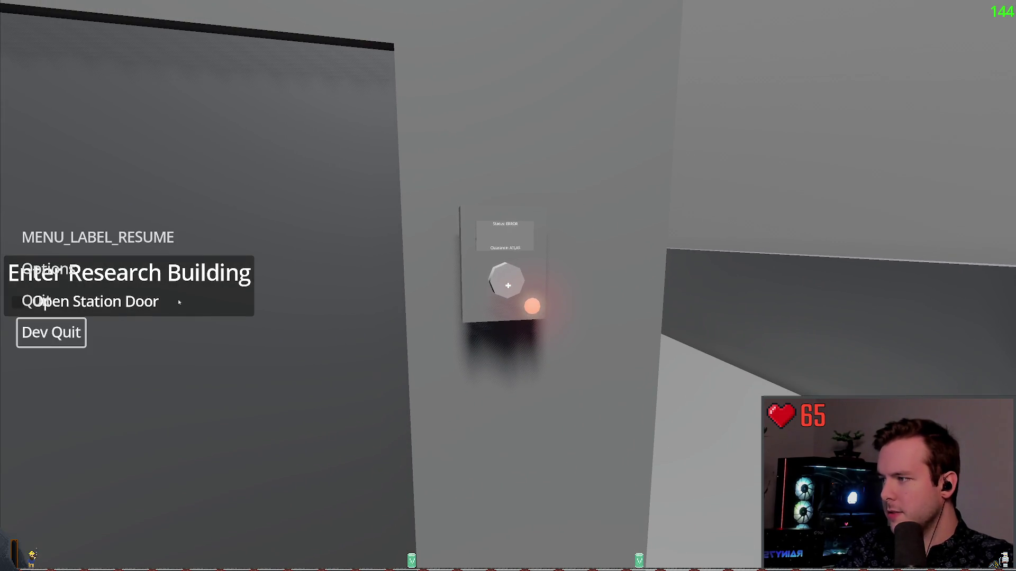
key(Return)
click(274, 257)
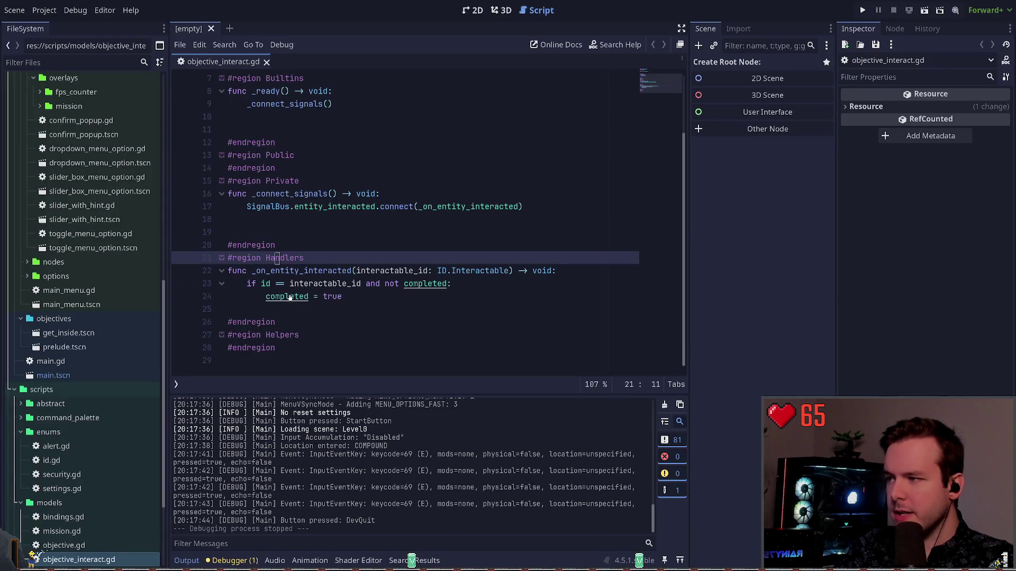
click(270, 294)
Step: Review the _on_entity_interacted handler code, then open get_inside.tscn from the objectives folder
click(373, 272)
click(352, 297)
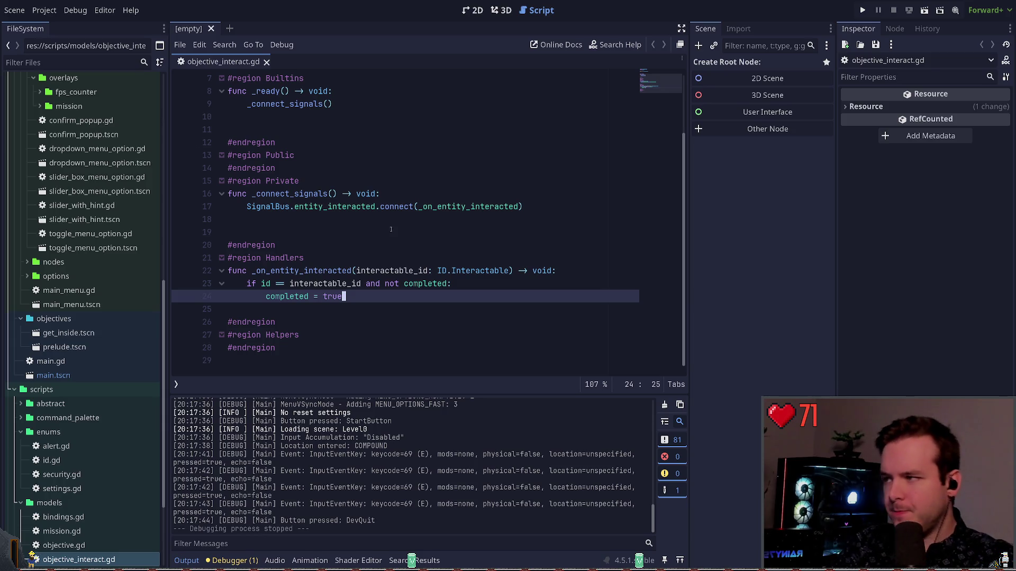
click(464, 234)
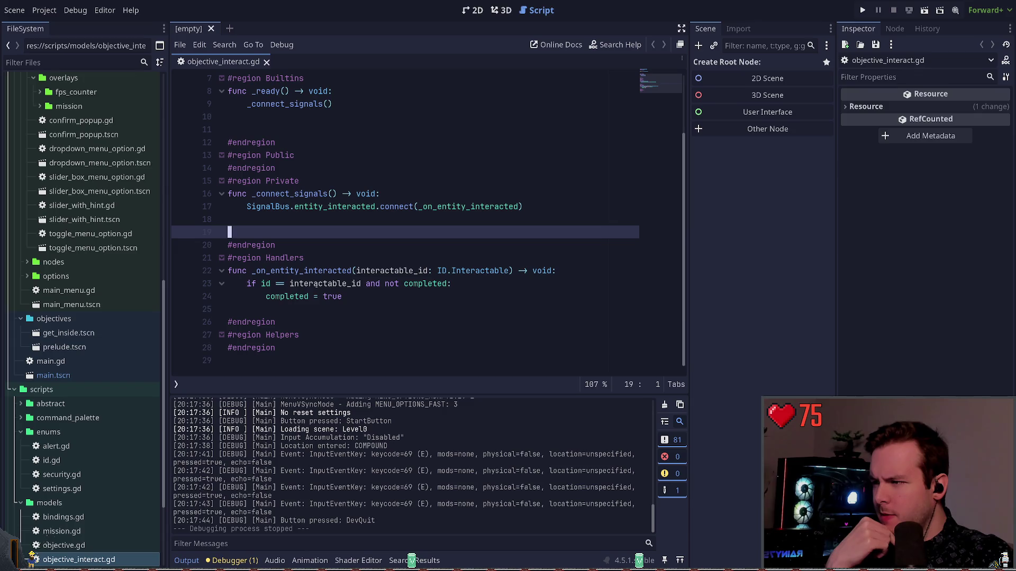
scroll(385, 283, up, 2)
scroll(352, 181, down, 2)
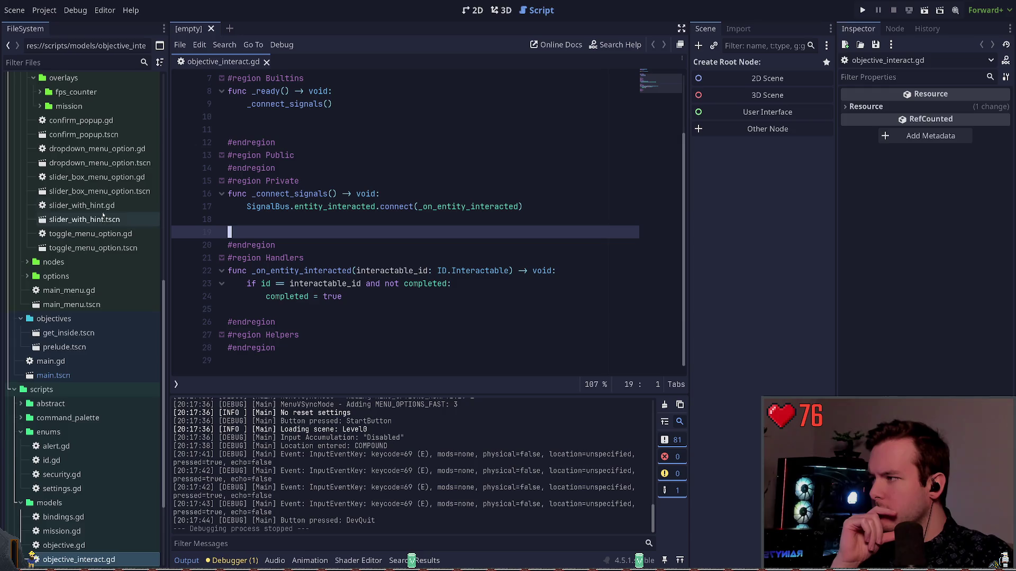
scroll(80, 217, up, 2)
double_click(69, 396)
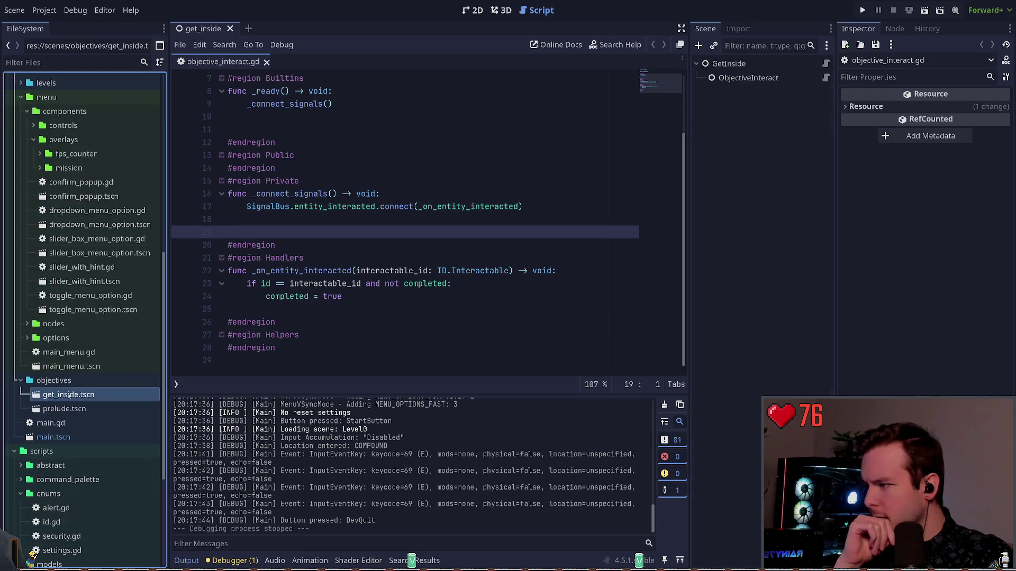
Step: Inspect the ObjectiveInteract node: ID Panel Research Out, title 'Open Station Door', not completed
click(749, 78)
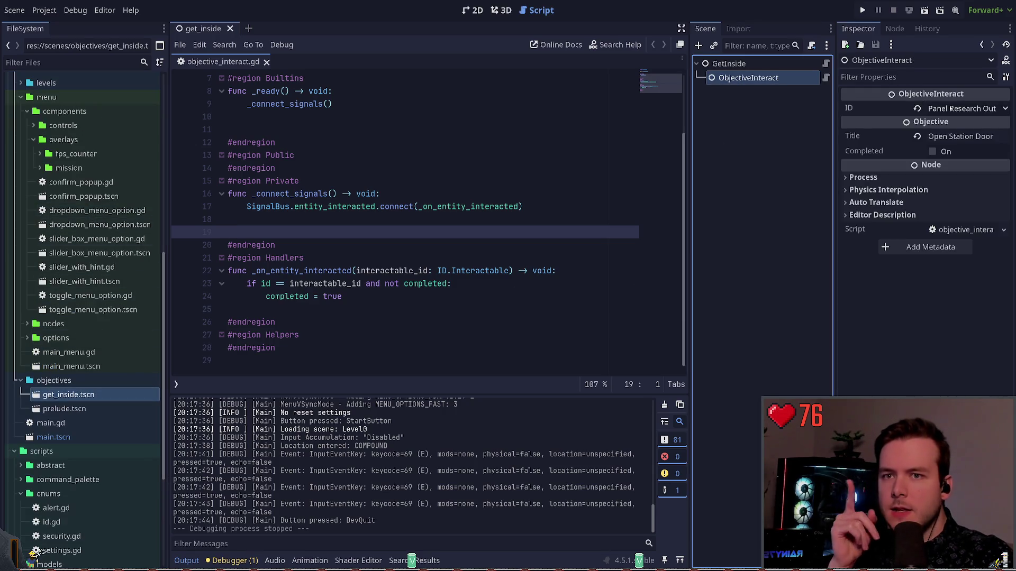
click(950, 108)
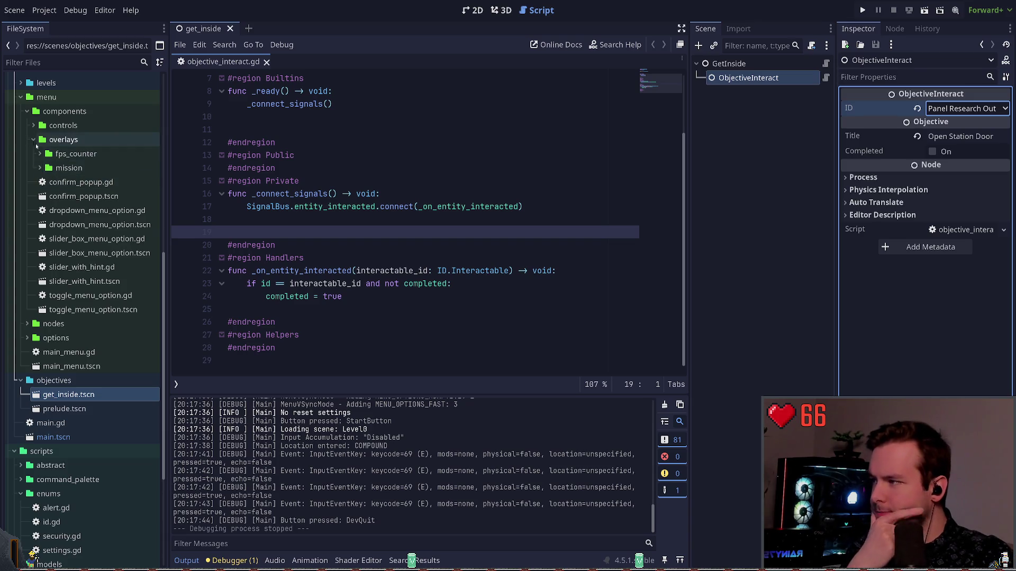
scroll(51, 248, down, 3)
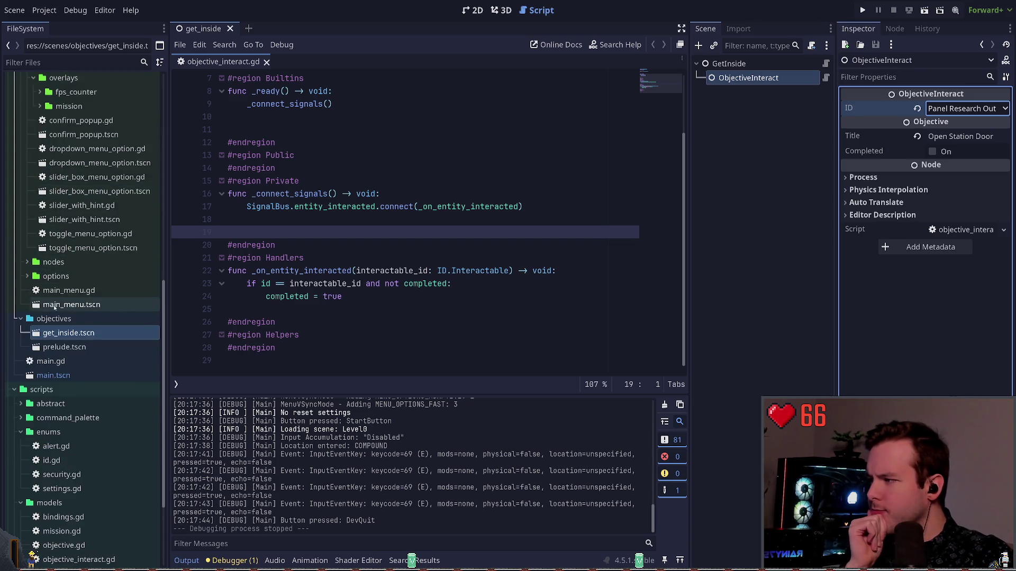
scroll(43, 317, down, 3)
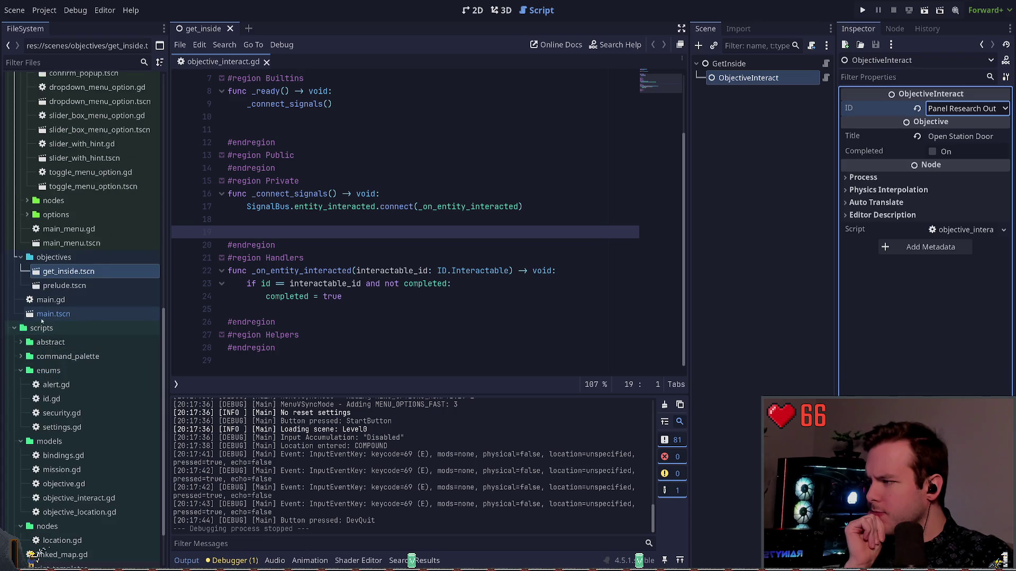
scroll(41, 320, up, 12)
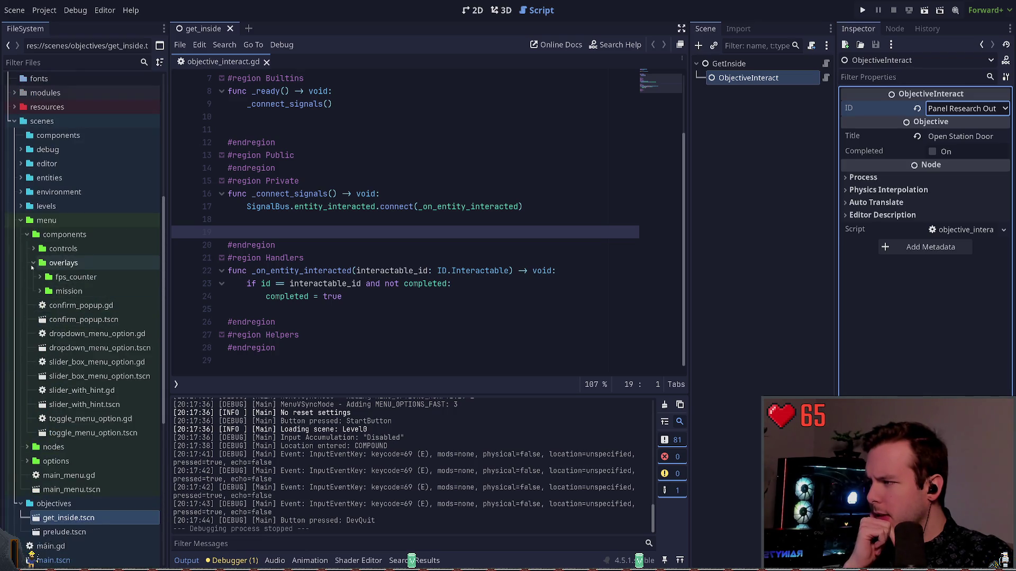
click(27, 234)
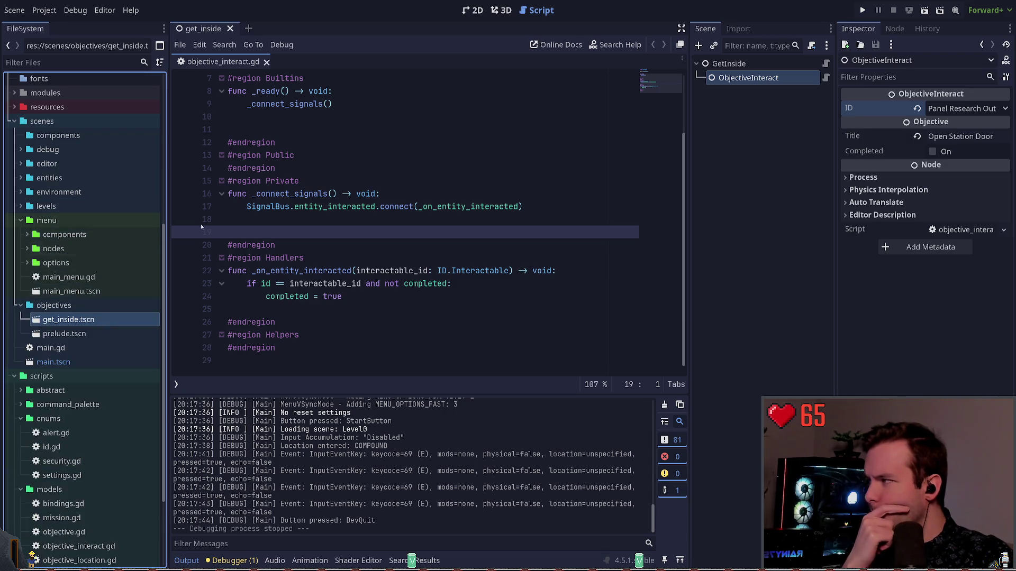
click(305, 162)
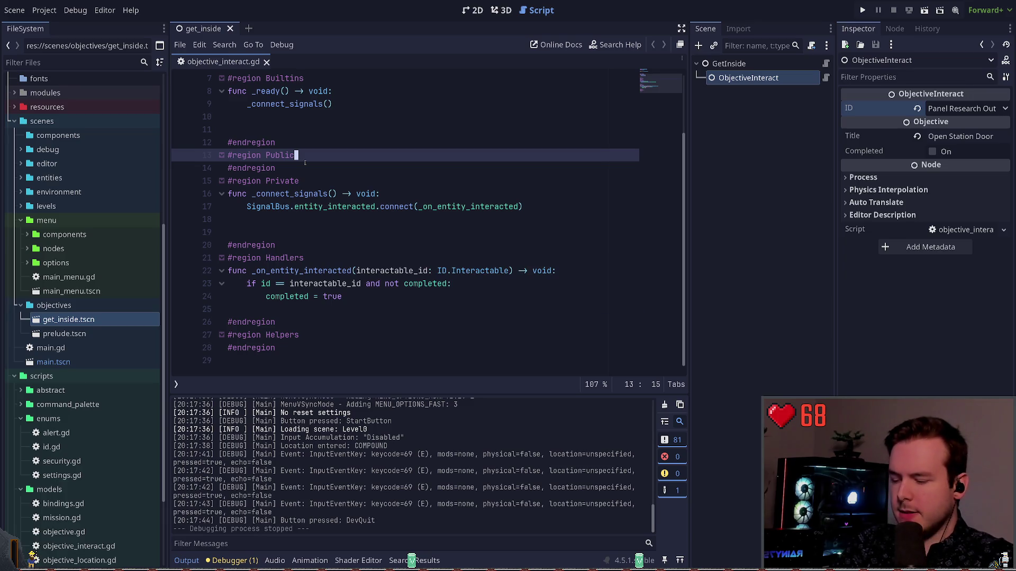
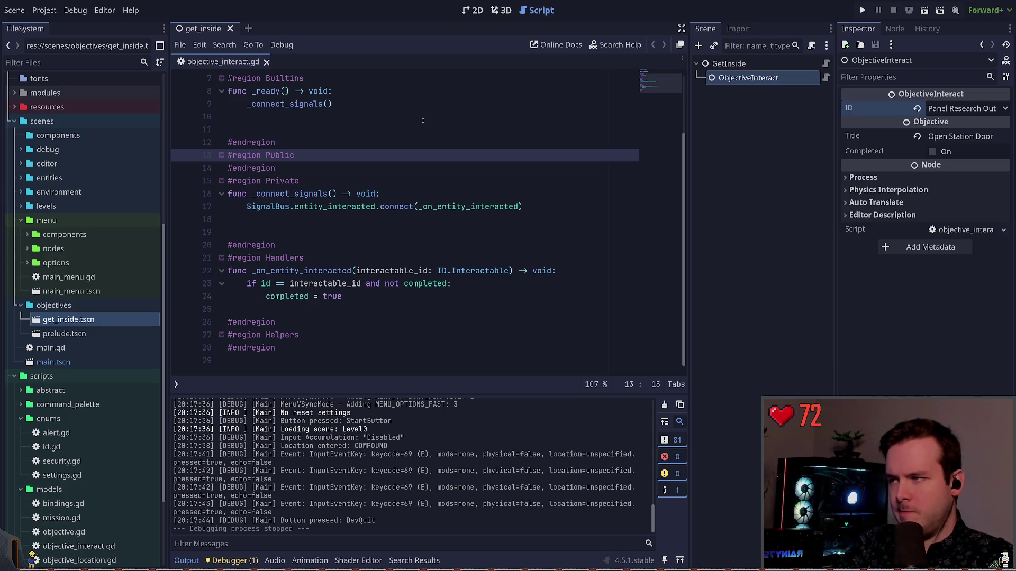
Step: Add Log.error("Nope") as the first line of _on_entity_interacted and run the game
click(344, 225)
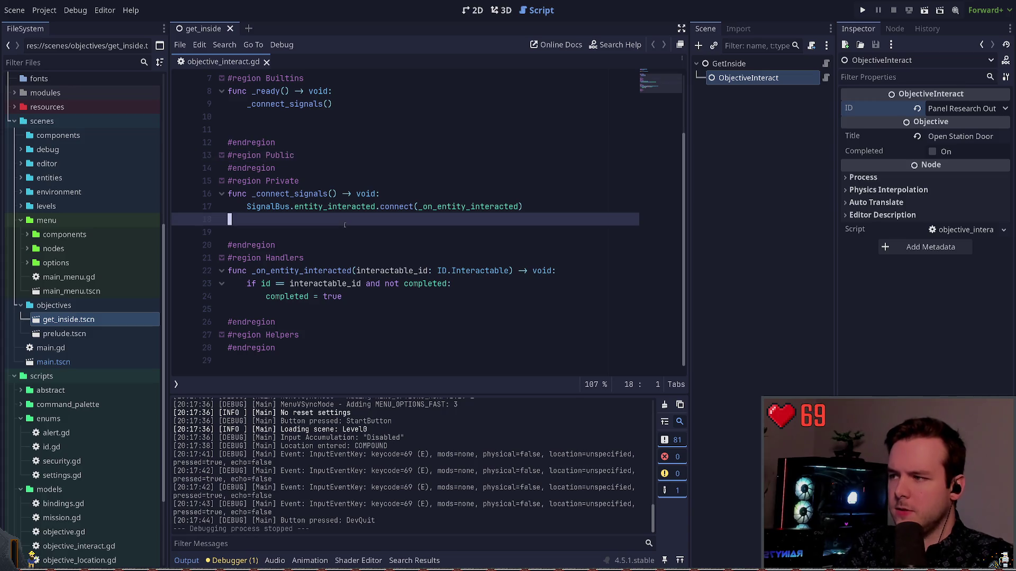
click(475, 258)
click(491, 270)
key(End)
key(Return)
text(Log.)
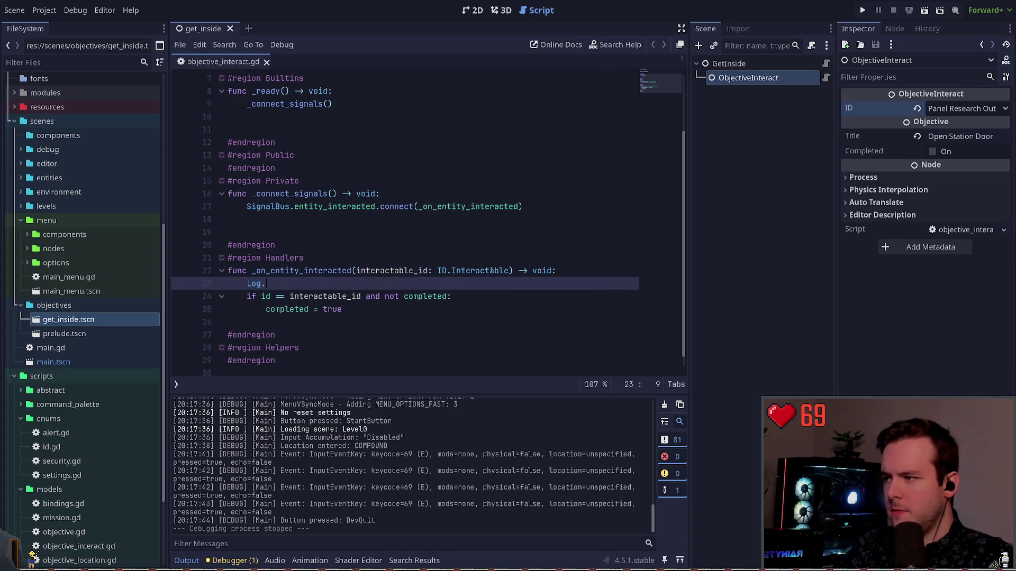
text(eer)
key(BackSpace)
key(BackSpace)
text(rror(")
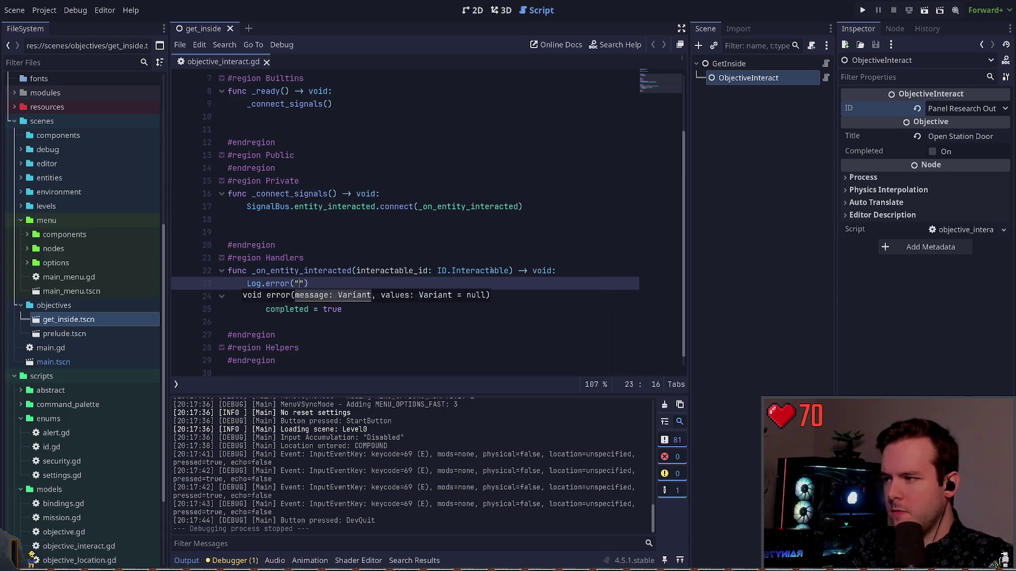
text(Nope)
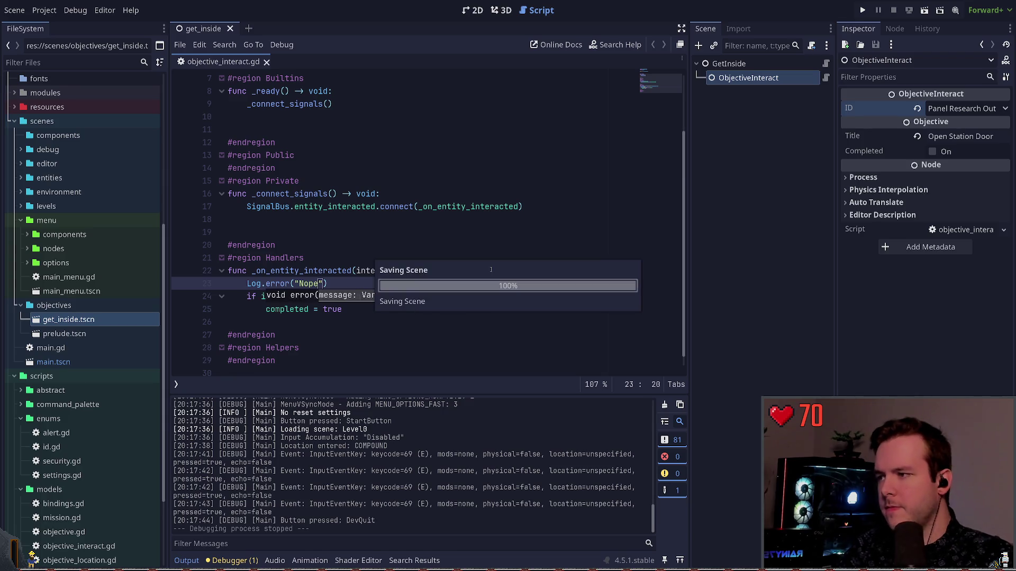
click(862, 10)
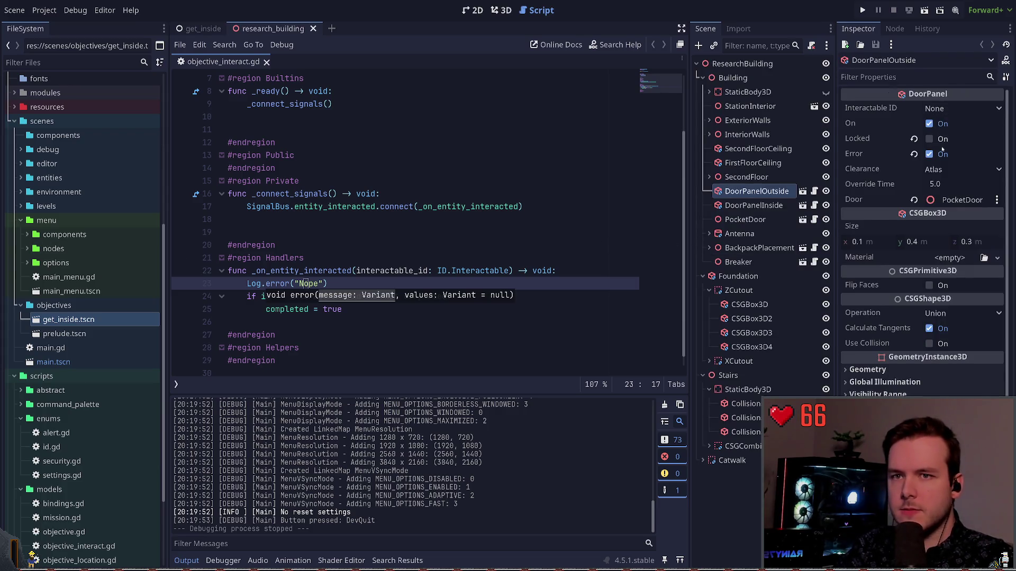
Step: Assign DoorPanelOutside the research building panel's Interactable ID, then save from objective_interact.gd
click(500, 11)
key(f)
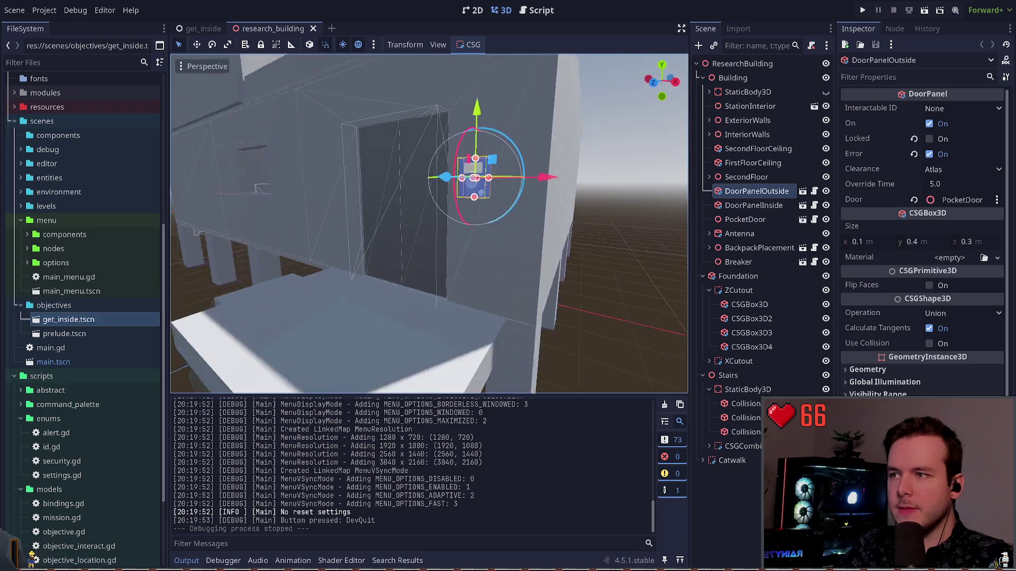
click(964, 108)
click(947, 154)
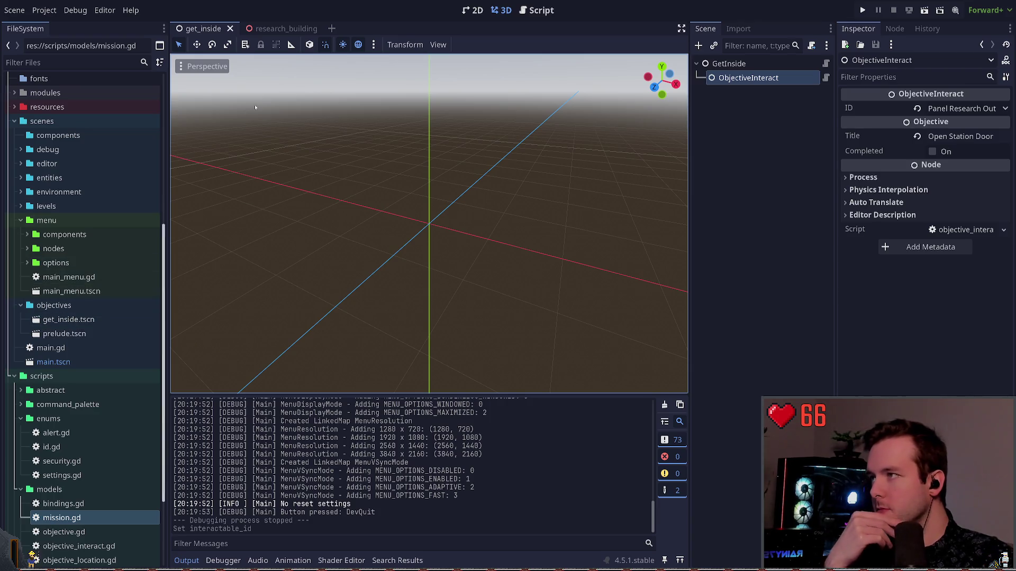
key(ctrl+F3)
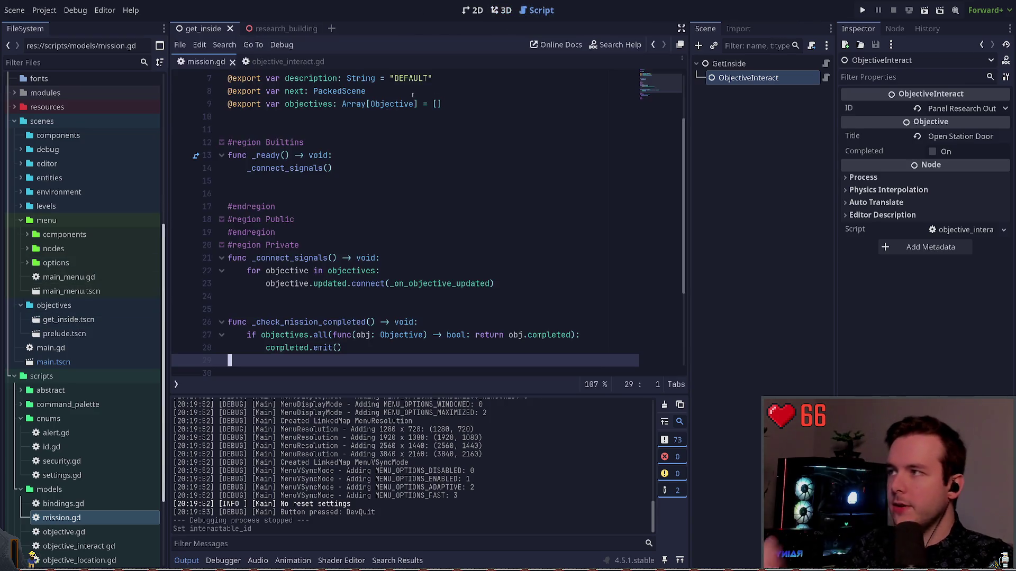
click(288, 62)
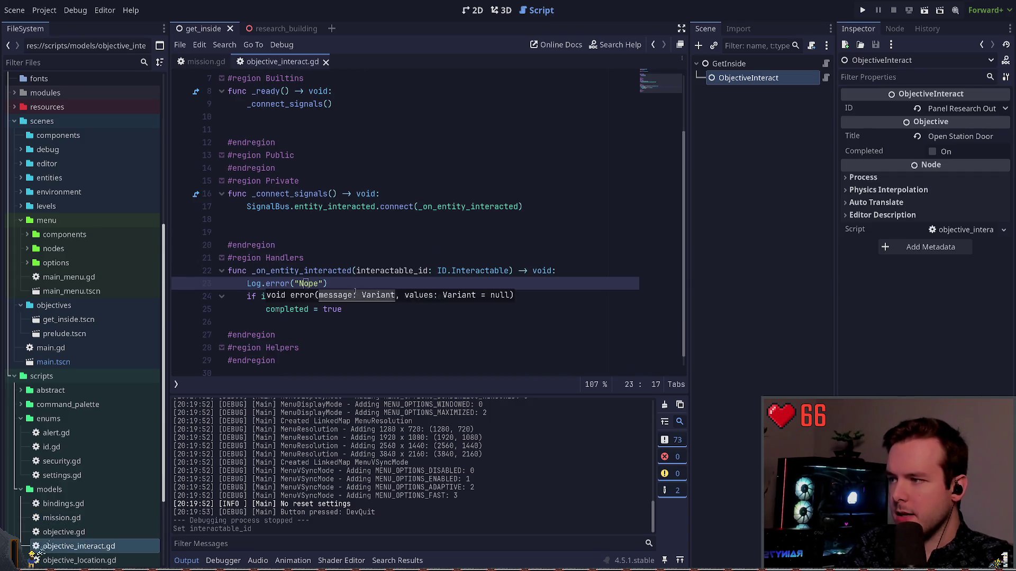
key(ctrl+s)
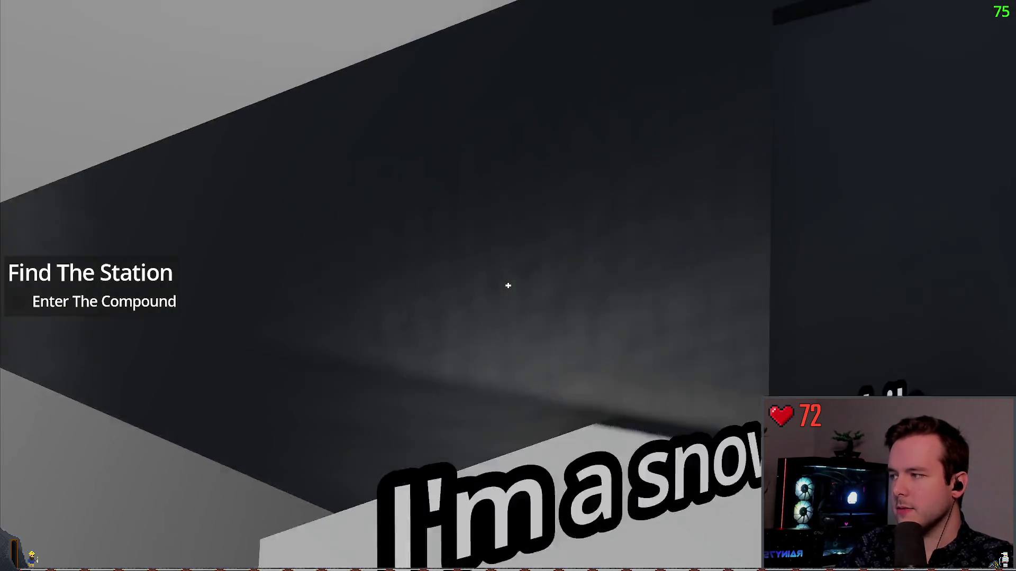
Step: Walk to the door keypad, quit via the pause menu, and breakpoint the handler's if line
key(w)
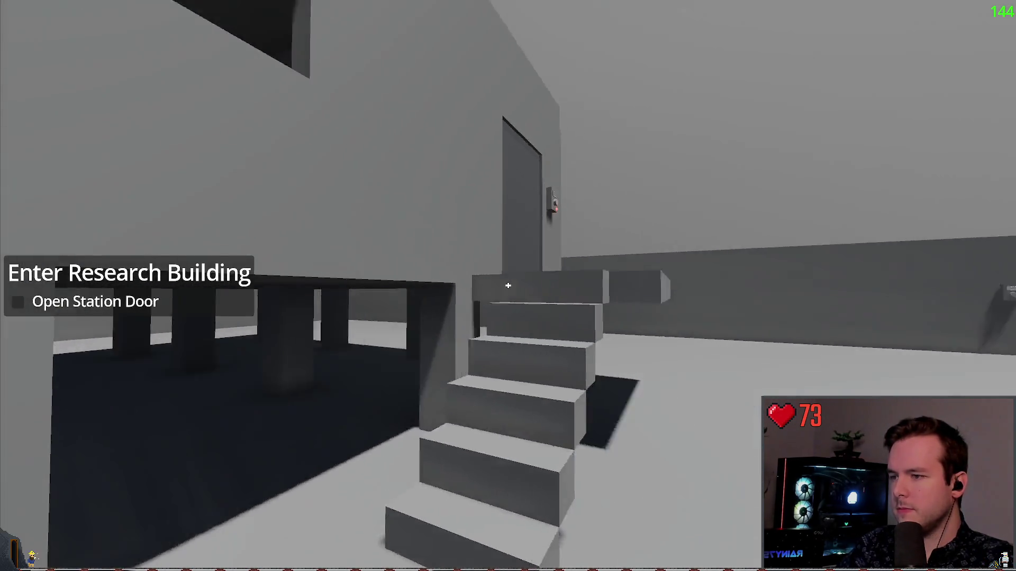
key(d)
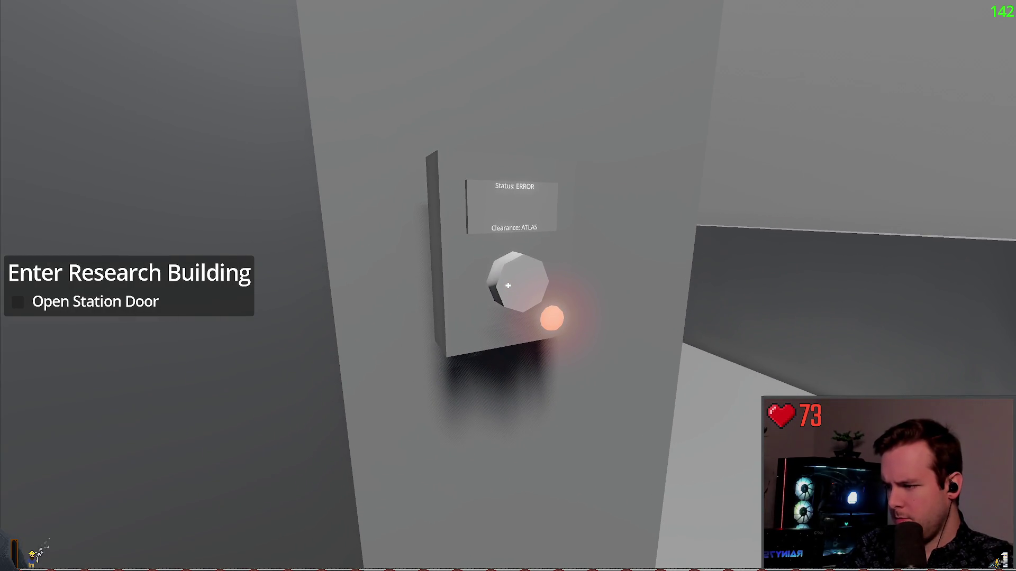
key(Escape)
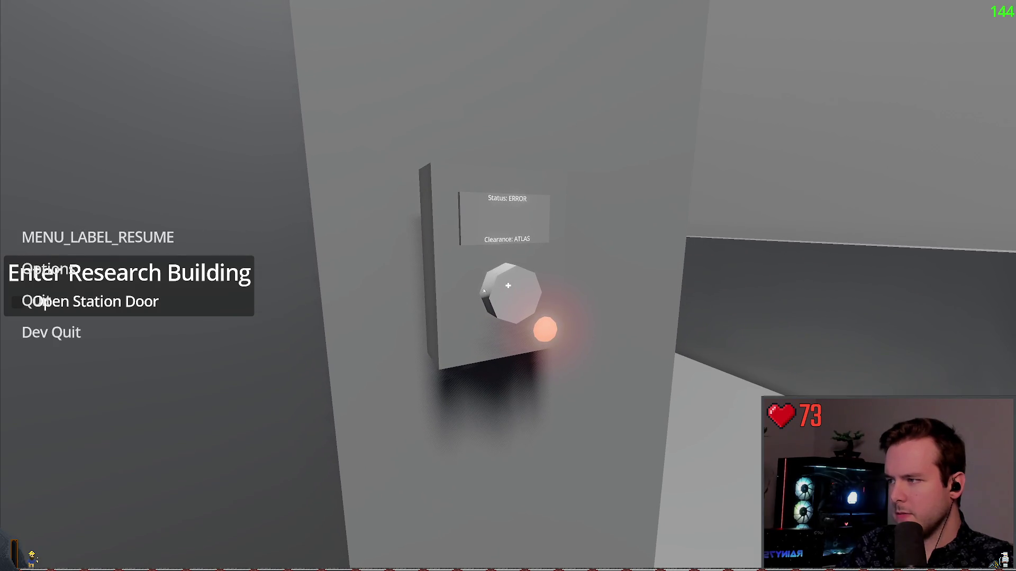
click(50, 332)
click(454, 306)
click(183, 284)
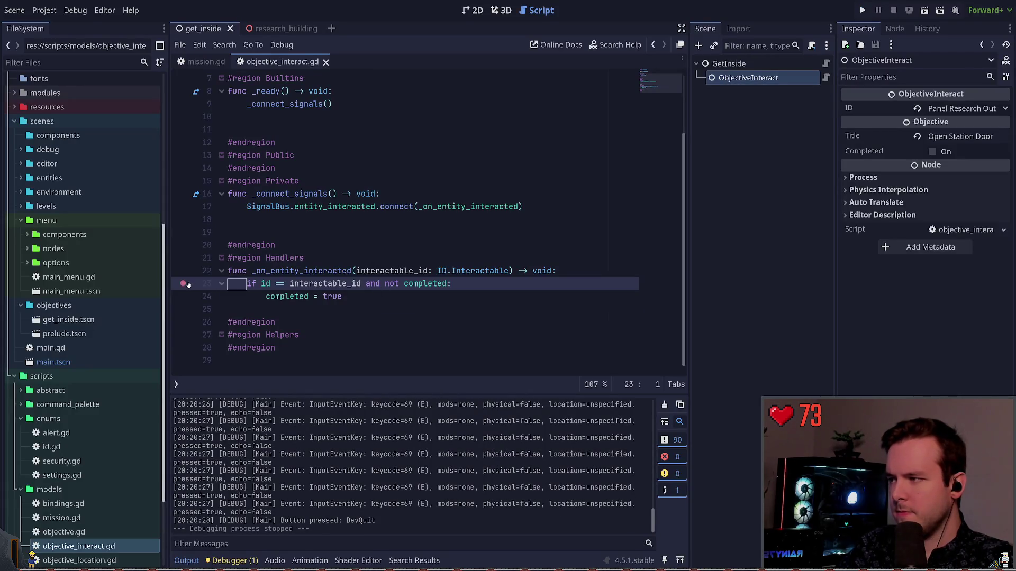
Step: Insert Log.debug("Entity Interacted: %s" % ID.Interactable.find_key(interactable_id)) above the if line
click(748, 78)
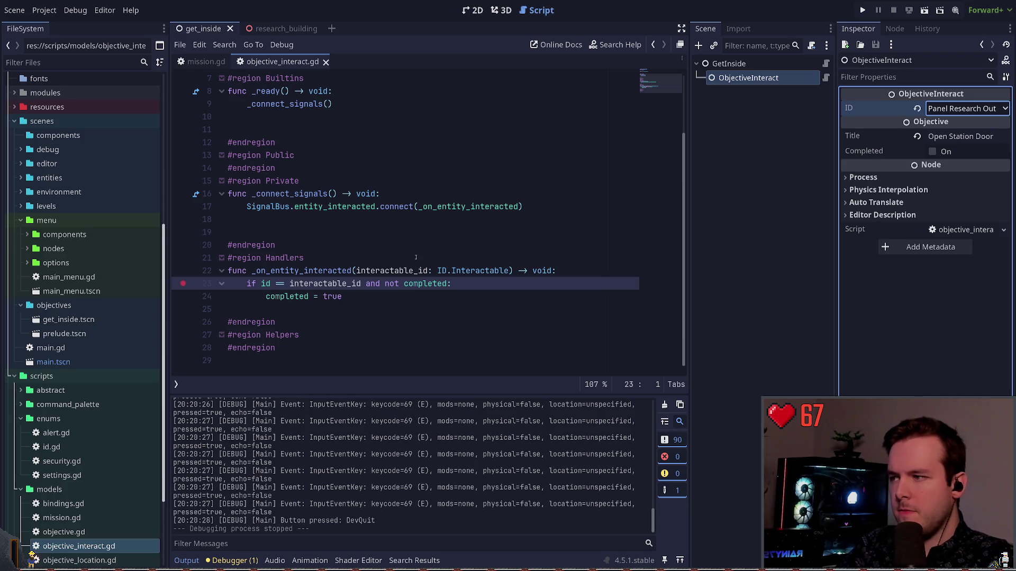
click(513, 284)
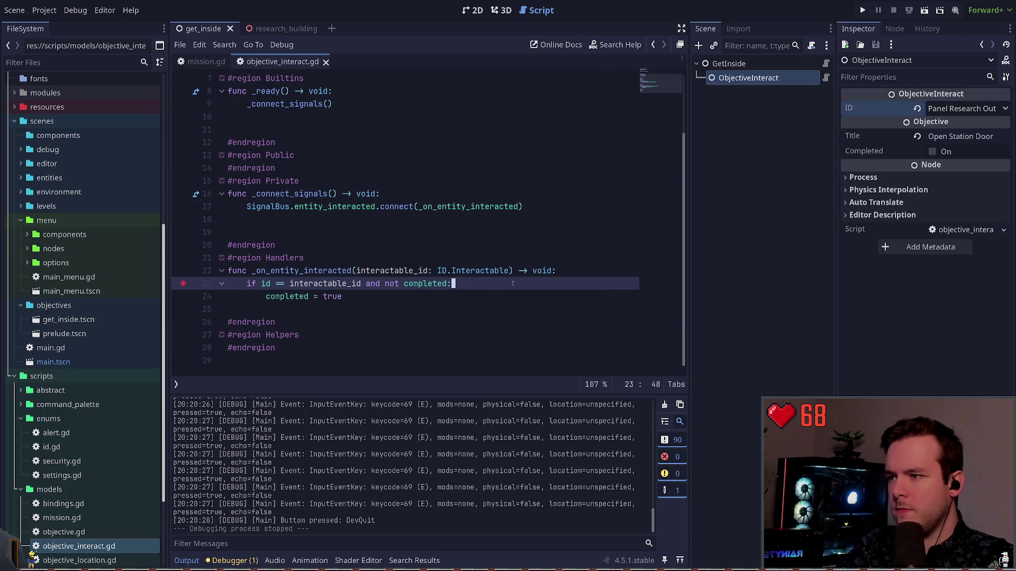
key(ctrl+shift+Return)
text(Log.debug(")
text(Inter)
key(BackSpace)
key(BackSpace)
key(BackSpace)
text(Entity)
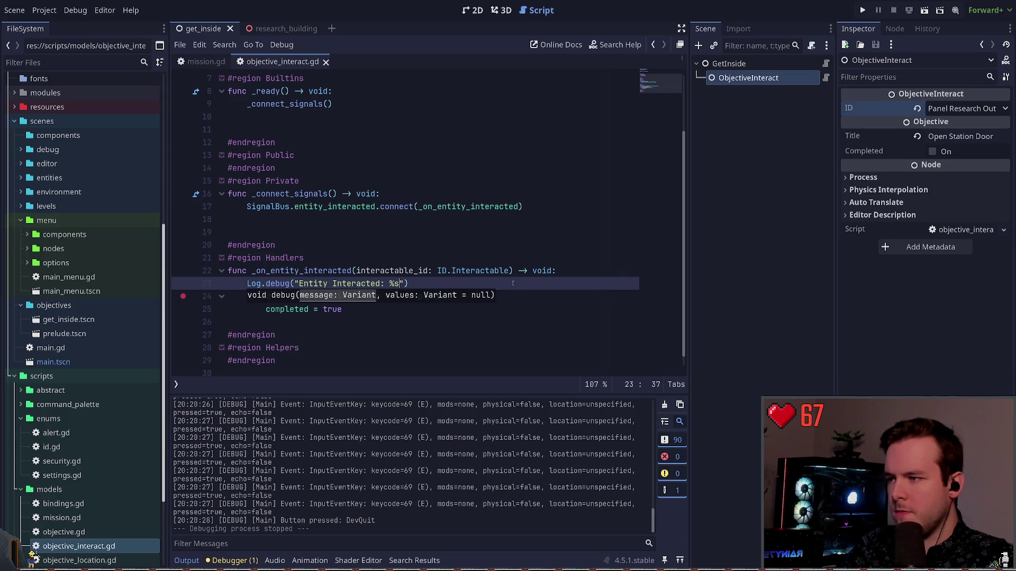
text(" % )
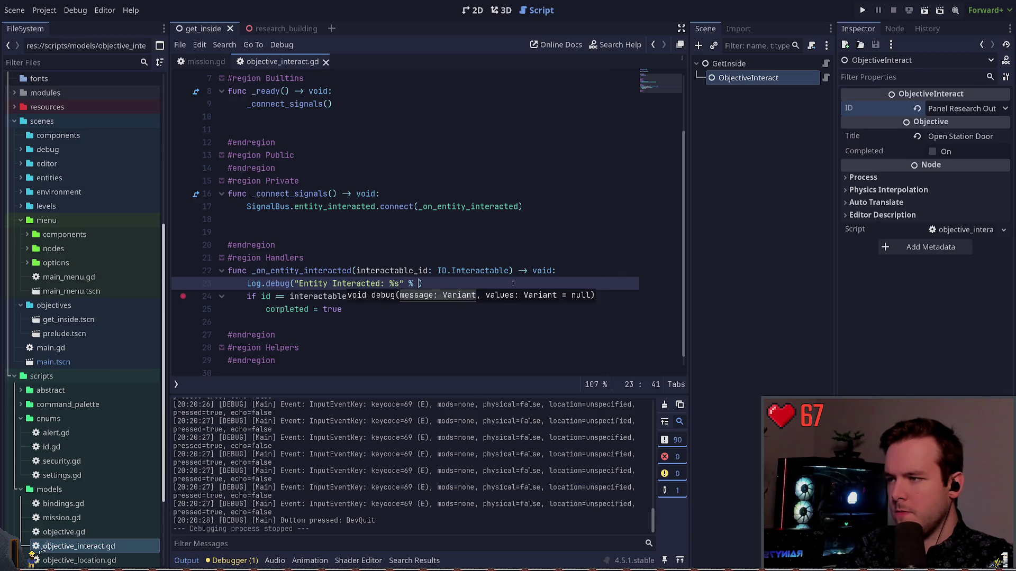
text(.In)
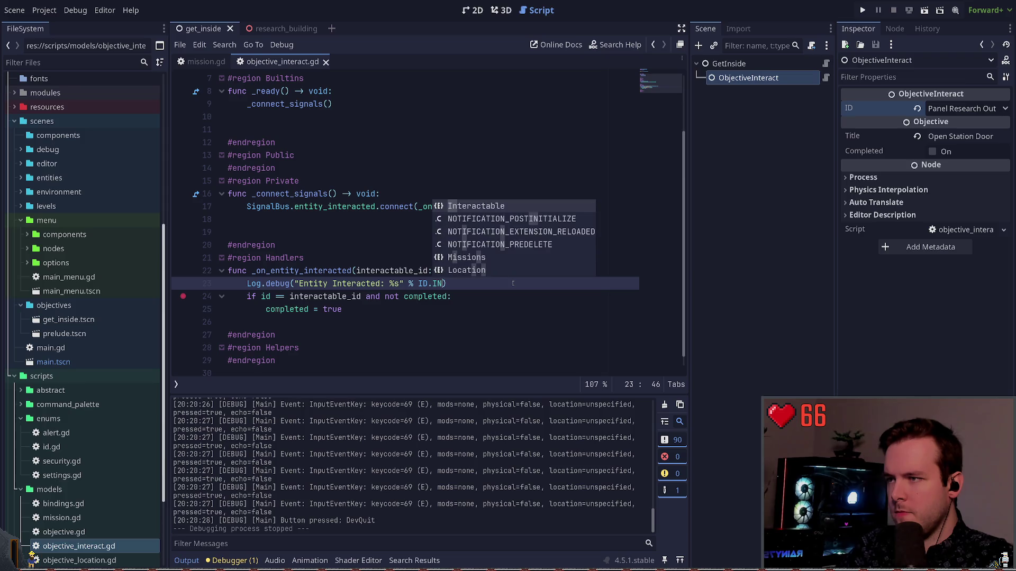
key(Return)
text(.find_k)
key(Return)
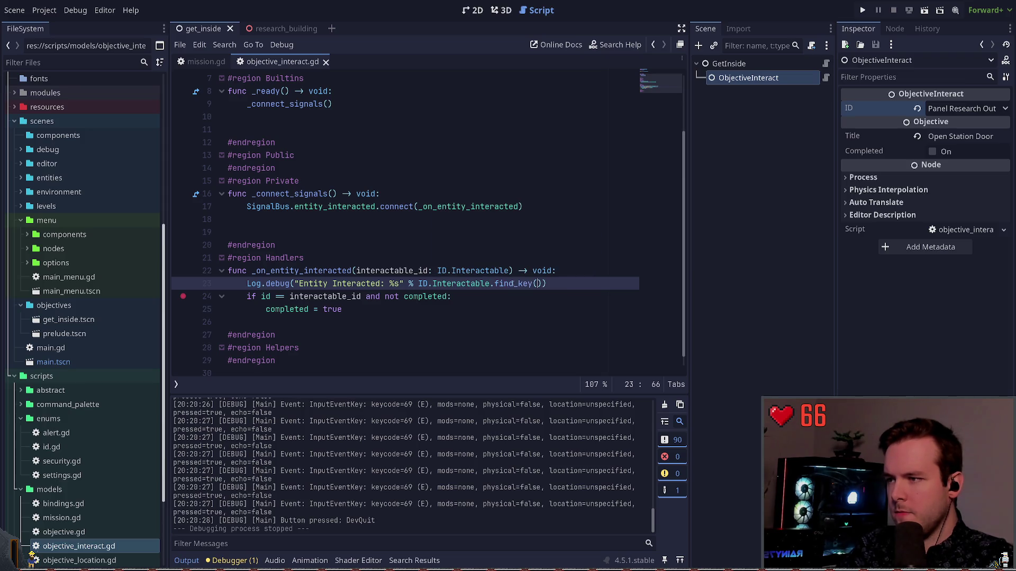
text(i)
key(Down)
key(Return)
Step: Save the script and quit the project editor with Ctrl+Q
key(ctrl+s)
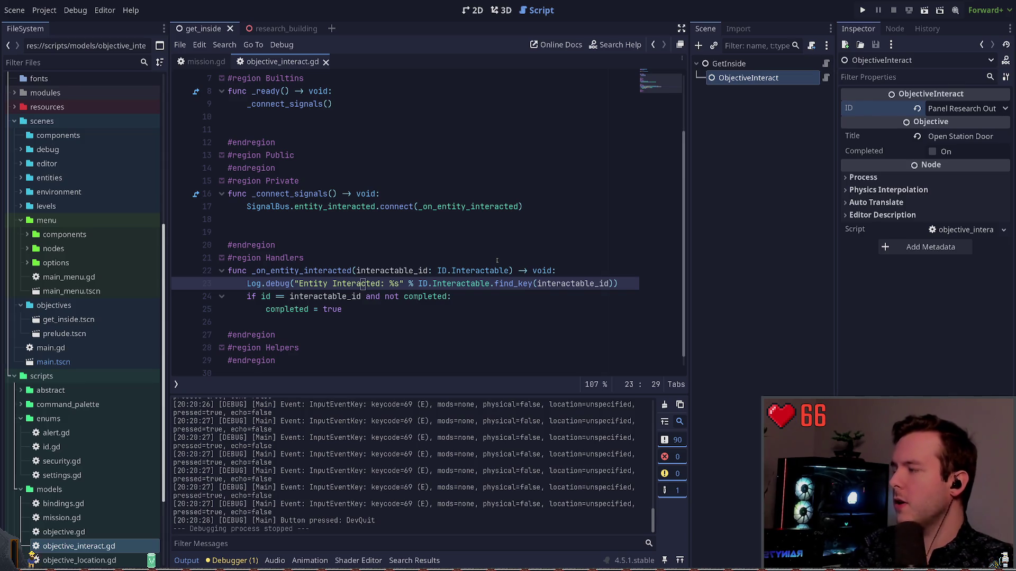
key(ctrl+s)
click(343, 237)
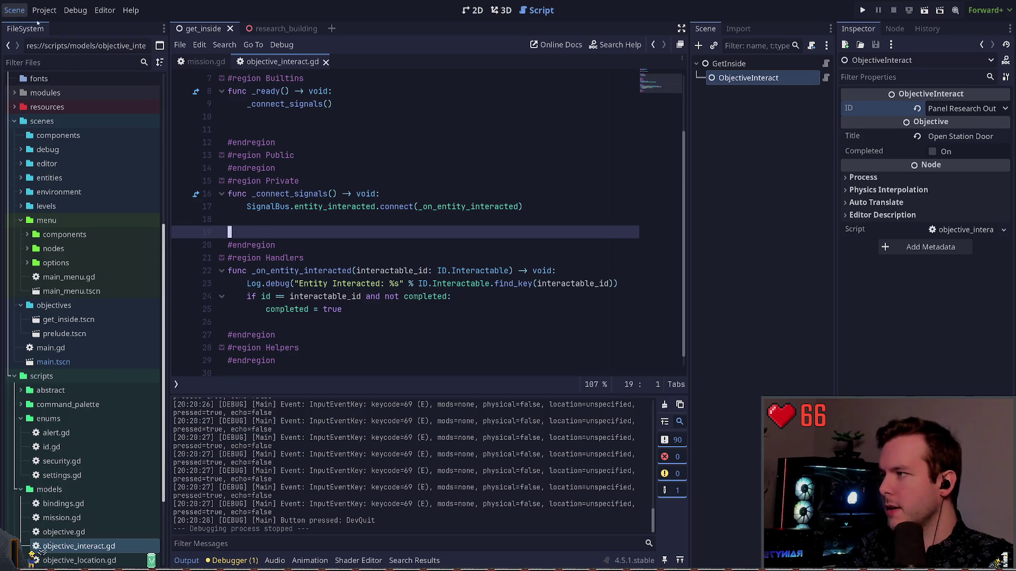
key(ctrl+q)
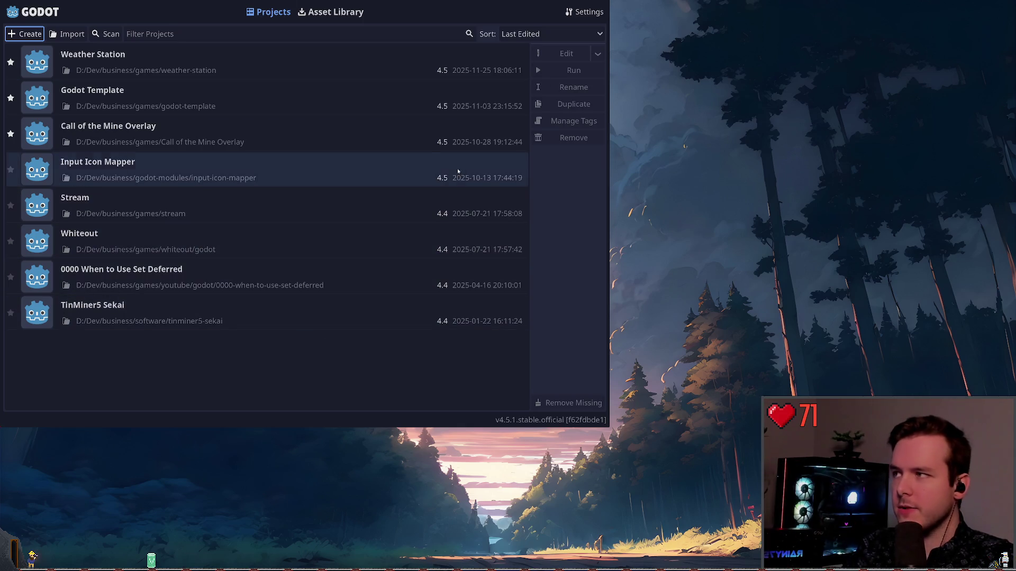
Step: Start a new project, bringing up the dialog prefilled with 'New Game Project'
click(25, 34)
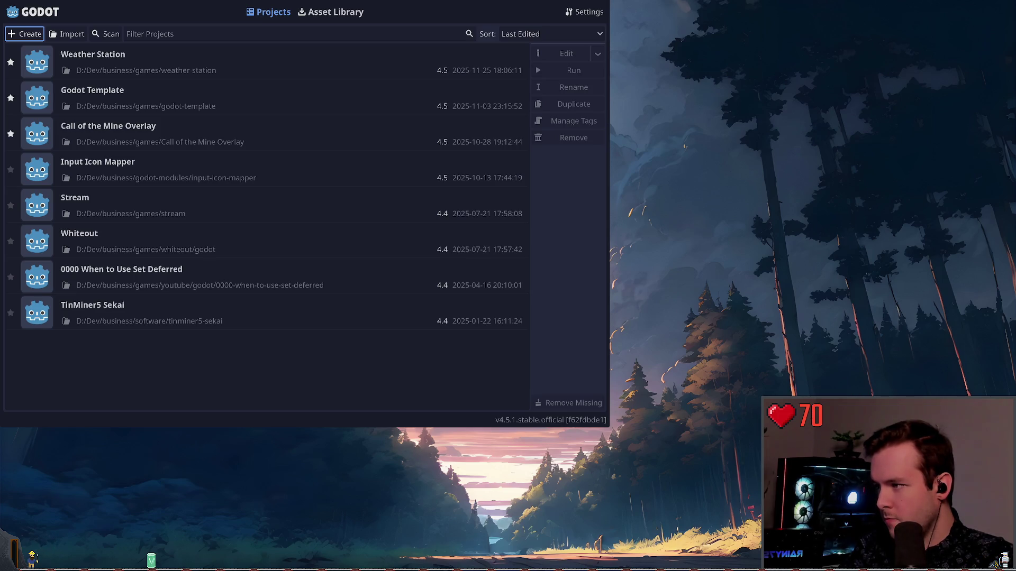
key(ctrl+n)
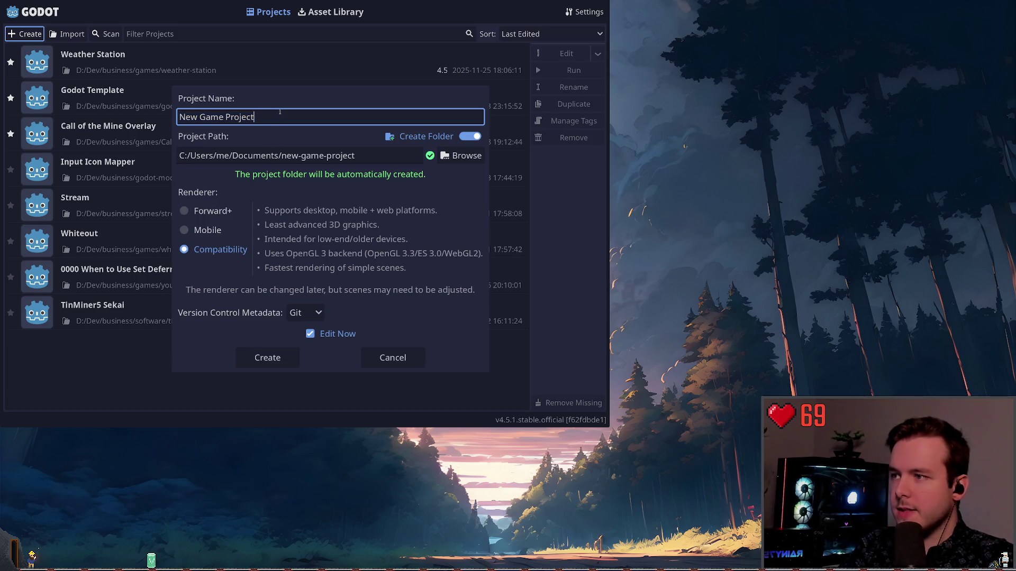
text(Game Template)
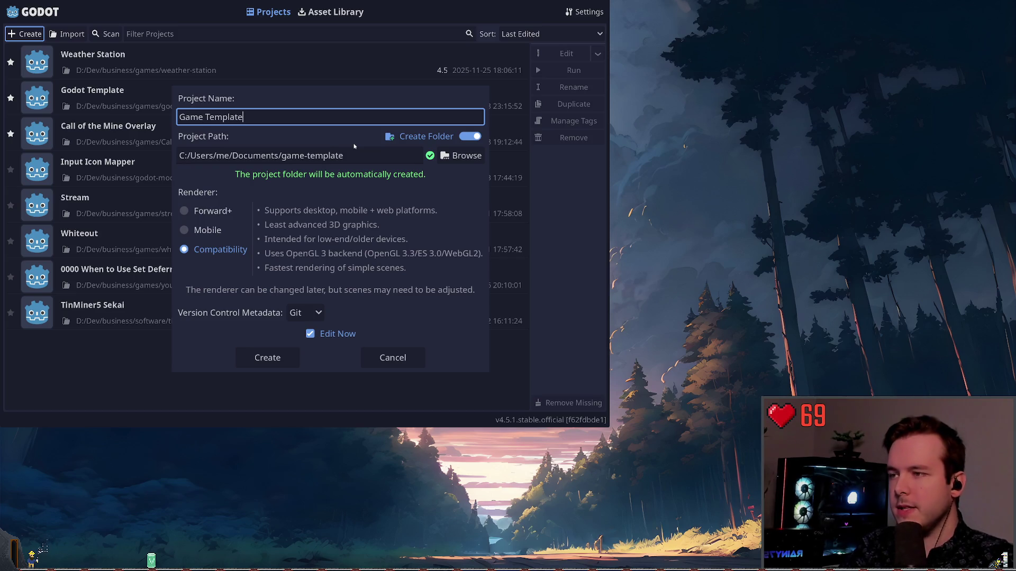
key(ctrl+a)
text(Godot Temp)
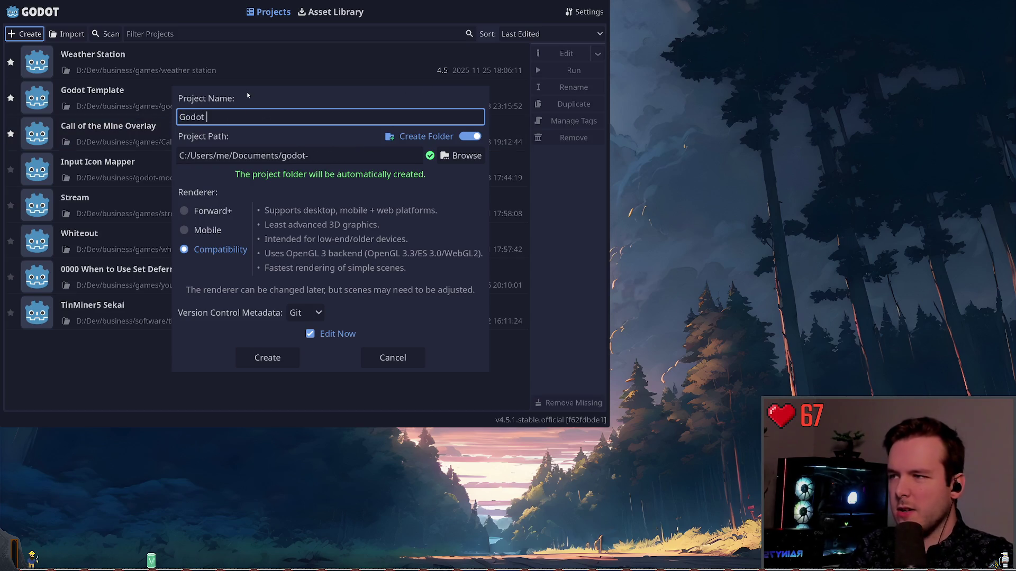
text(late)
key(Tab)
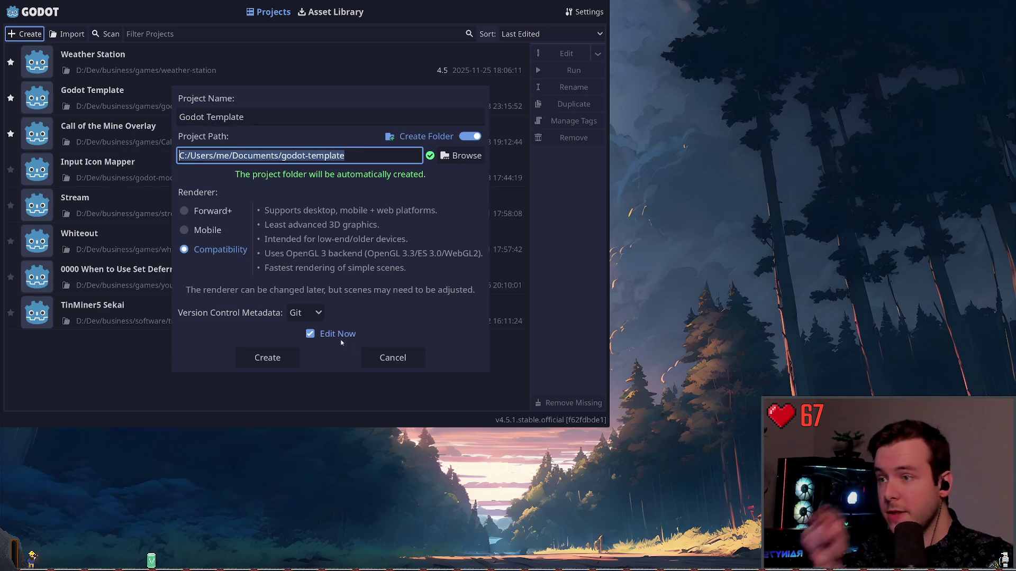
click(402, 364)
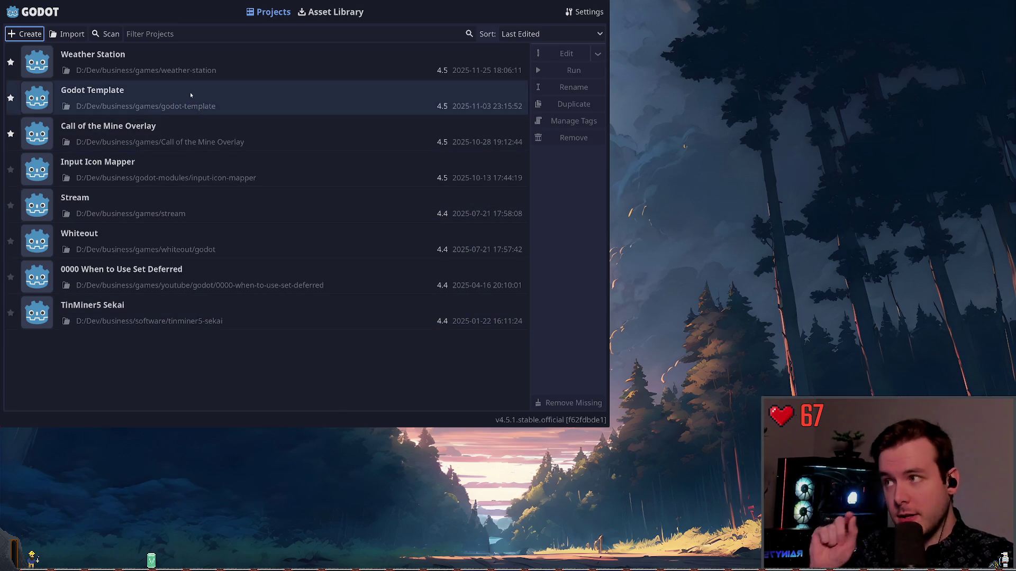
Step: Open the Godot Template project from the list and run it
click(102, 99)
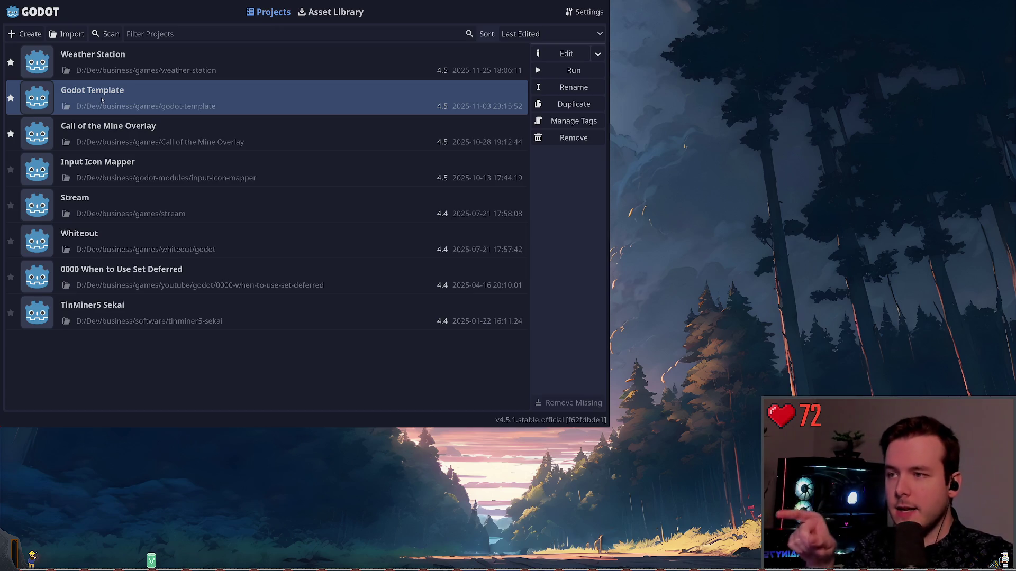
double_click(102, 99)
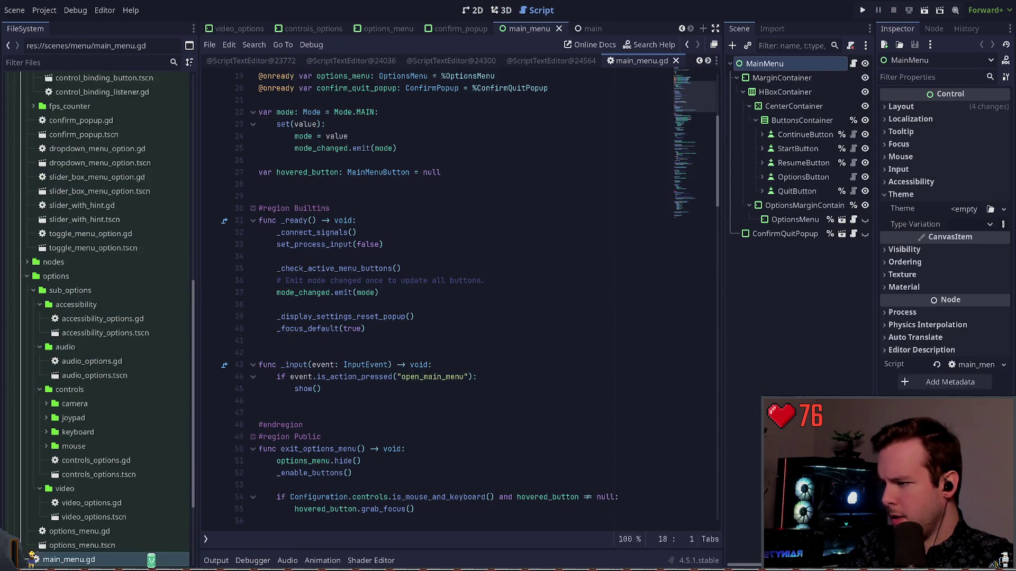
click(862, 10)
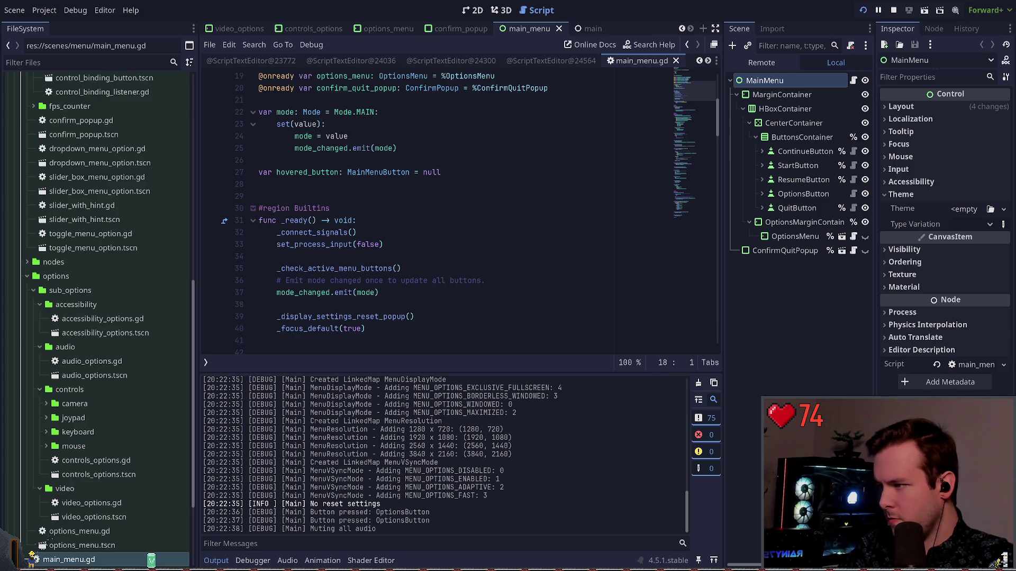
Step: Set the game's display mode to Borderless Windowed in Options > Video and save it
key(alt+Tab)
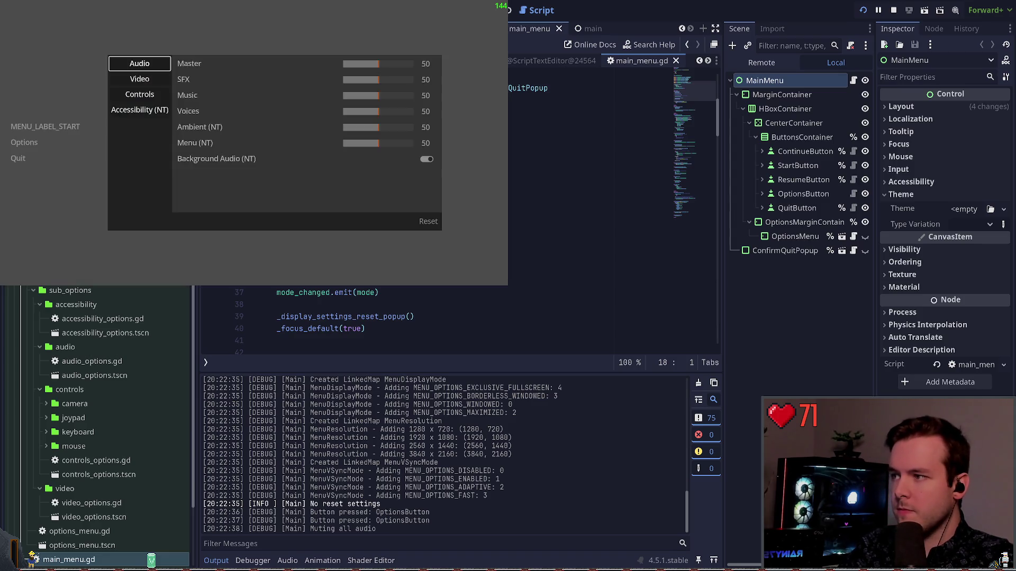
key(Escape)
key(Return)
click(139, 63)
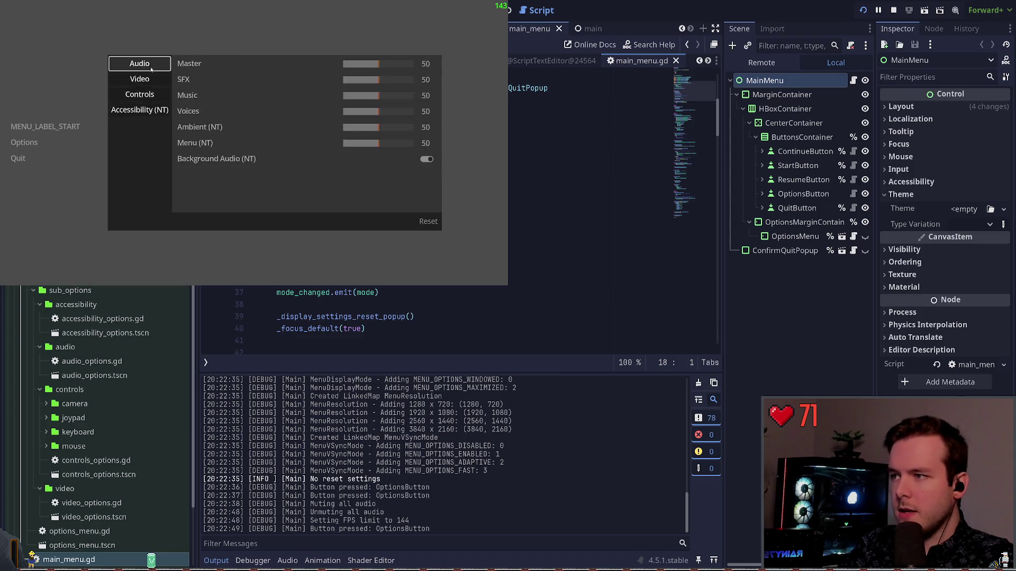
click(140, 79)
click(391, 63)
click(397, 89)
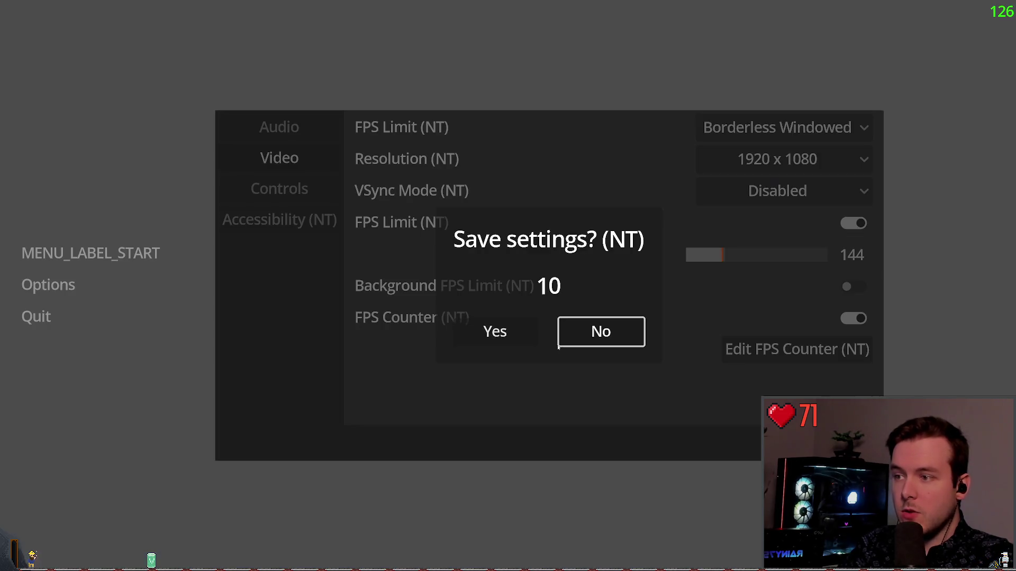
click(521, 328)
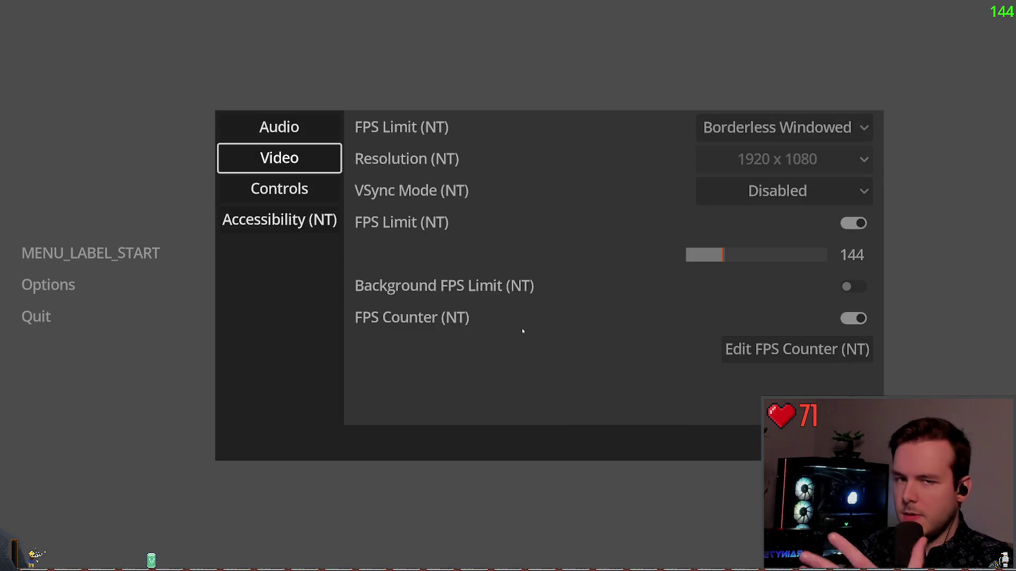
key(Escape)
Step: Start the game and test the pause menu's Options and Quit confirmation
click(77, 253)
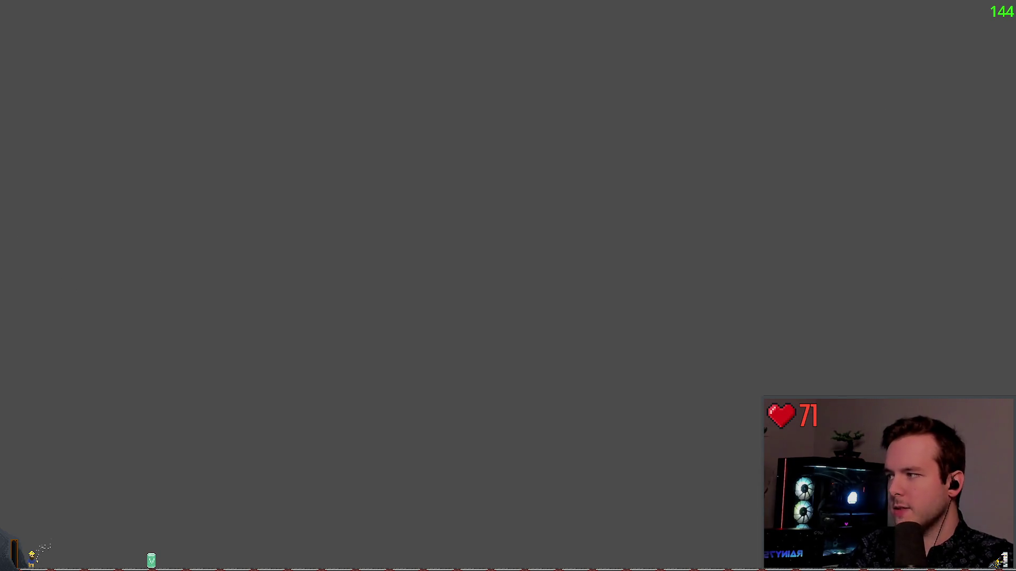
key(Escape)
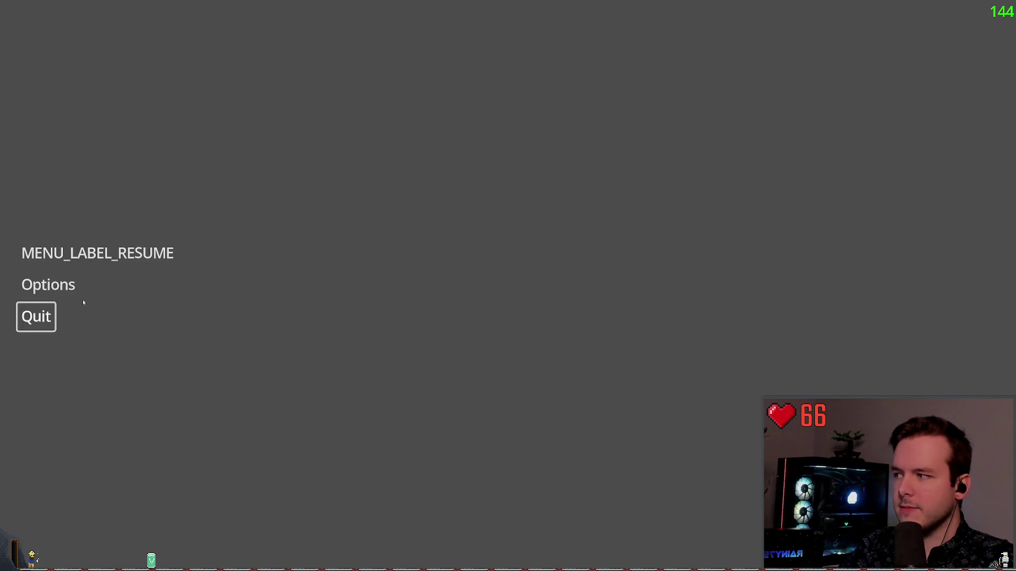
click(73, 283)
key(Down)
key(Escape)
key(Down)
key(Down)
key(Return)
key(Escape)
key(Down)
key(Down)
key(Return)
key(Return)
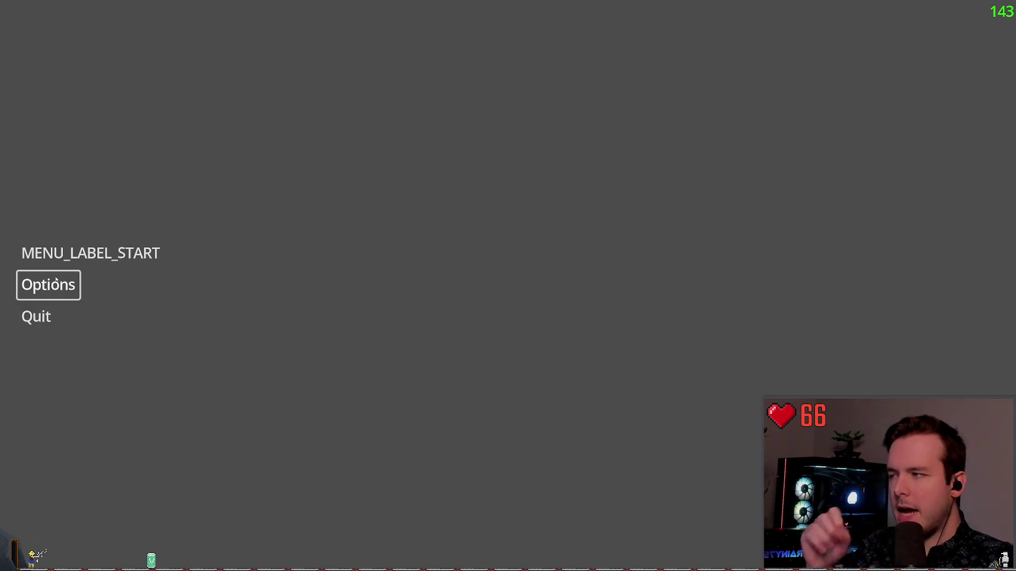
Step: Quit to the main menu via the pause menu, then browse the Controls and Video options
key(Escape)
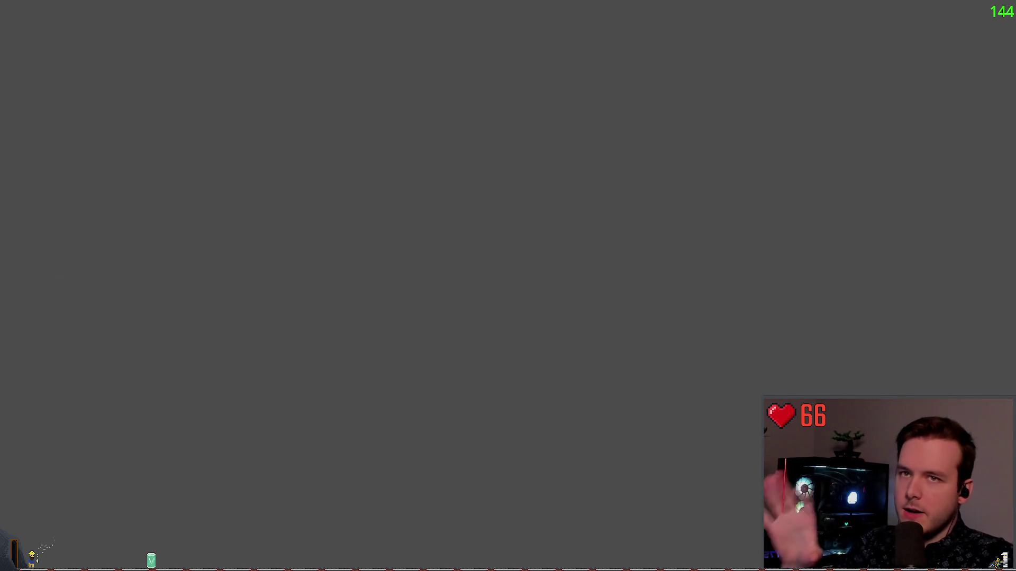
key(Escape)
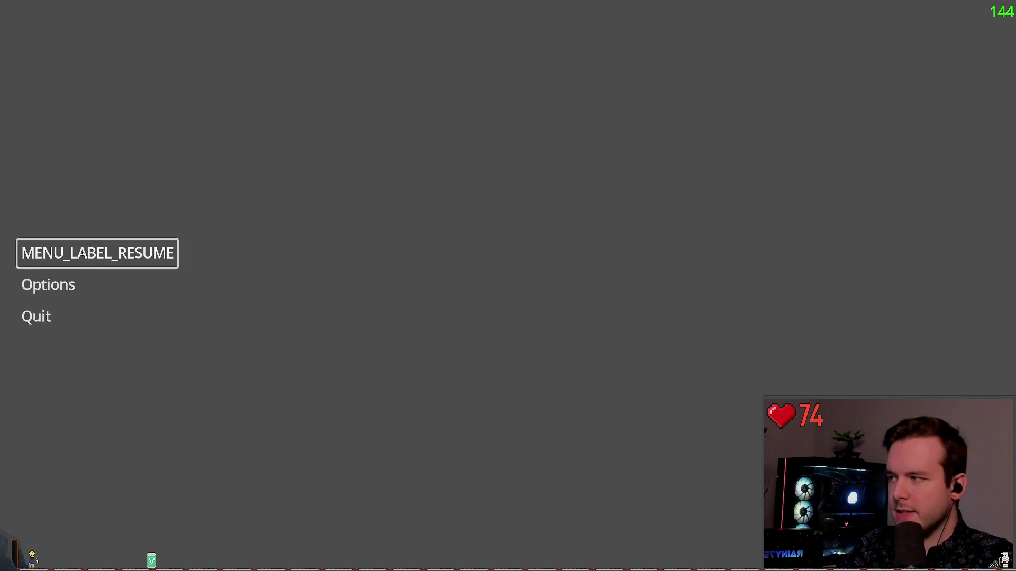
click(44, 323)
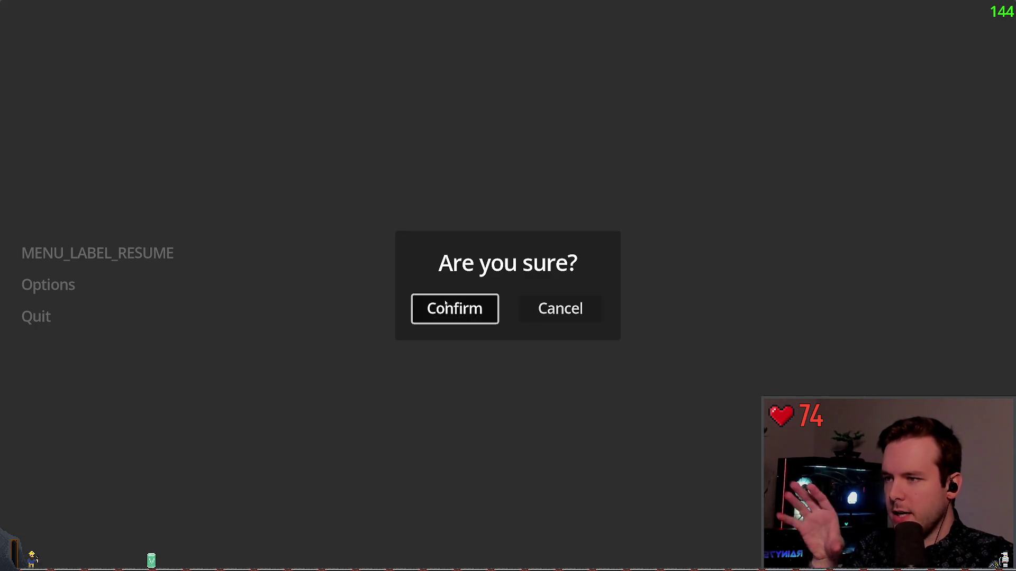
click(447, 307)
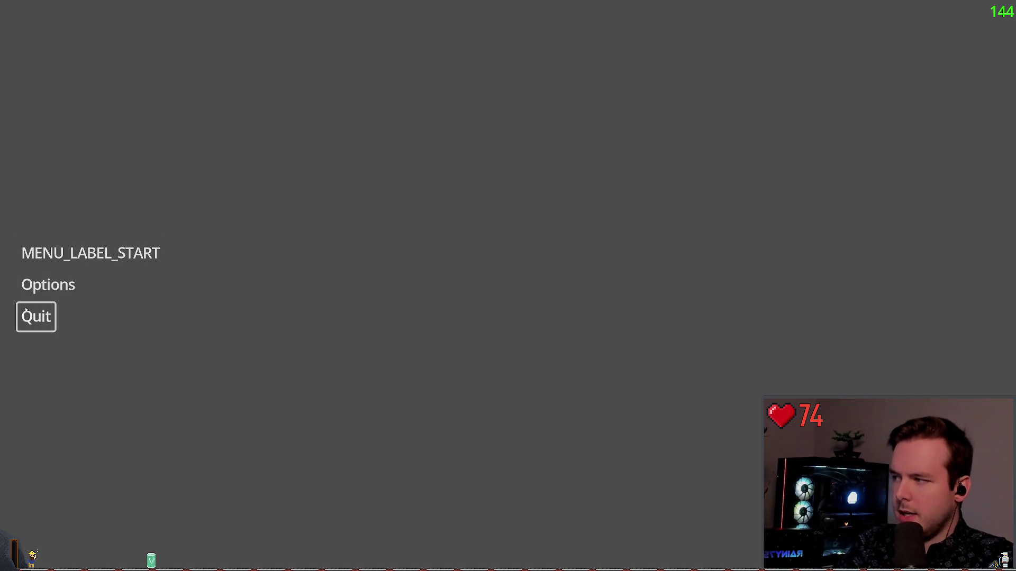
click(48, 285)
click(279, 189)
click(279, 158)
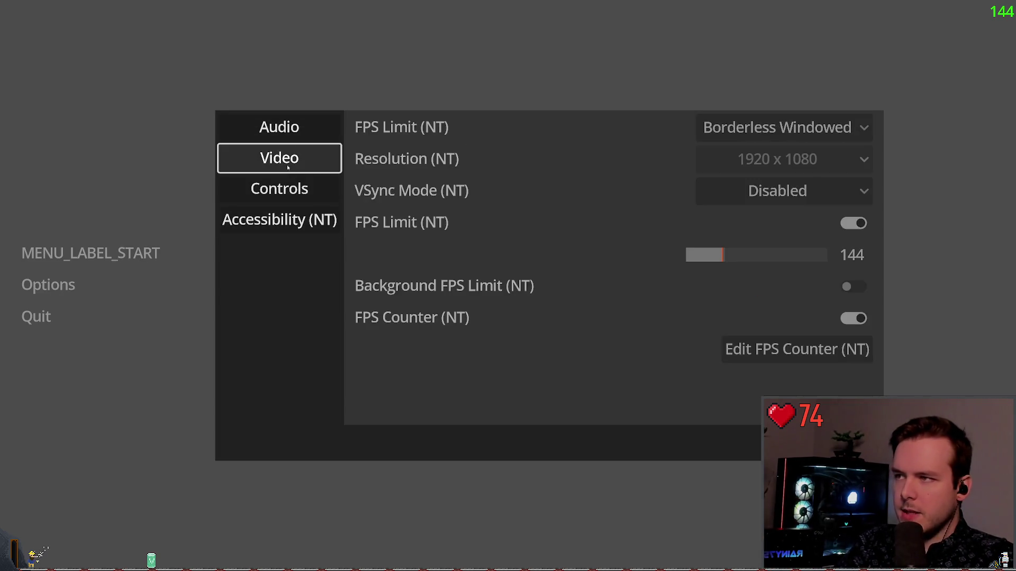
click(26, 319)
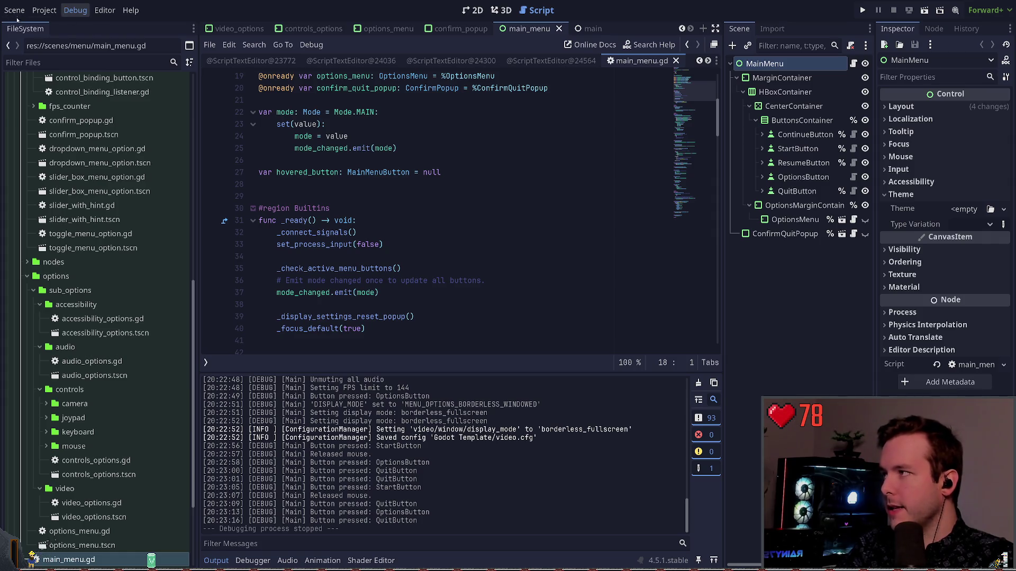
Step: Save the main menu scene and collapse the menu, modules and scenes folders in FileSystem
key(ctrl+s)
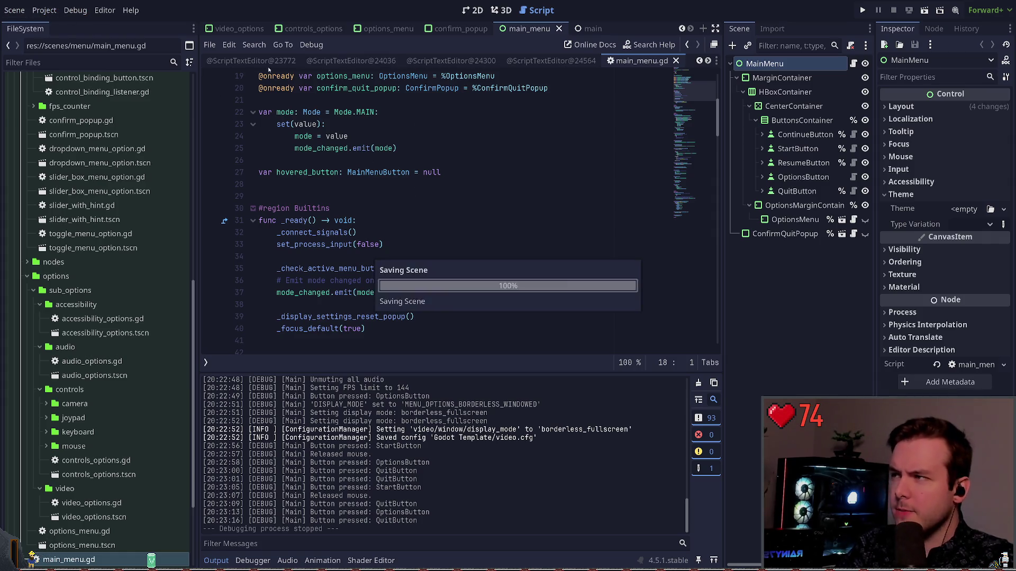
scroll(128, 253, up, 10)
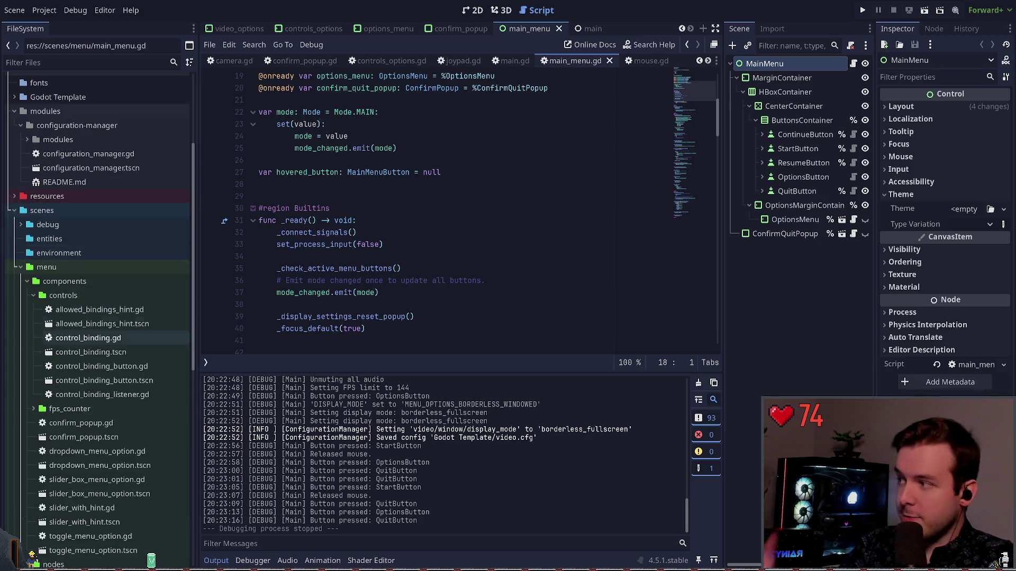
click(21, 267)
click(15, 265)
click(15, 293)
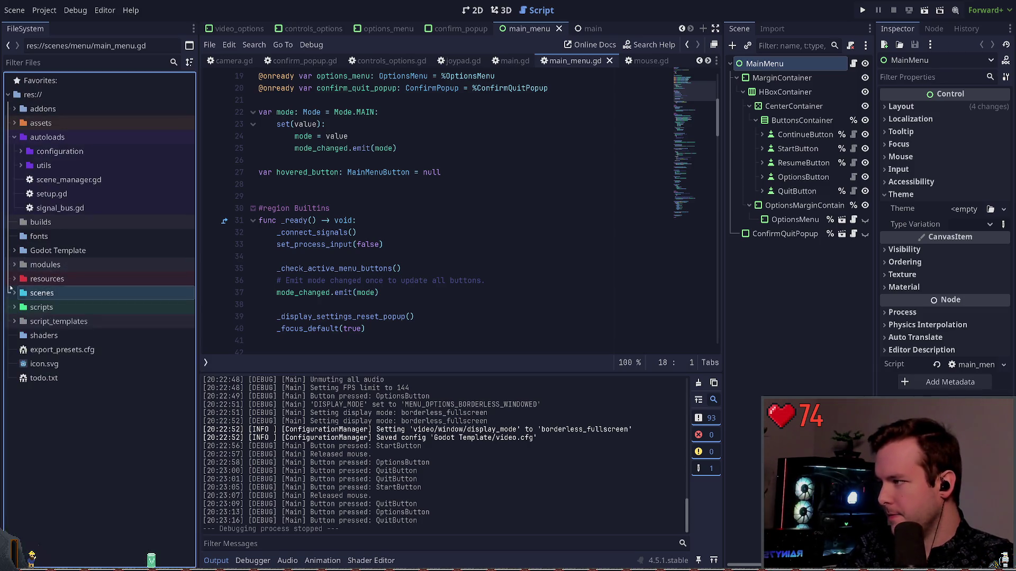
click(19, 152)
click(19, 152)
Step: Open autoloads/signal_bus.gd and look over its signals on lines 16–37
double_click(67, 208)
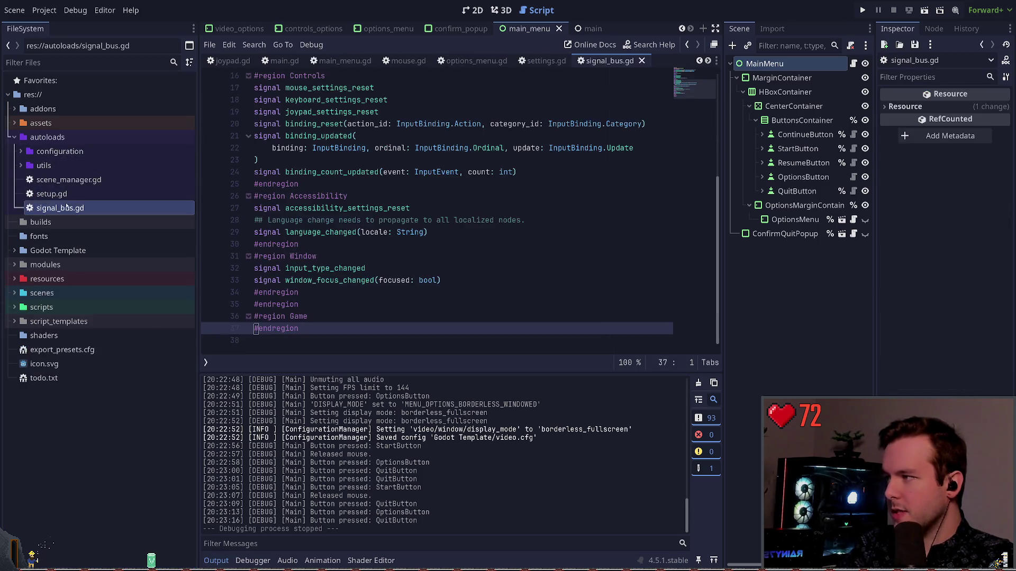
drag(304, 329, 227, 73)
click(348, 292)
drag(300, 329, 214, 76)
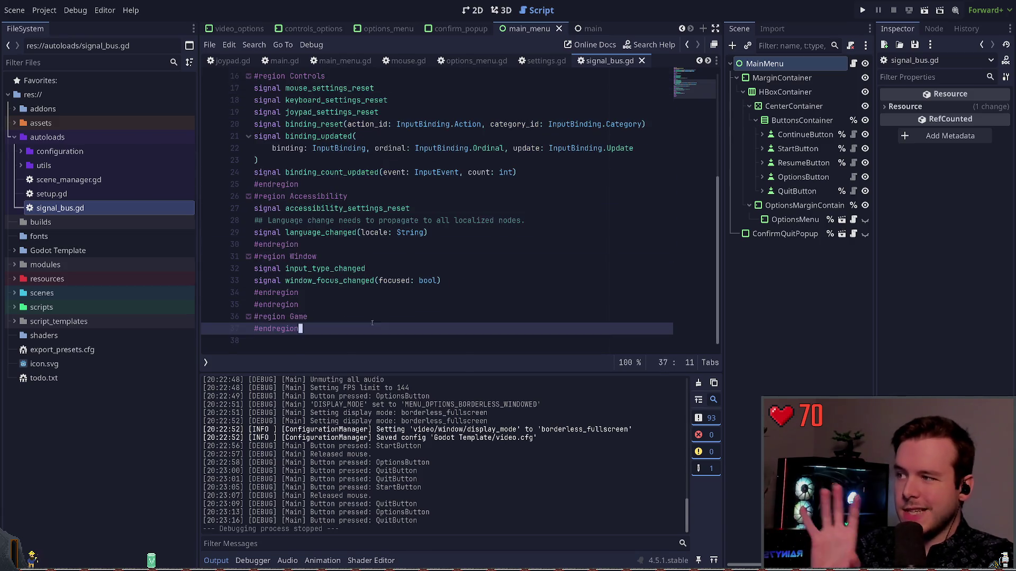
key(Right)
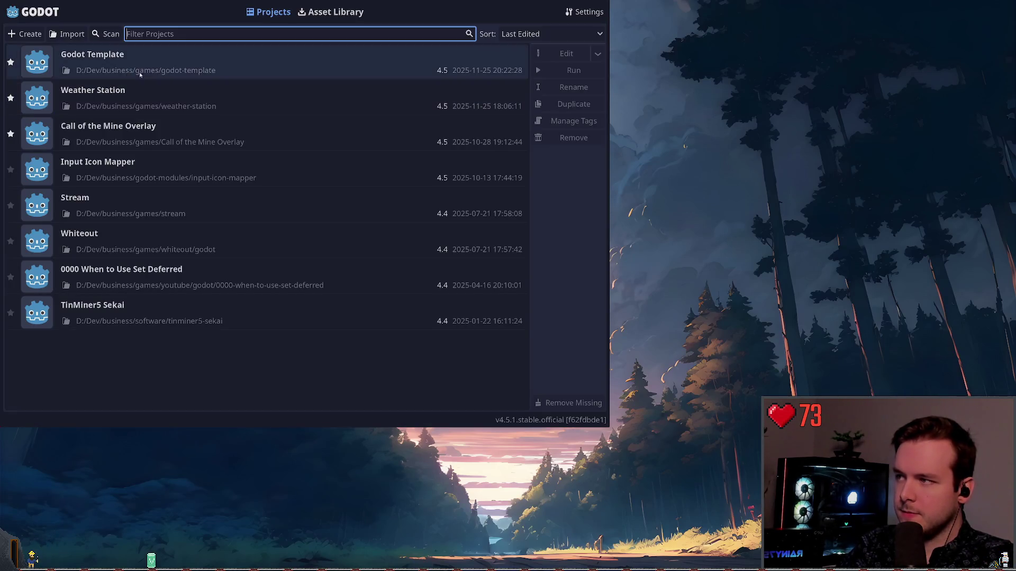
Step: Open the Weather Station project and jump to the SignalBus script
double_click(141, 86)
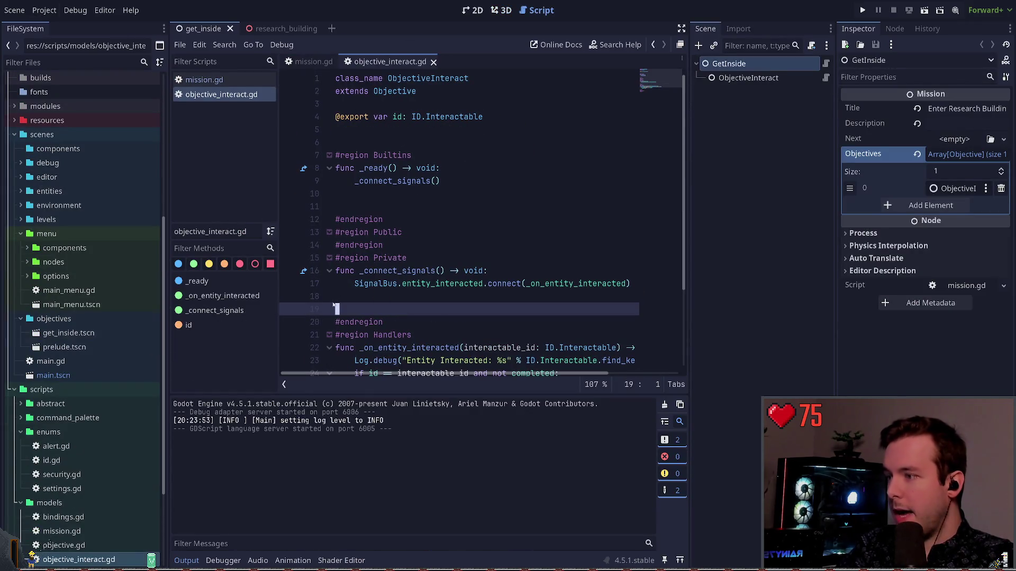
click(361, 285)
ctrl+click(361, 286)
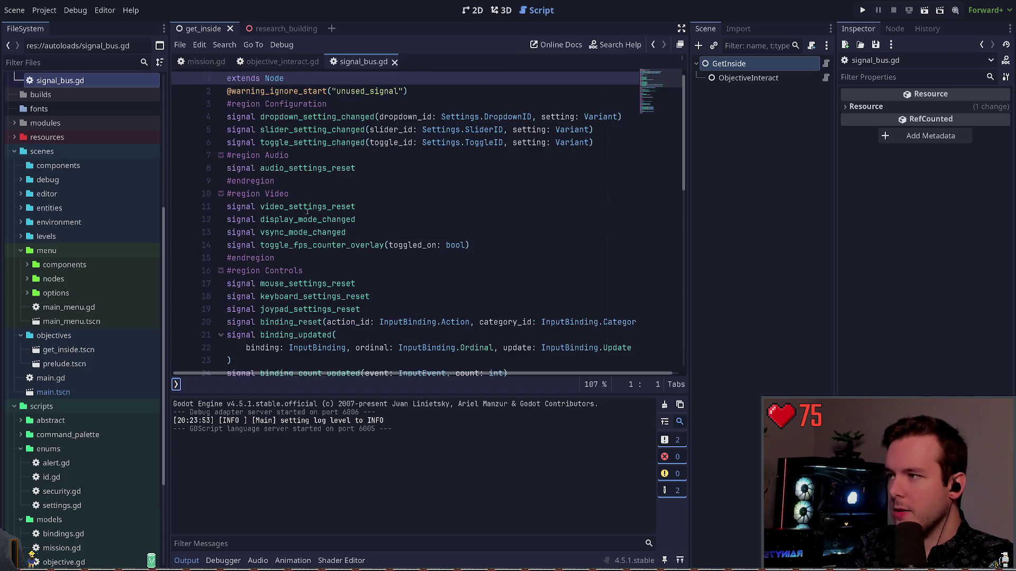
ctrl+scroll(355, 179, down, 1)
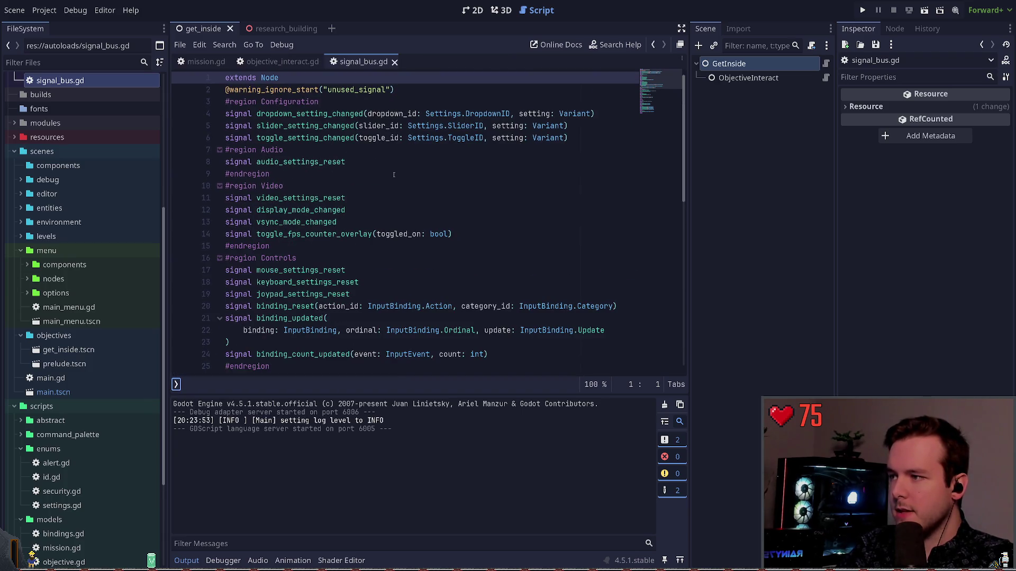
scroll(373, 173, down, 3)
scroll(317, 159, up, 3)
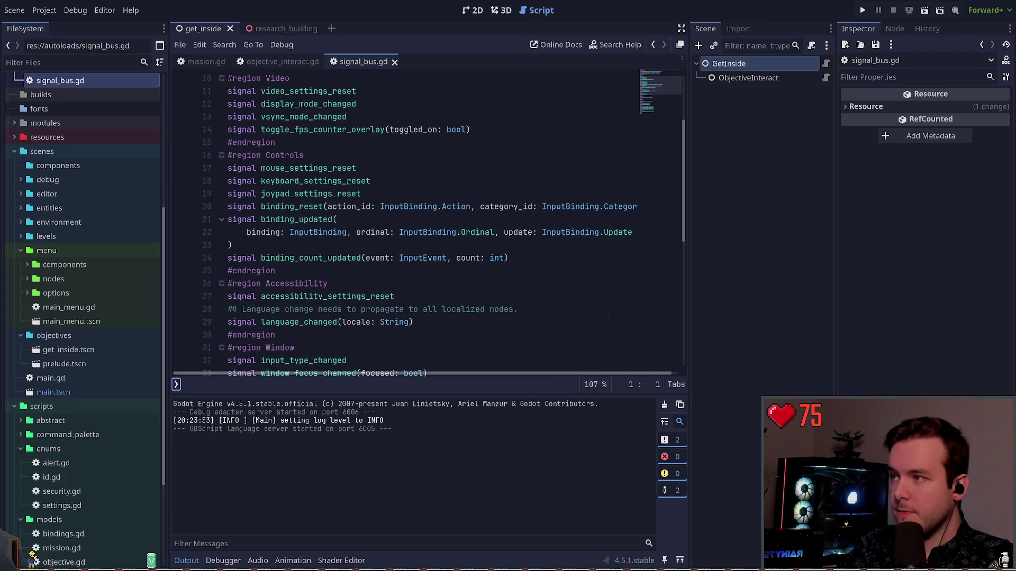
ctrl+scroll(254, 123, up, 1)
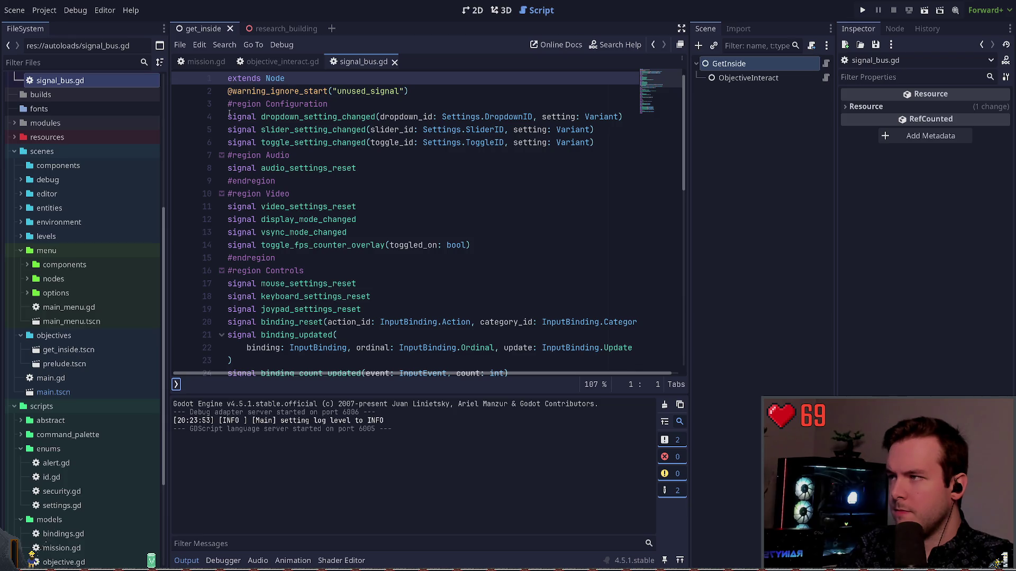
click(432, 93)
key(ctrl+shift+k)
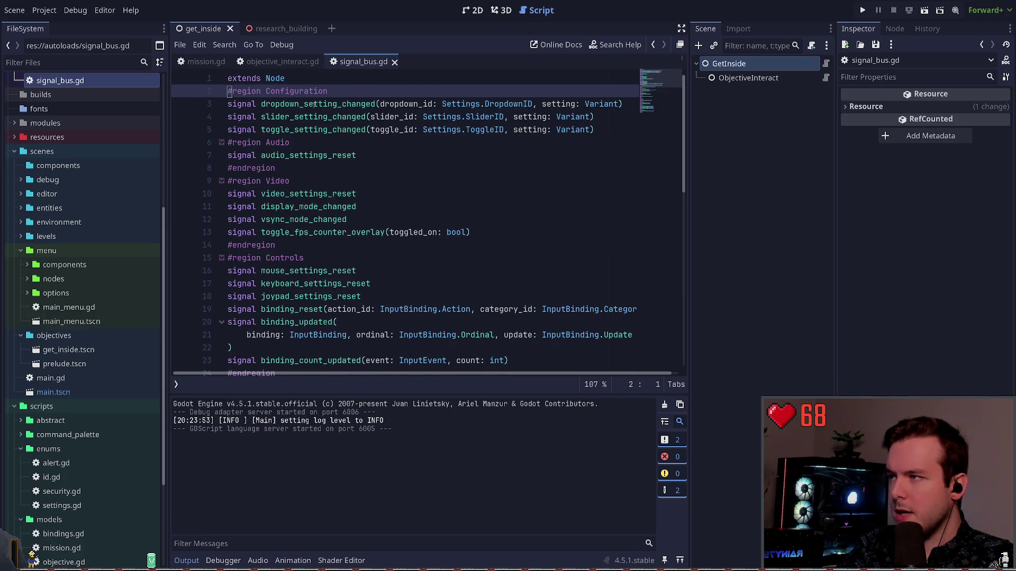
key(ctrl+z)
drag(410, 91, 220, 87)
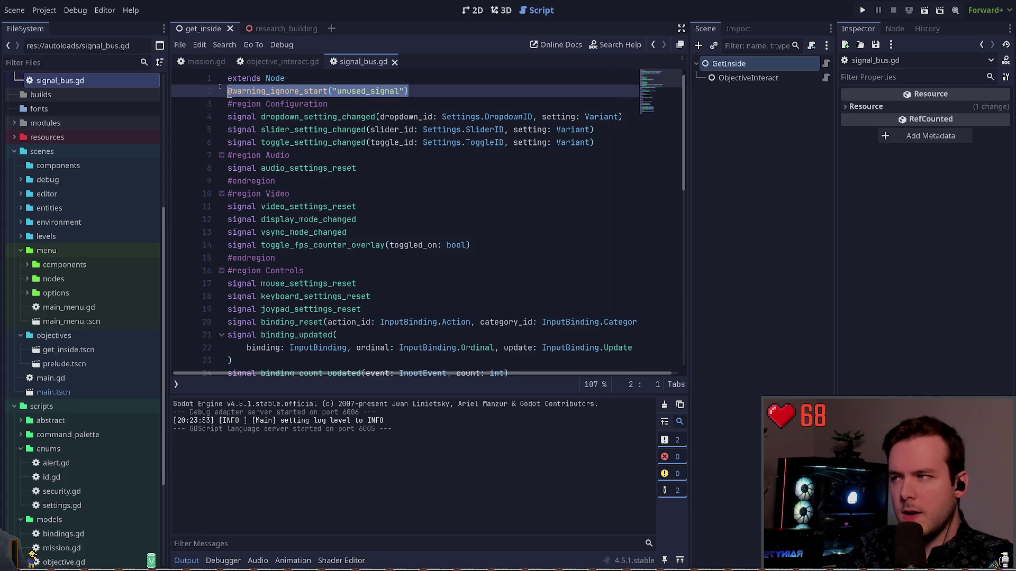
key(Delete)
key(Delete)
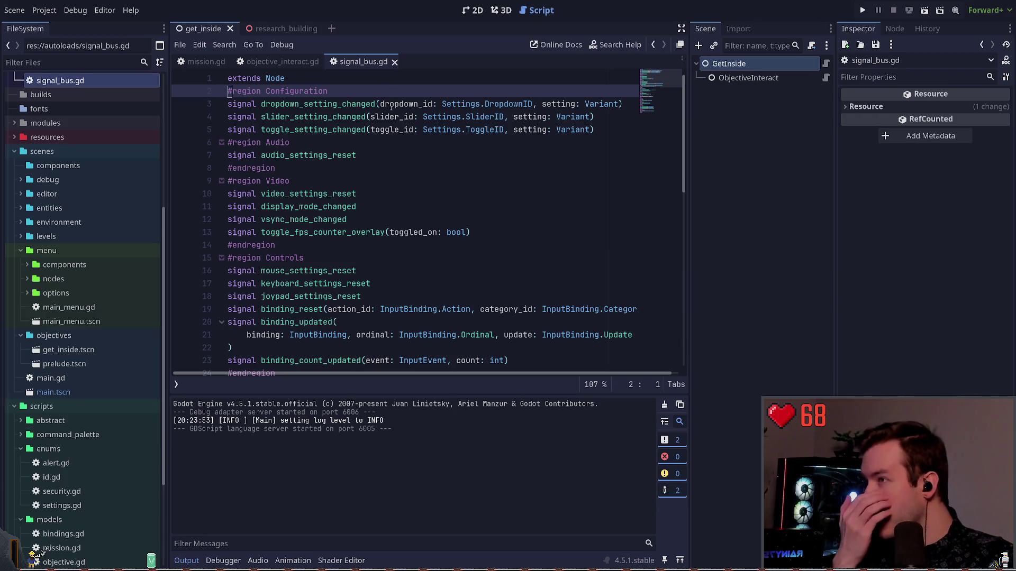
key(ctrl+a)
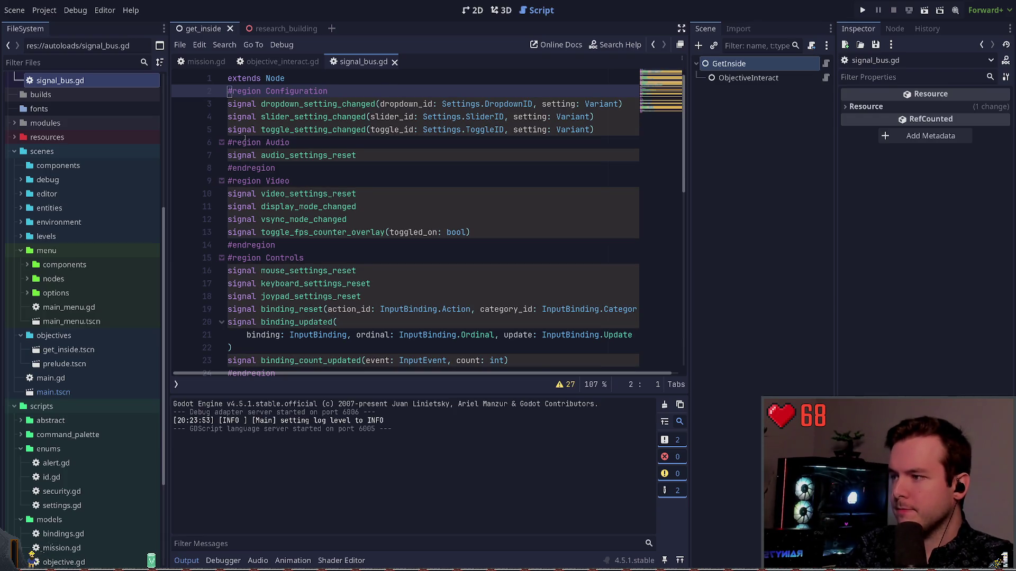
key(Left)
key(ctrl+z)
click(334, 91)
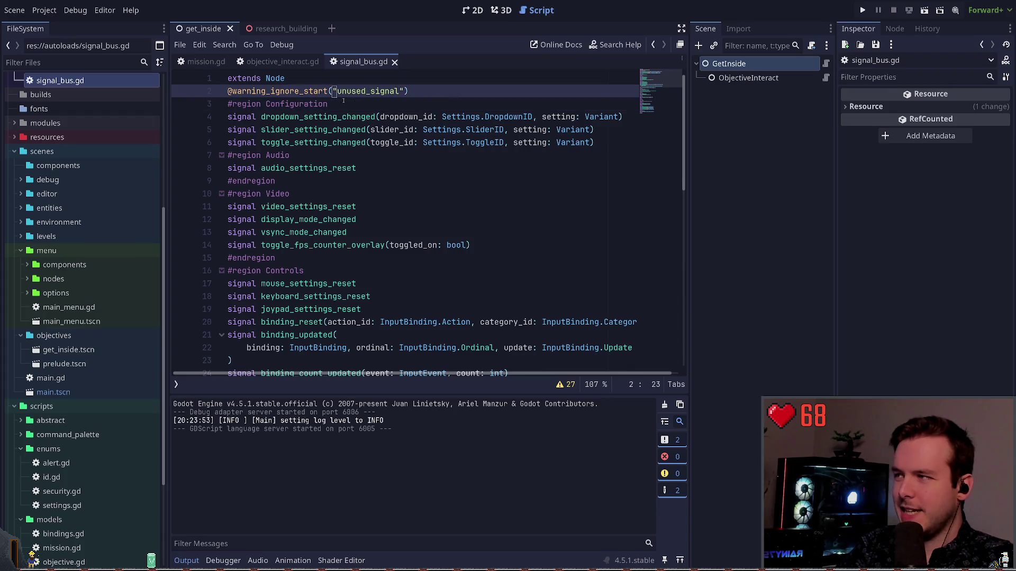
scroll(341, 157, down, 7)
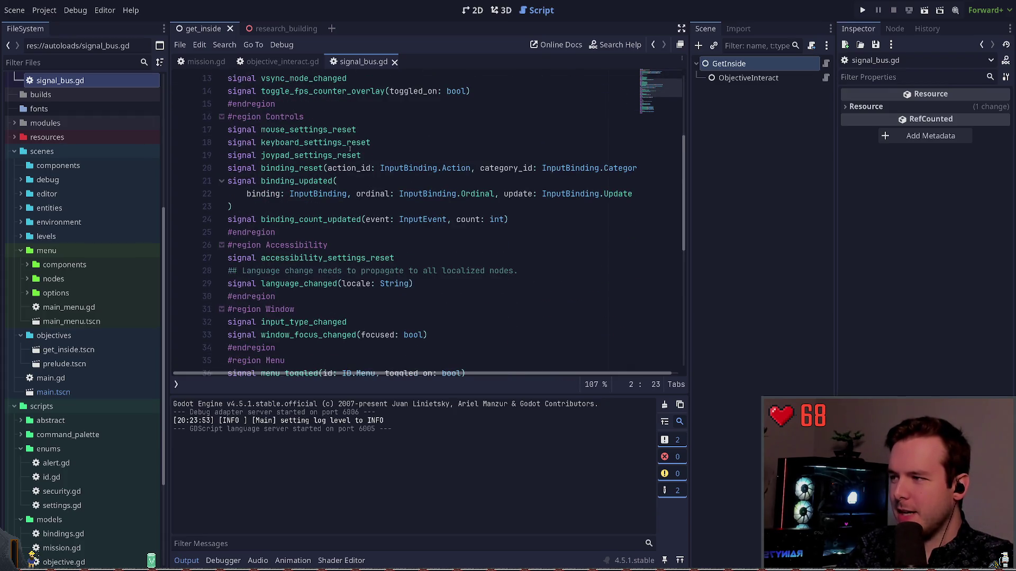
scroll(227, 153, up, 7)
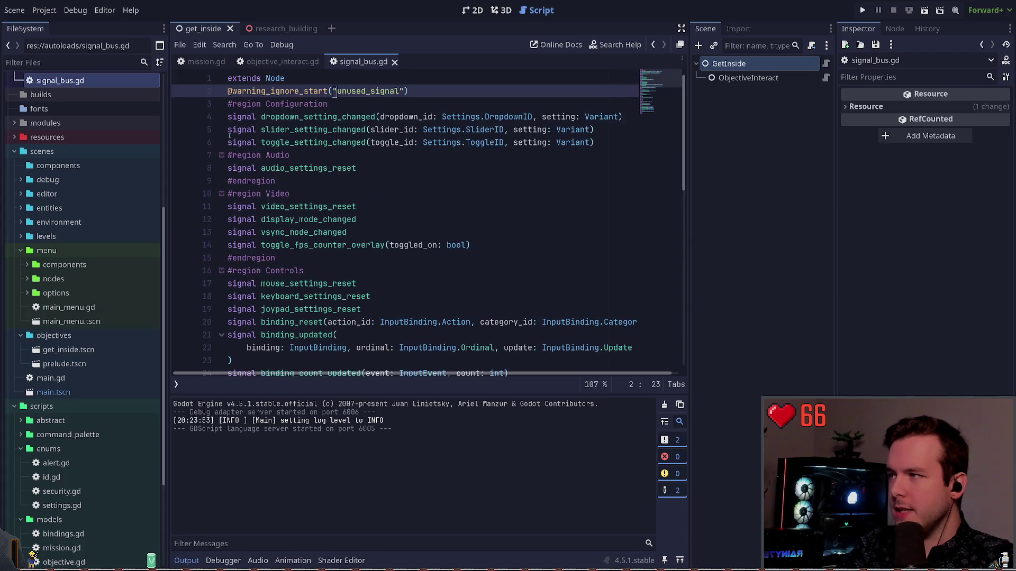
Step: Add an #endregion after line 34 closing the Configuration region, then fold it
click(225, 106)
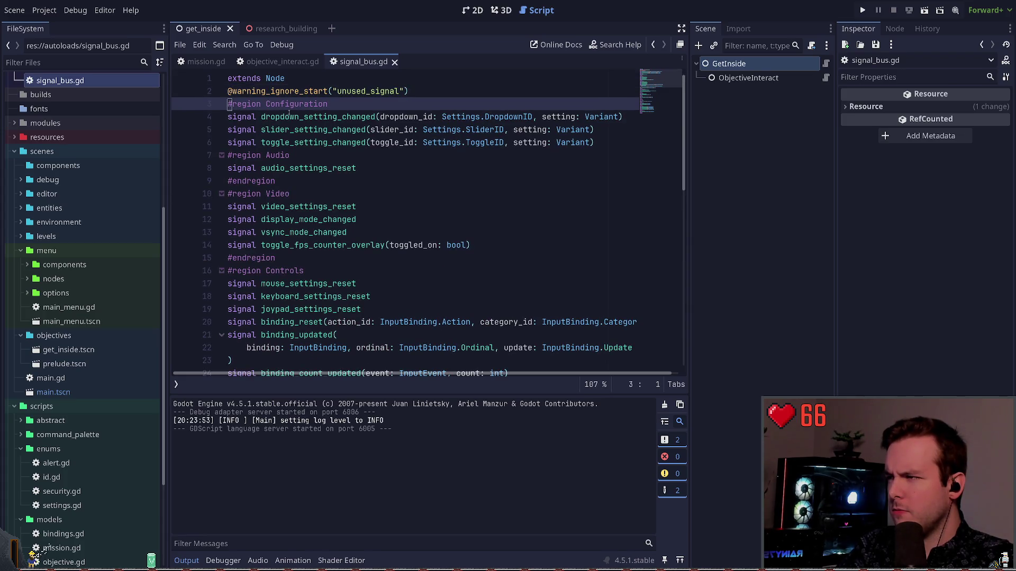
scroll(270, 108, down, 1)
scroll(270, 131, up, 1)
scroll(275, 131, down, 1)
scroll(278, 158, down, 1)
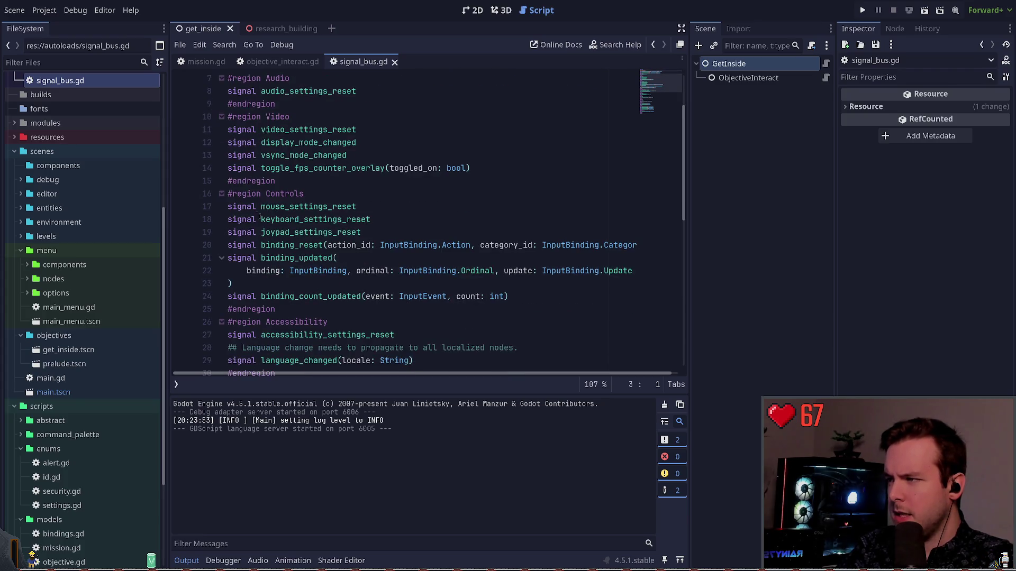
scroll(270, 245, down, 2)
scroll(309, 226, down, 2)
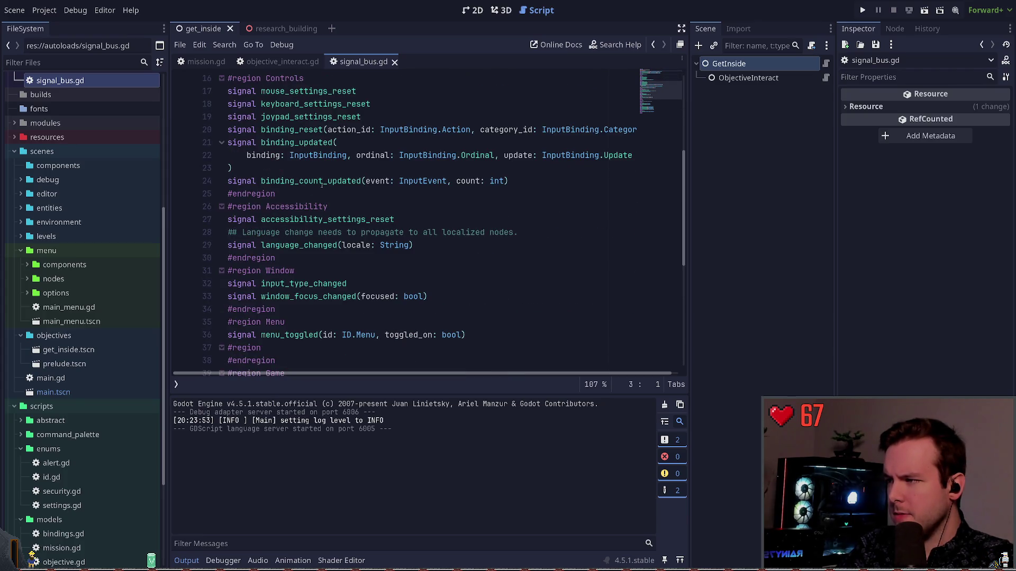
scroll(287, 232, down, 1)
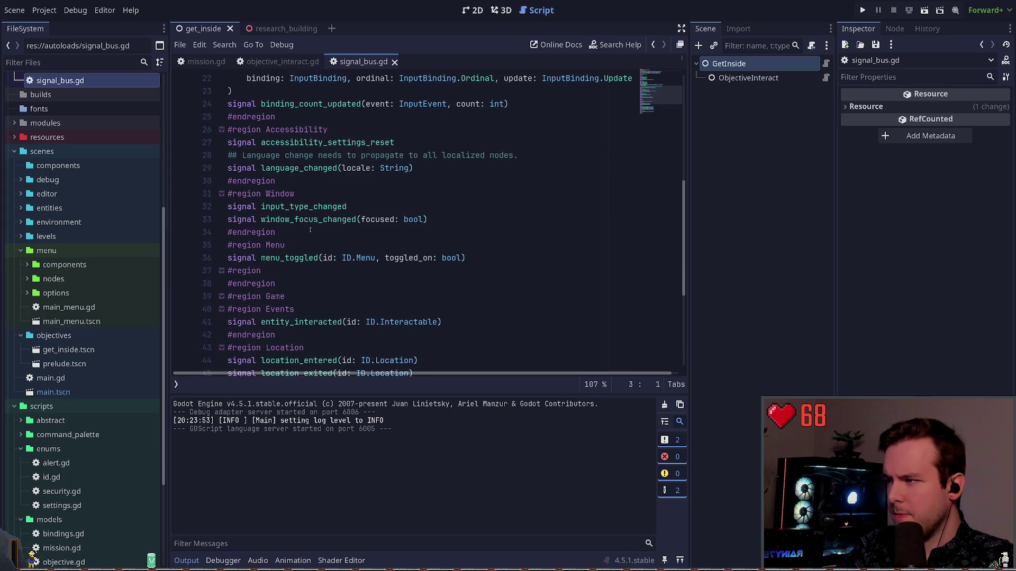
click(311, 232)
key(alt+Down)
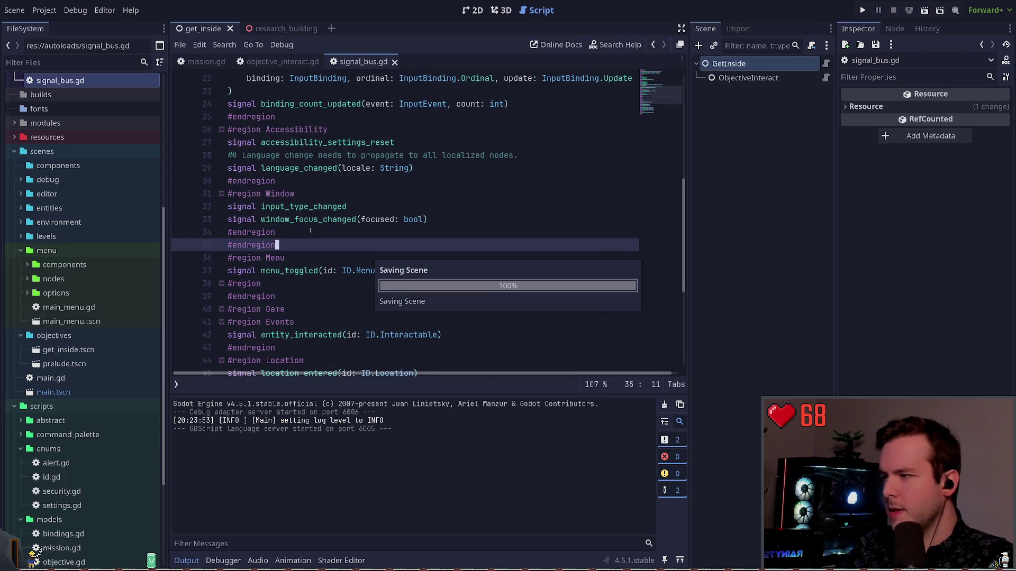
scroll(248, 126, up, 7)
click(222, 104)
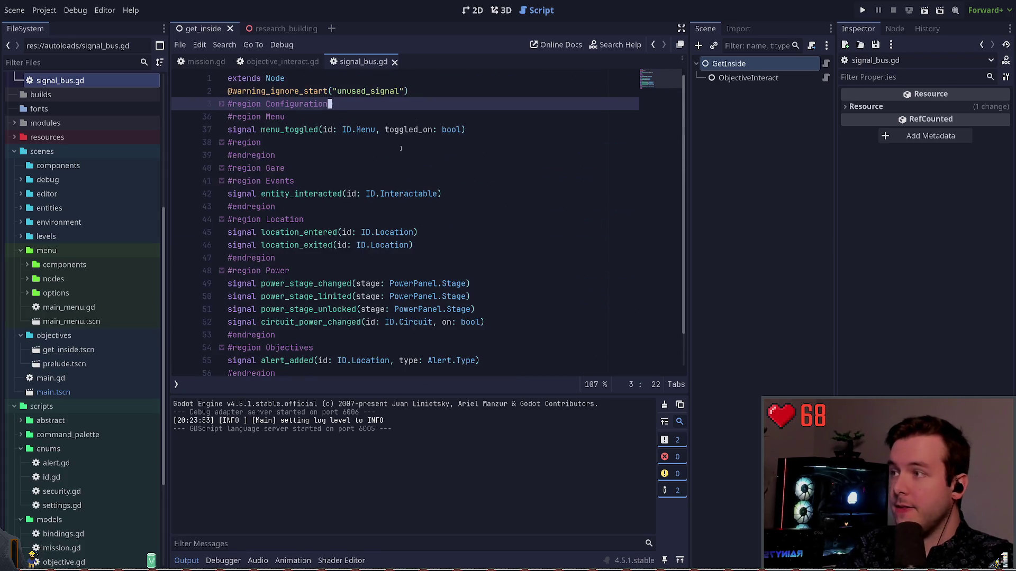
scroll(309, 238, down, 1)
click(309, 362)
drag(309, 362, 227, 78)
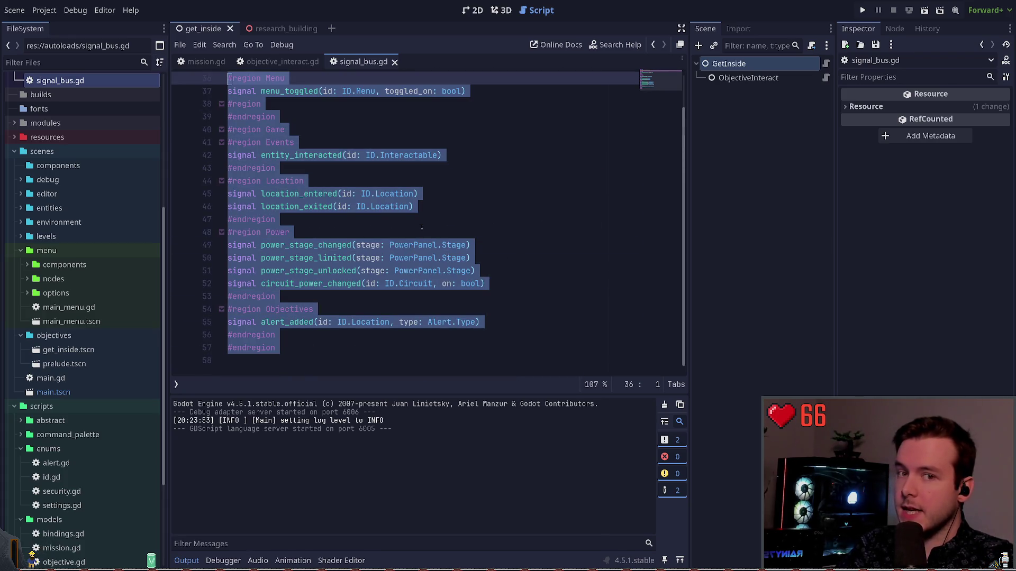
scroll(413, 224, up, 1)
drag(228, 117, 229, 360)
scroll(229, 265, up, 2)
drag(408, 91, 196, 93)
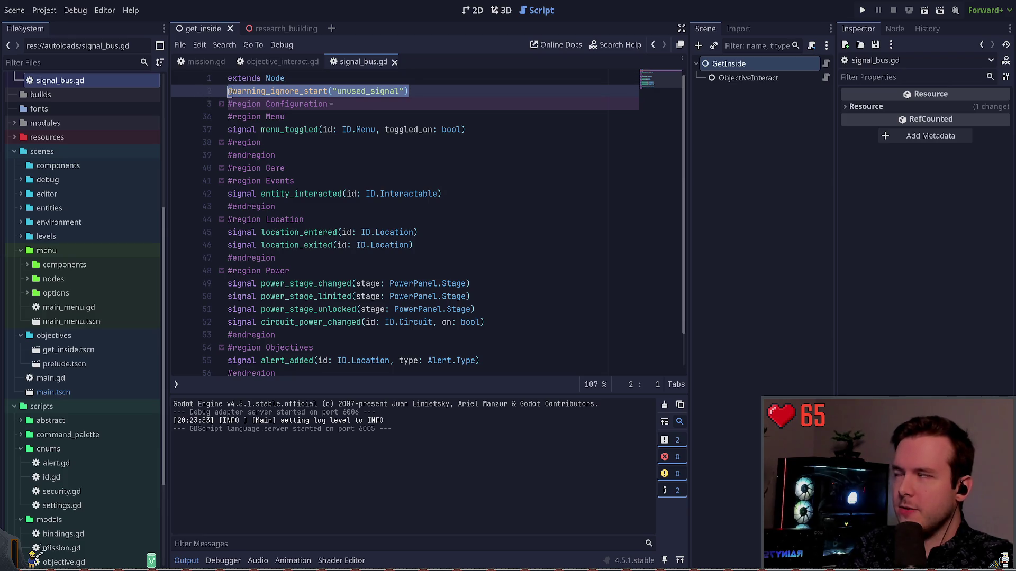
ctrl+click(401, 91)
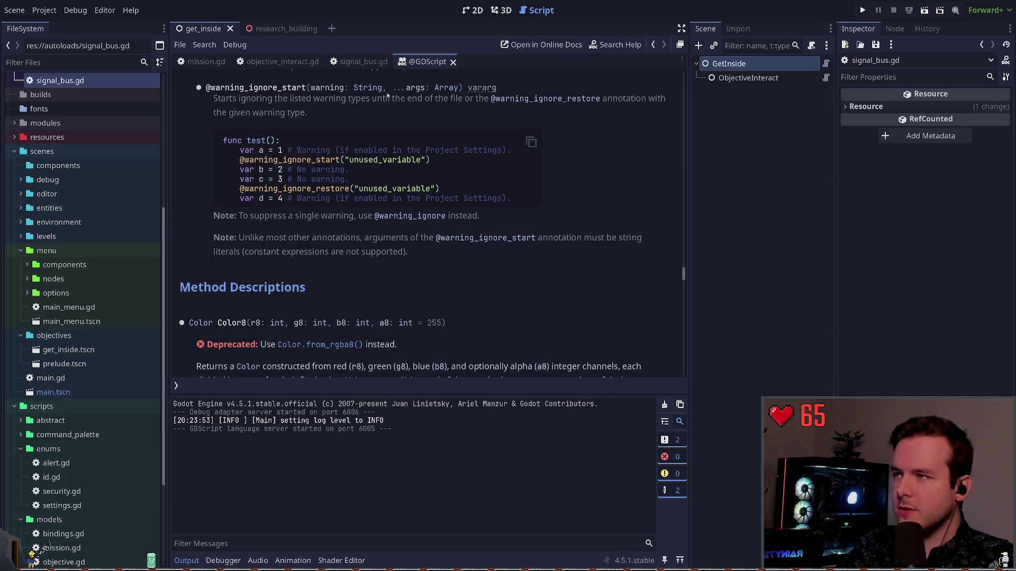
Step: Close the docs and toggle the warning-ignore line off and back on to confirm it hides the 27 warnings
click(452, 61)
key(ctrl+k)
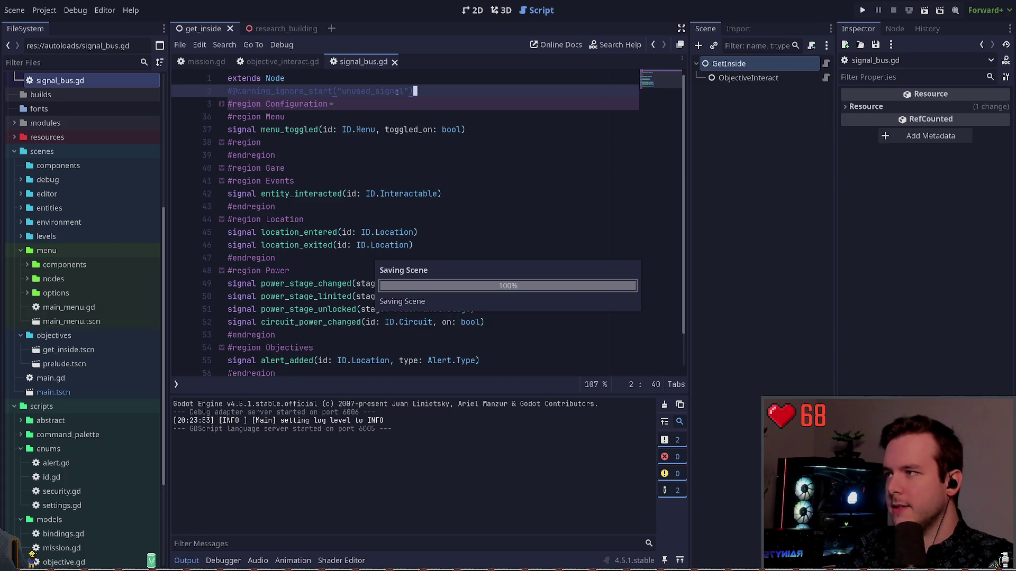
click(221, 104)
click(287, 91)
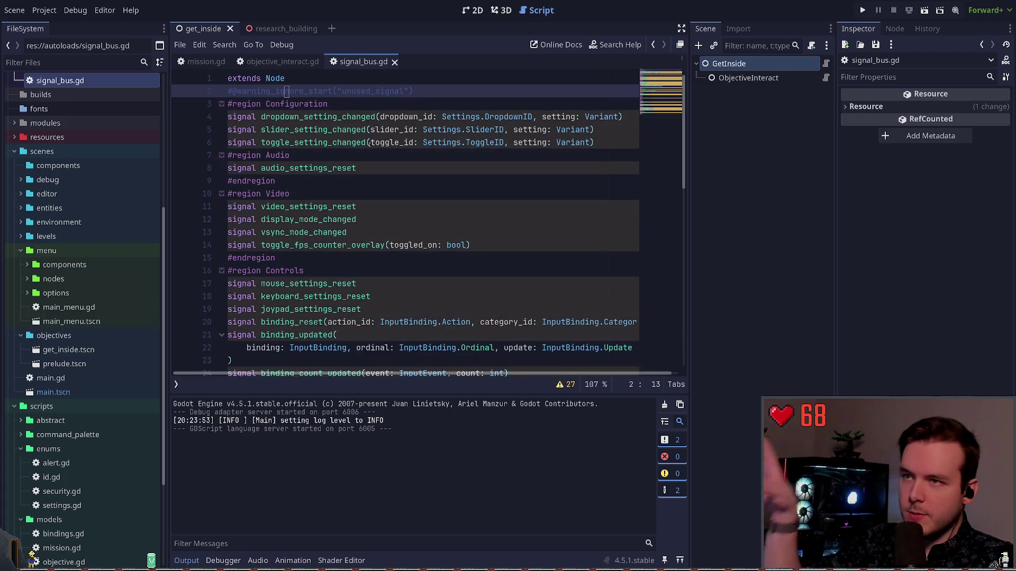
scroll(460, 205, down, 10)
scroll(460, 204, up, 12)
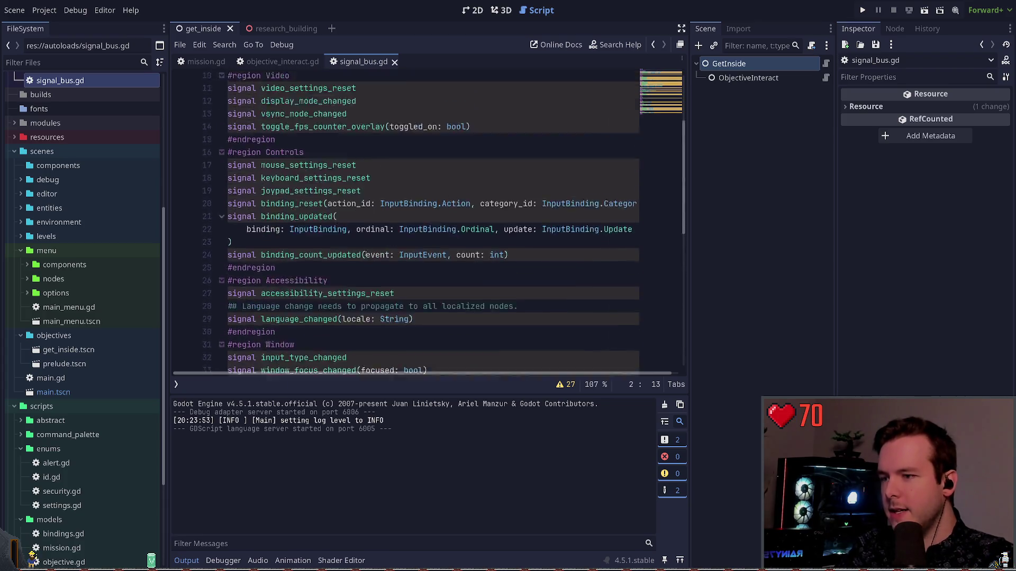
key(ctrl+k)
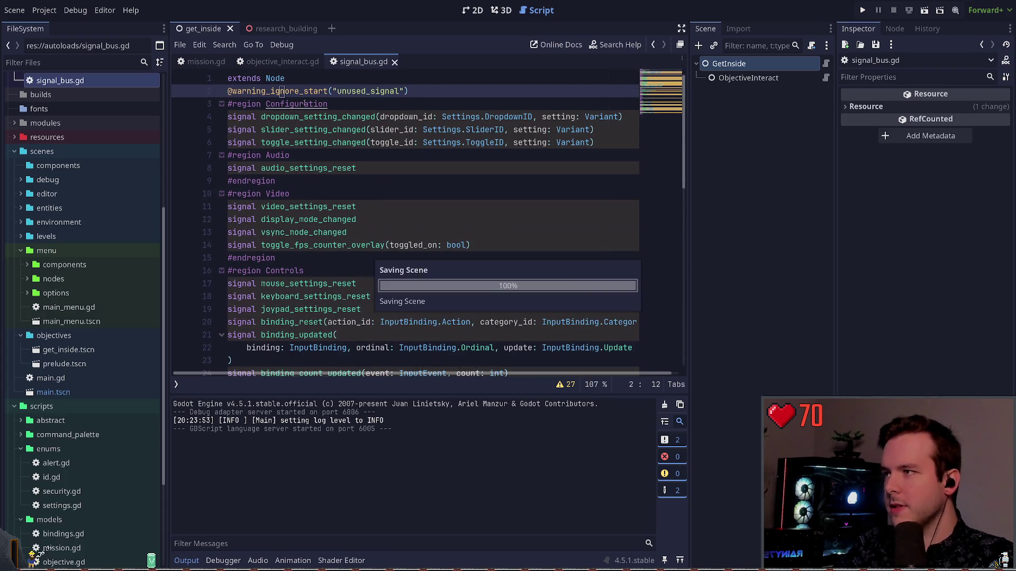
Step: Fold the Configuration region and close signal_bus.gd to return to objective_interact.gd
click(221, 104)
scroll(326, 129, down, 1)
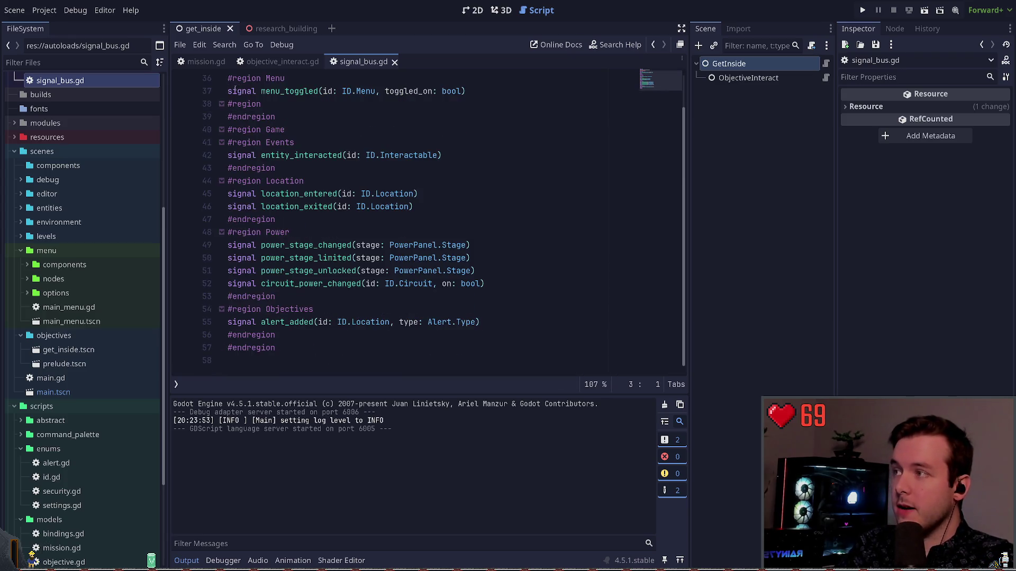
click(357, 128)
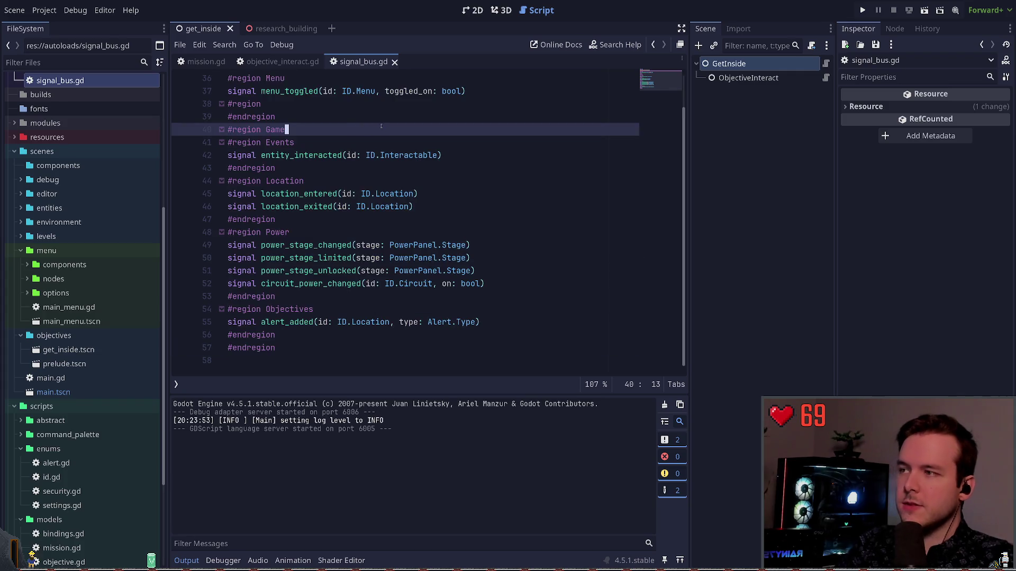
scroll(378, 169, up, 1)
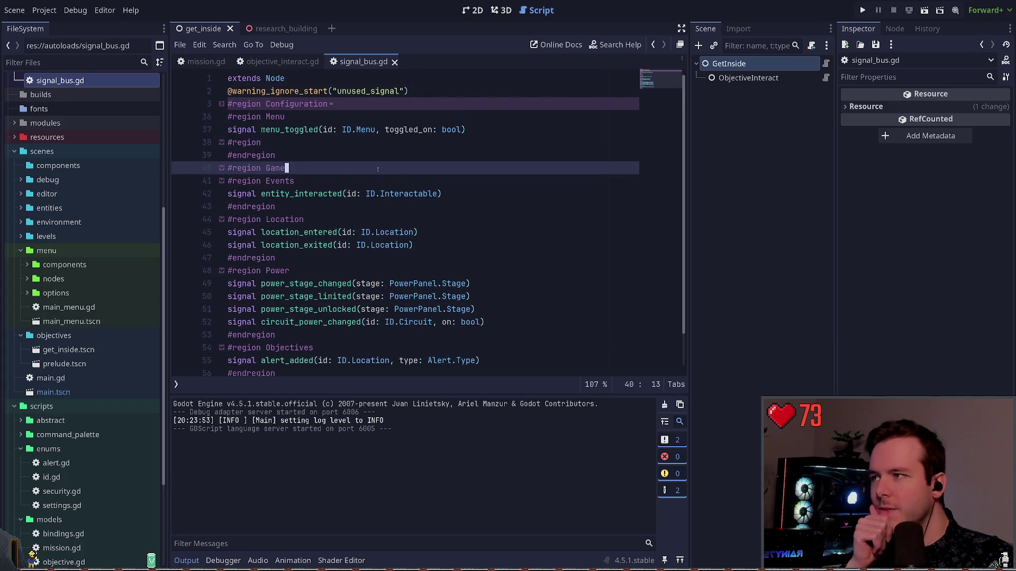
click(222, 104)
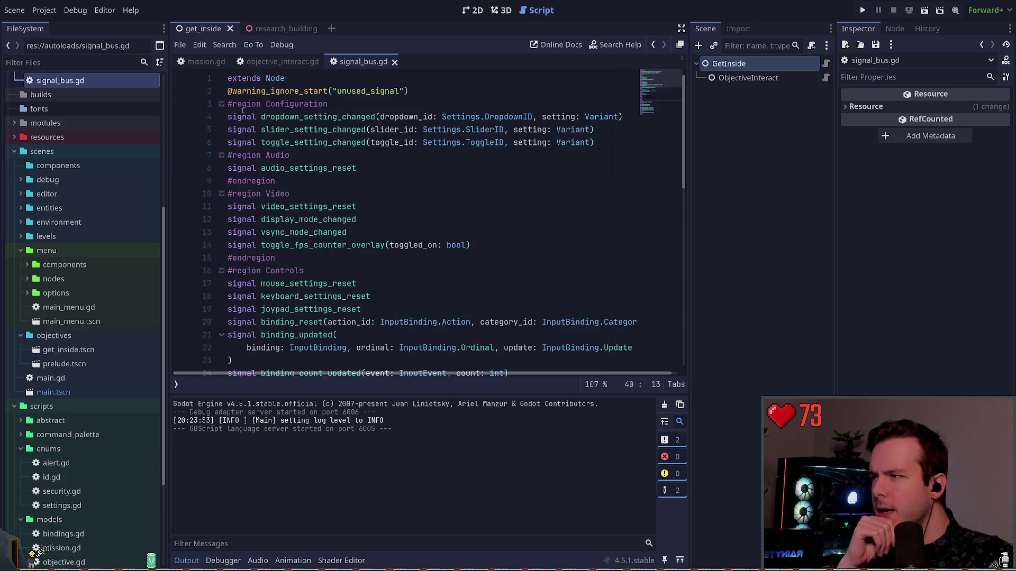
scroll(310, 181, down, 5)
scroll(309, 182, up, 6)
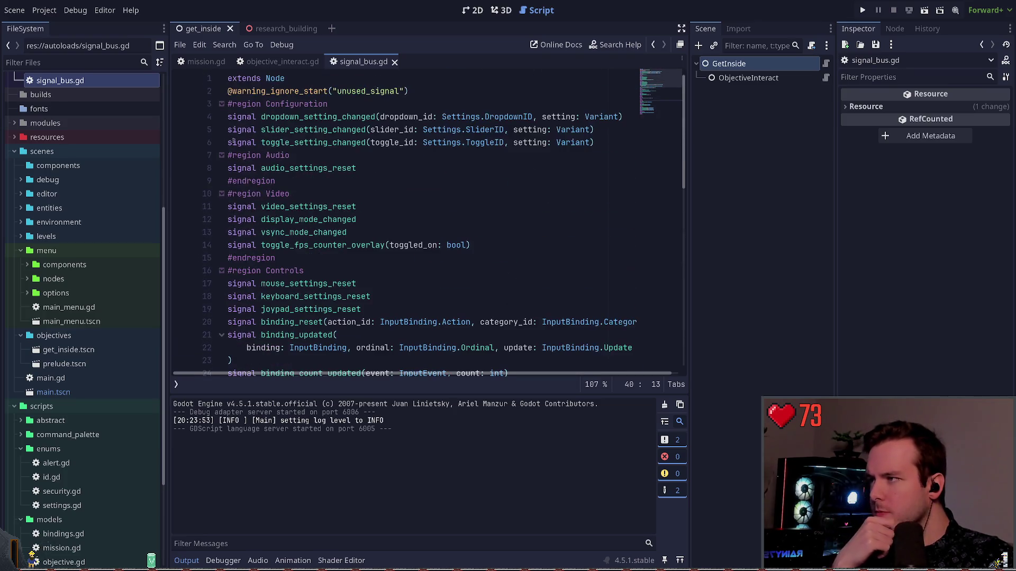
click(222, 104)
click(394, 62)
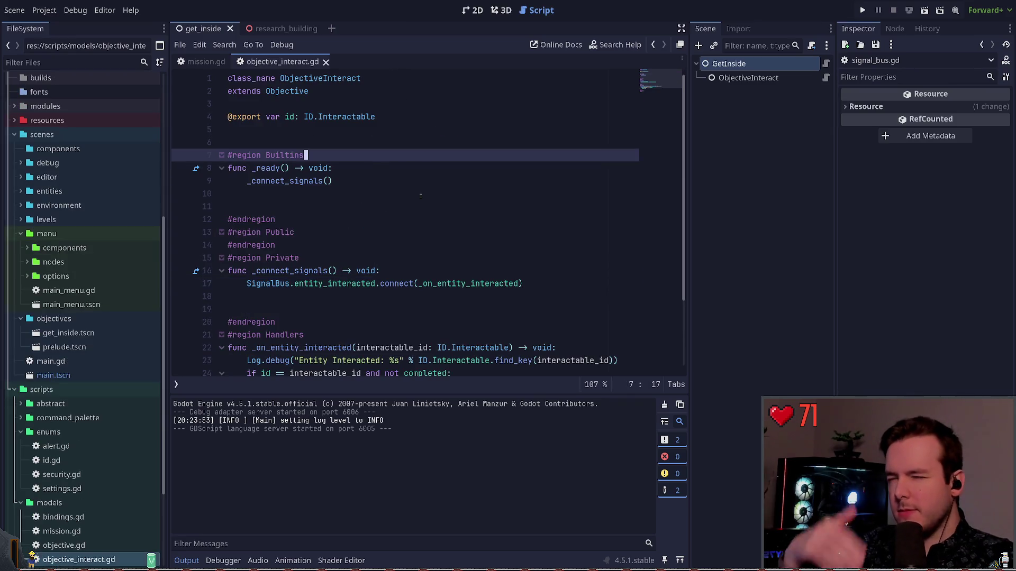
Step: Drop down the PowerShell terminal in the weather-station folder and enlarge its font
scroll(377, 258, down, 3)
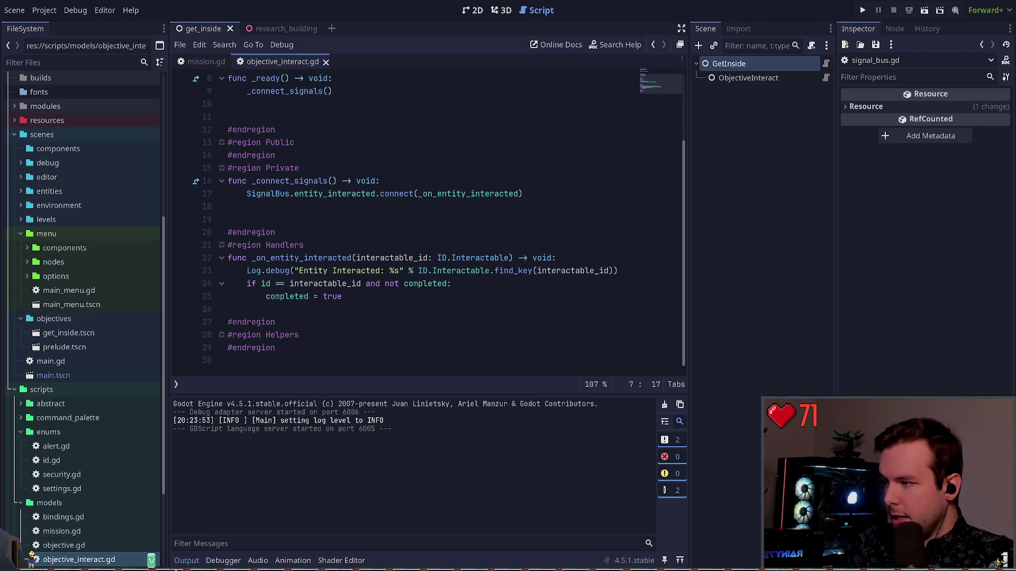
key(super+grave)
key(ctrl+equal)
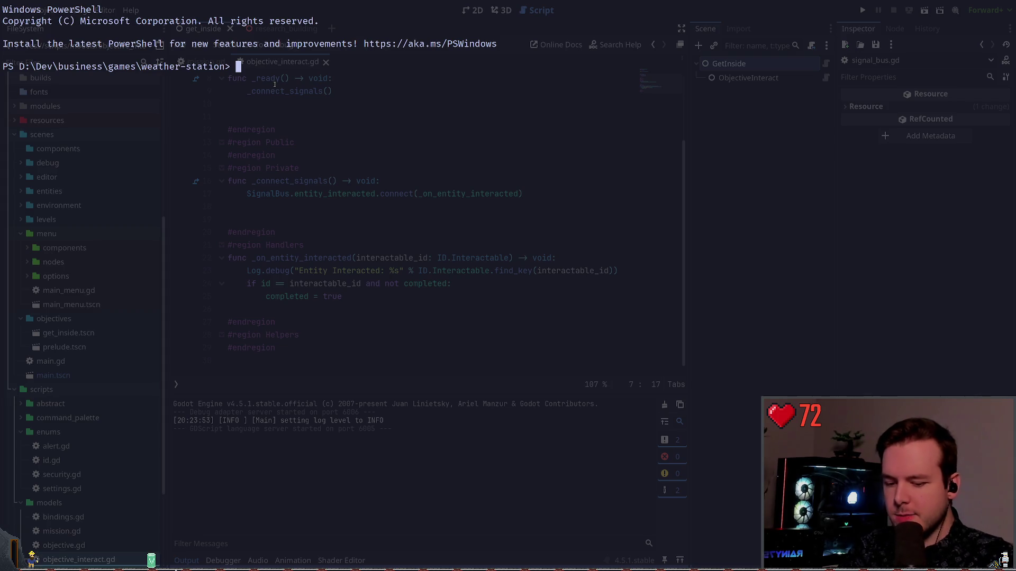
Step: Run git status to review modified, deleted and untracked files, then hide the terminal
text(it status)
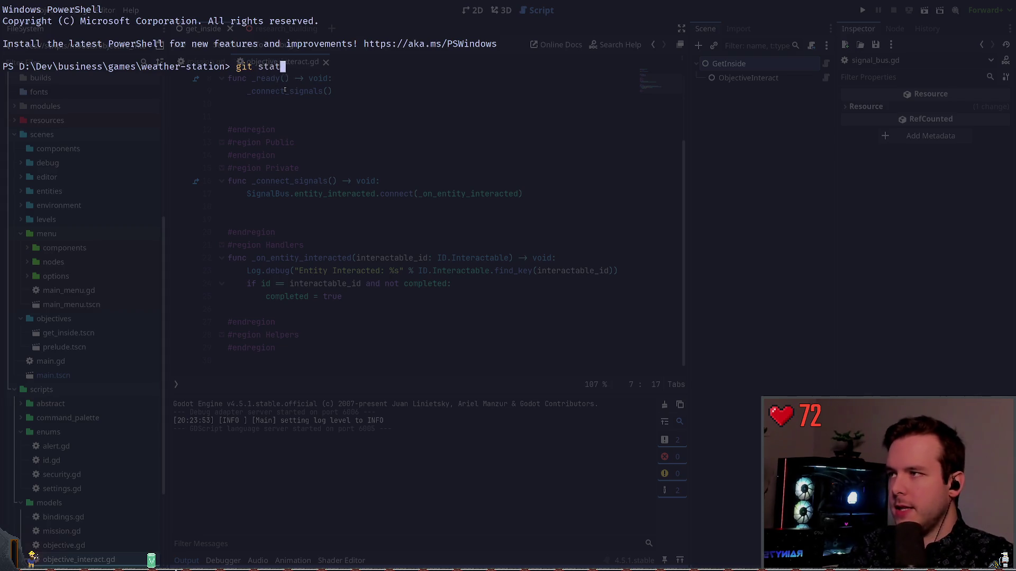
key(Return)
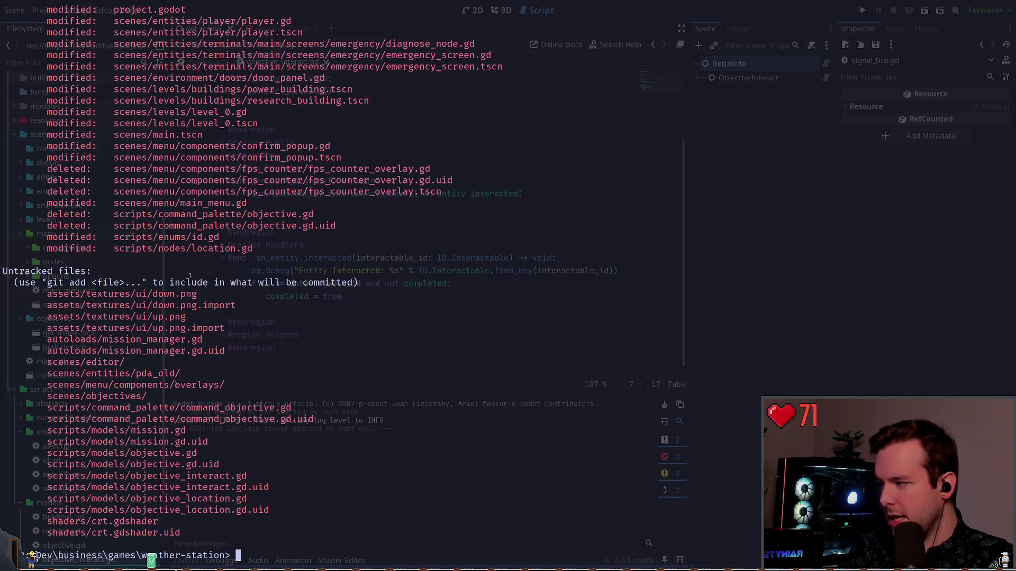
scroll(190, 275, up, 8)
scroll(194, 215, down, 8)
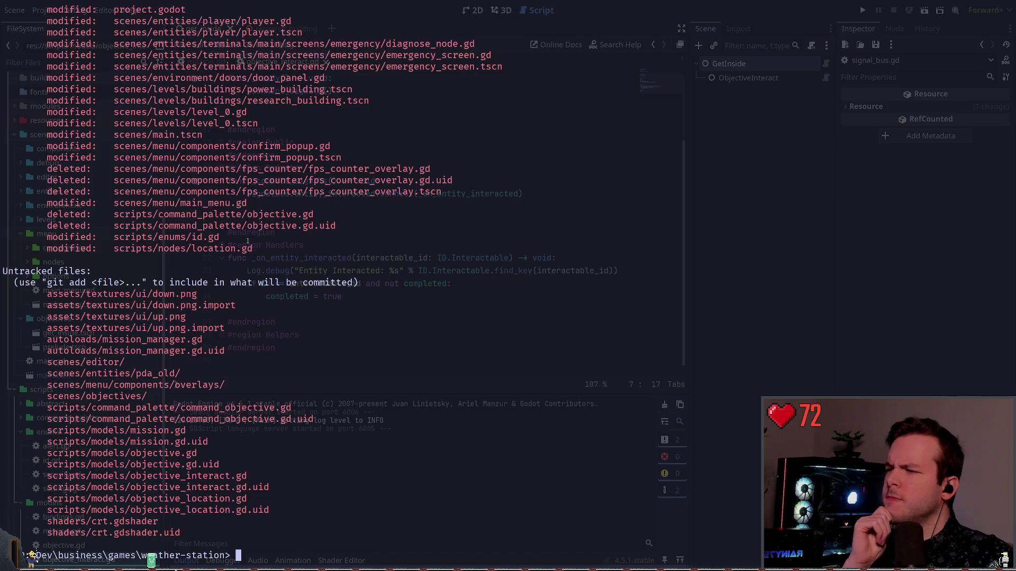
scroll(251, 227, up, 2)
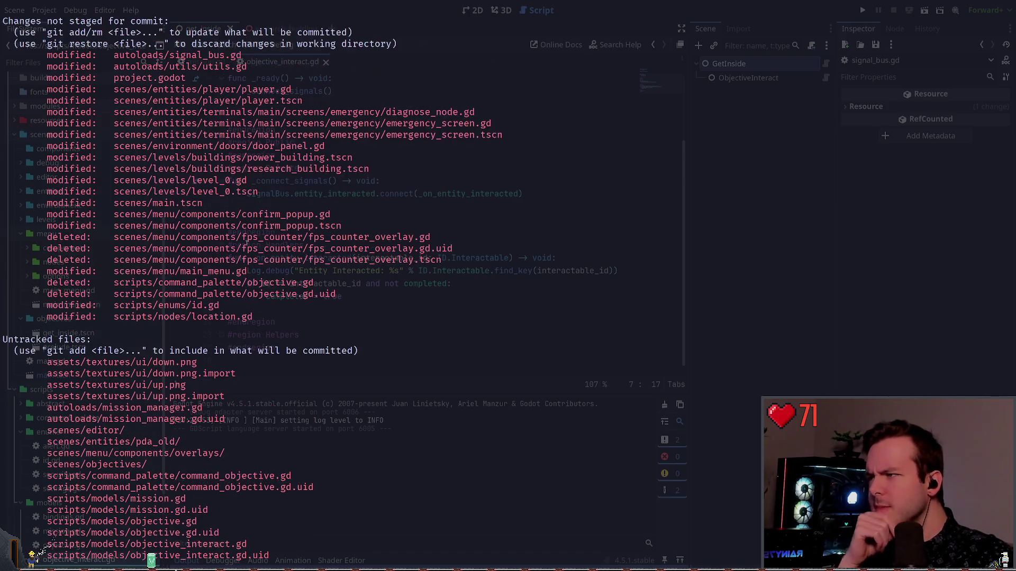
scroll(228, 248, down, 2)
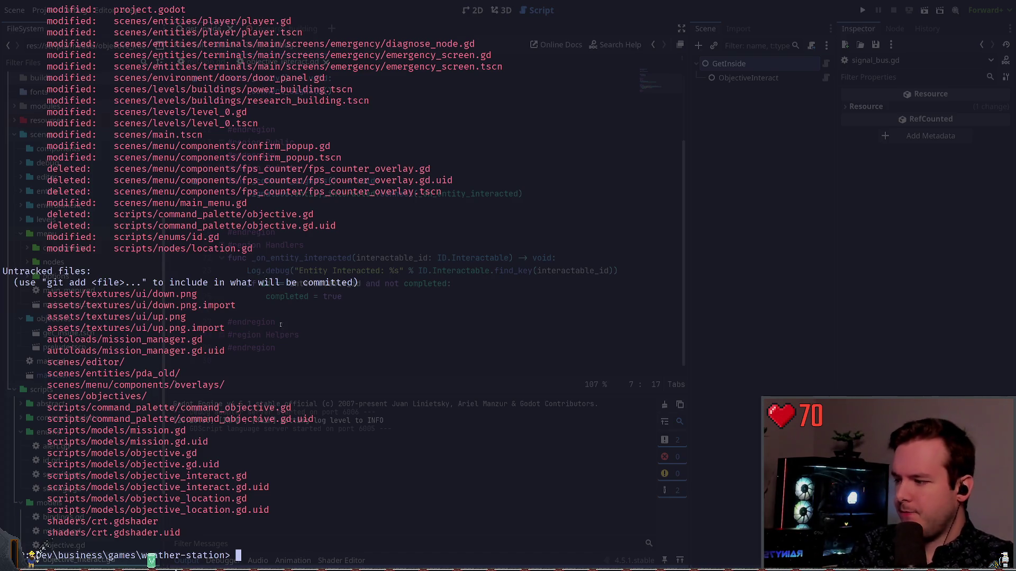
key(super+grave)
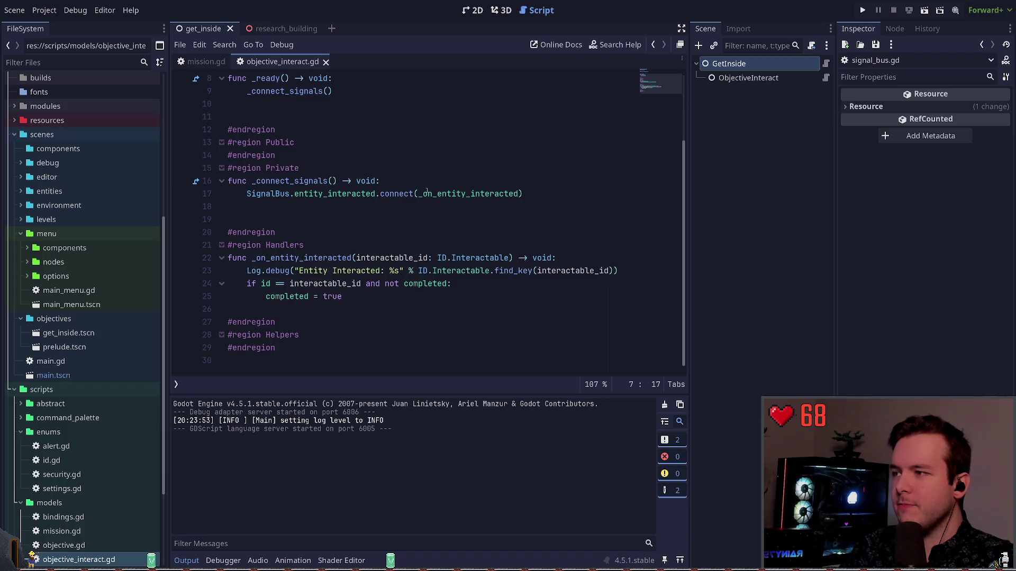
Step: Switch to the 3D view, select the ObjectiveInteract node and start the game
click(382, 181)
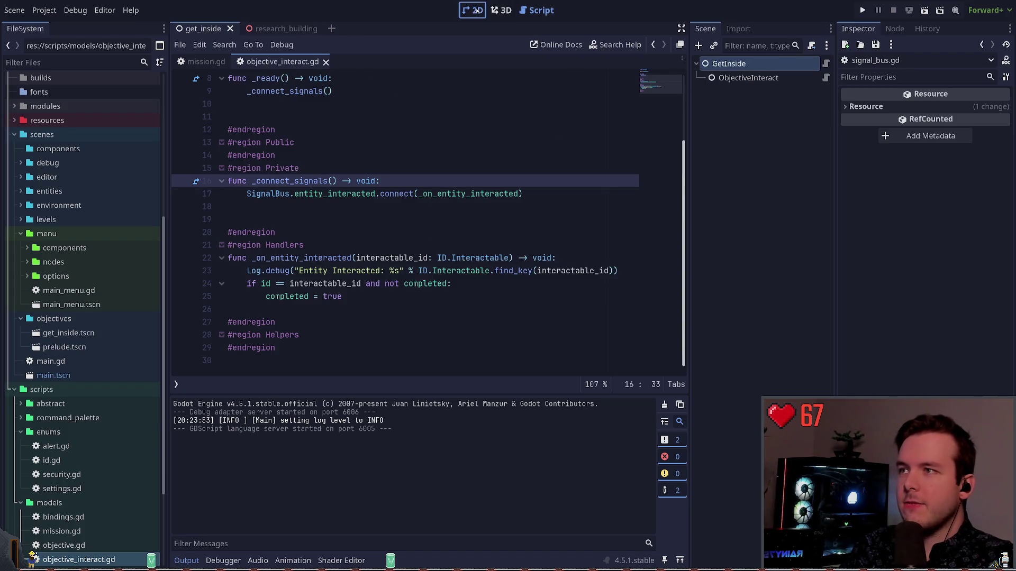
click(501, 10)
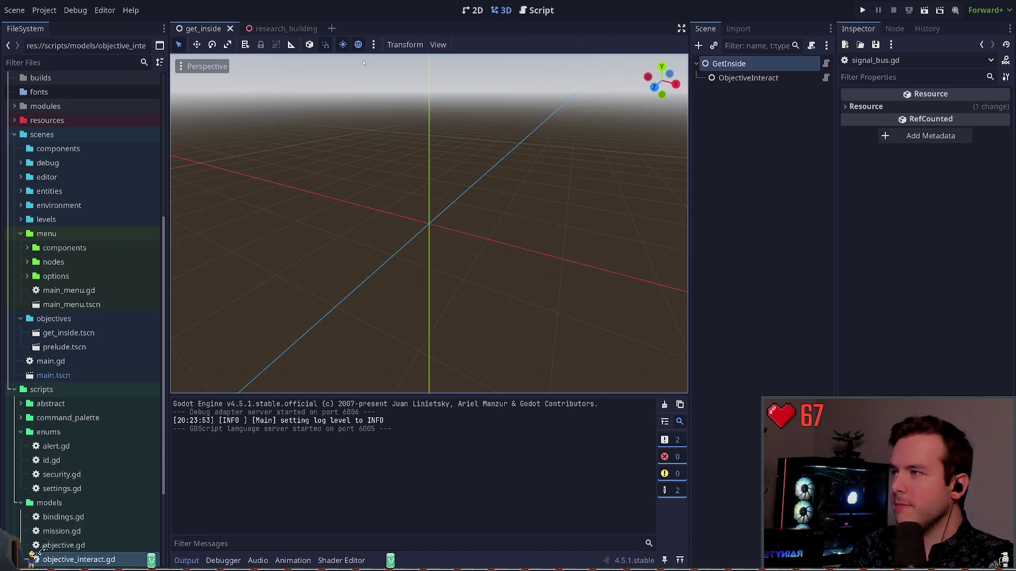
key(Down)
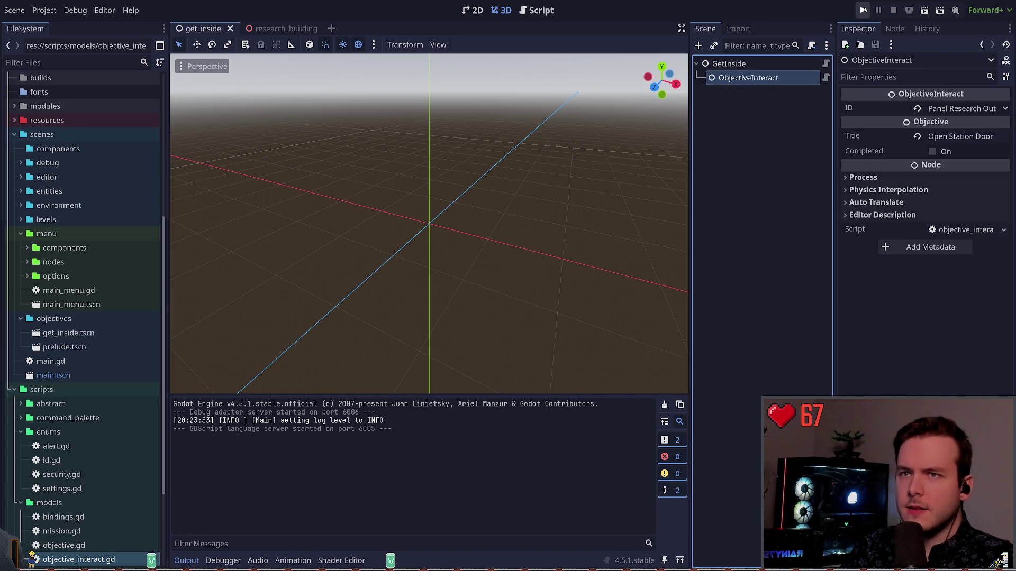
click(863, 10)
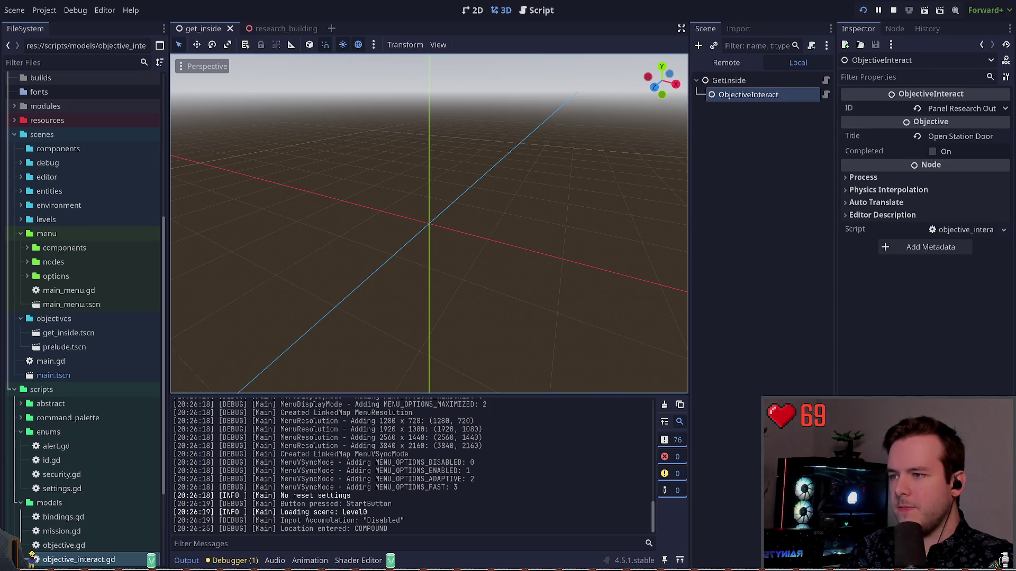
Step: Press E twice at the door, quit the game and return to objective_interact.gd
key(e)
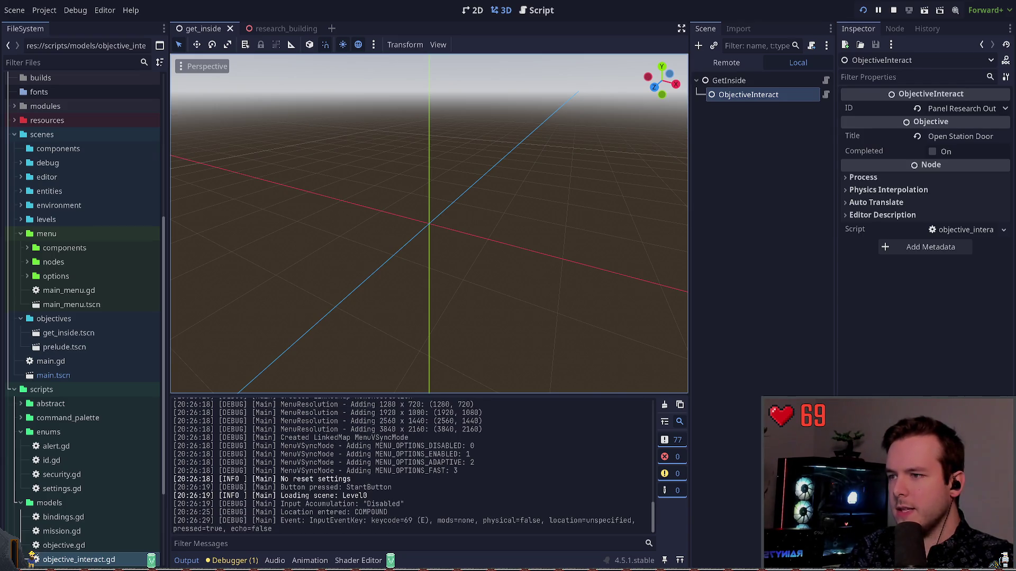
key(e)
key(e)
key(e)
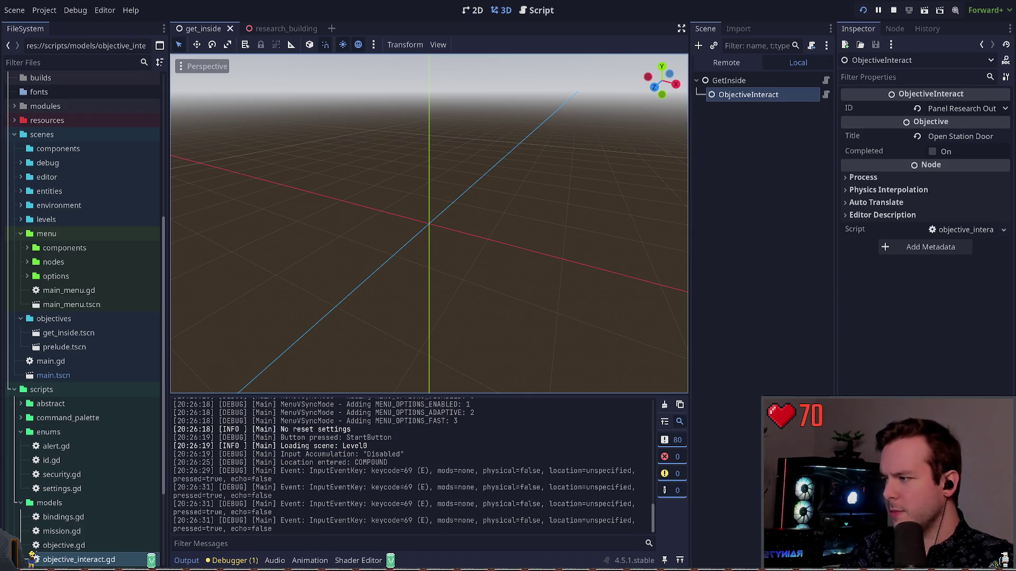
key(Escape)
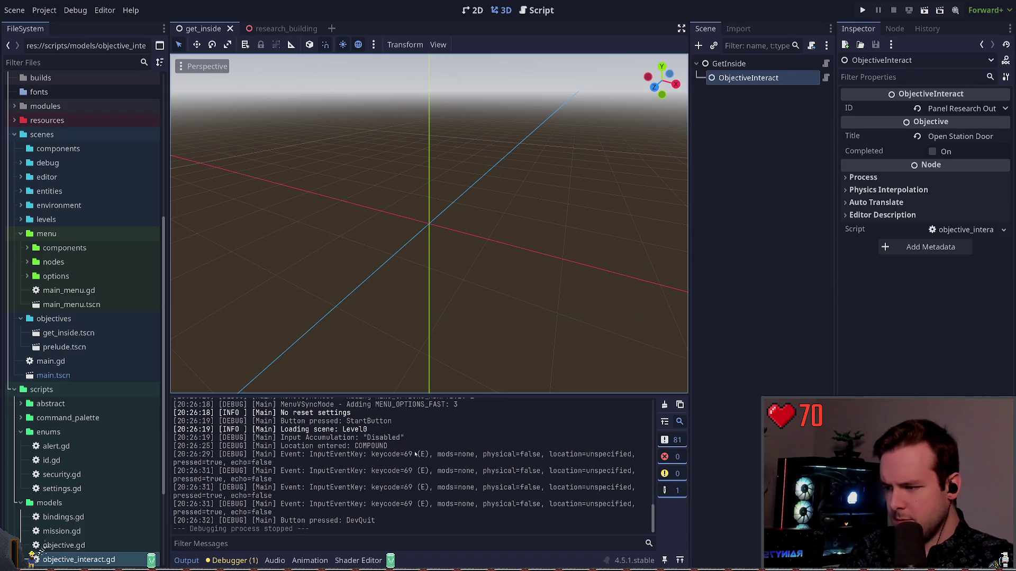
click(735, 180)
click(748, 77)
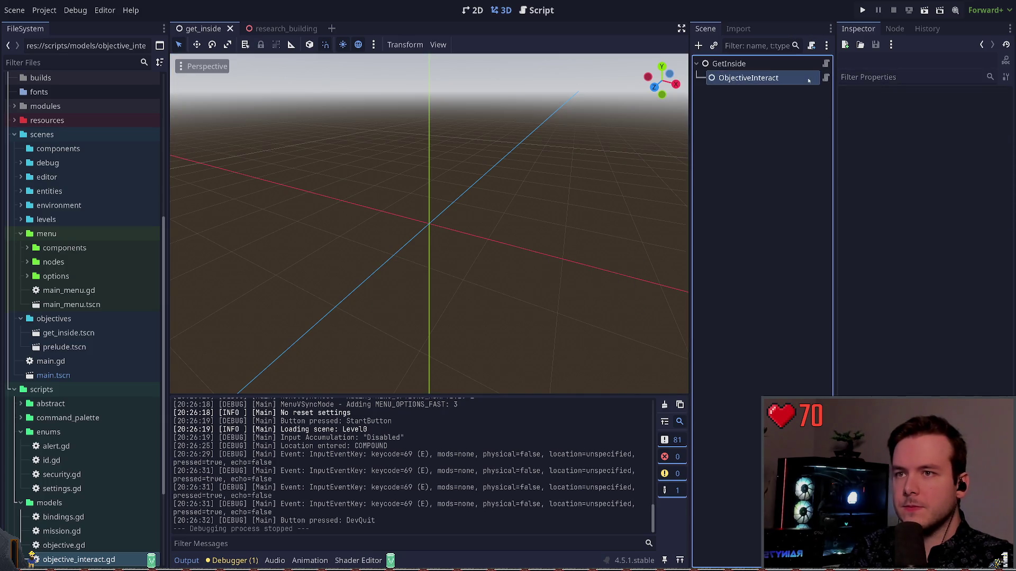
click(826, 77)
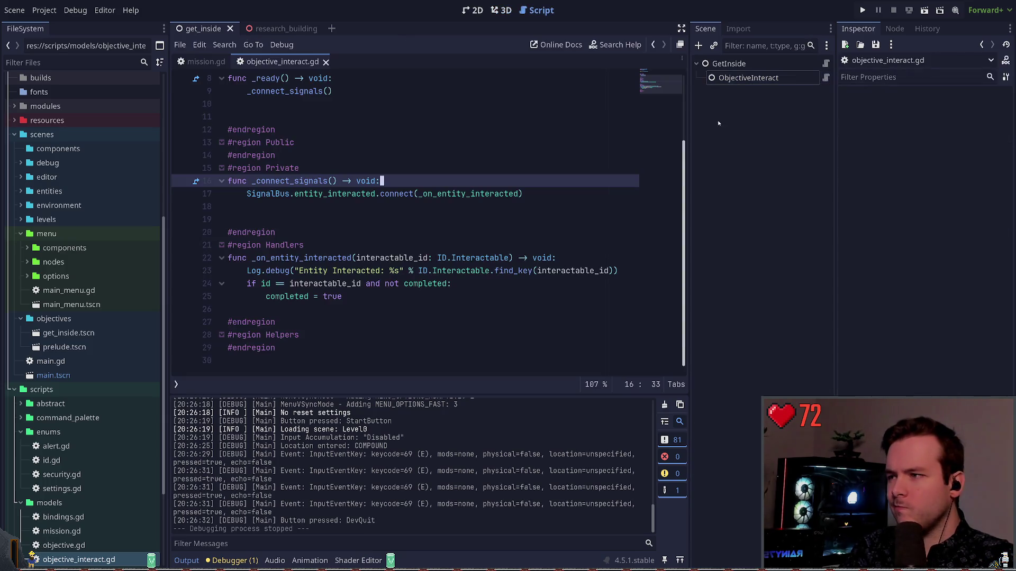
Step: Review the _on_entity_interacted handler and save objective_interact.gd
click(417, 217)
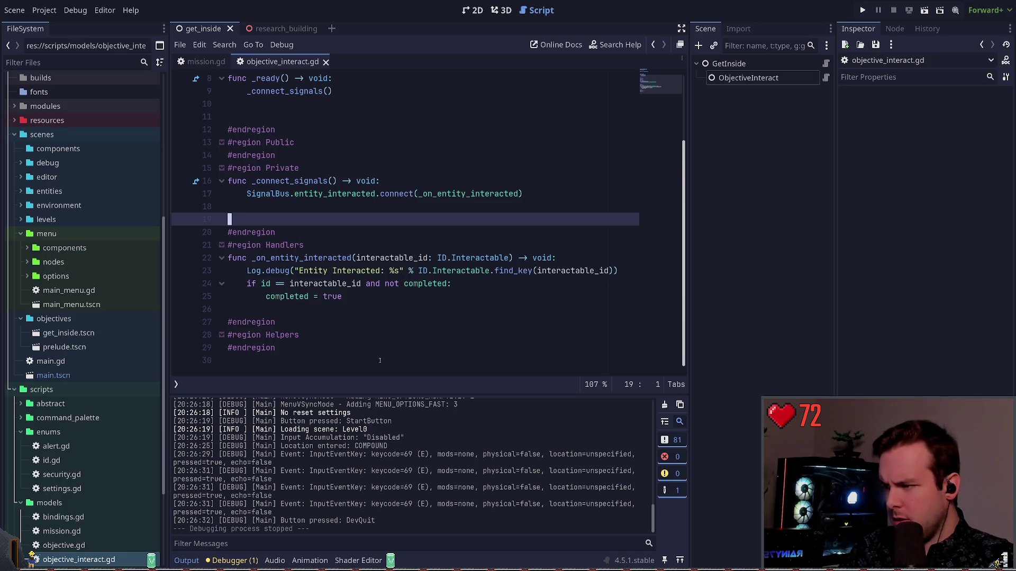
click(253, 270)
double_click(302, 259)
scroll(349, 255, up, 3)
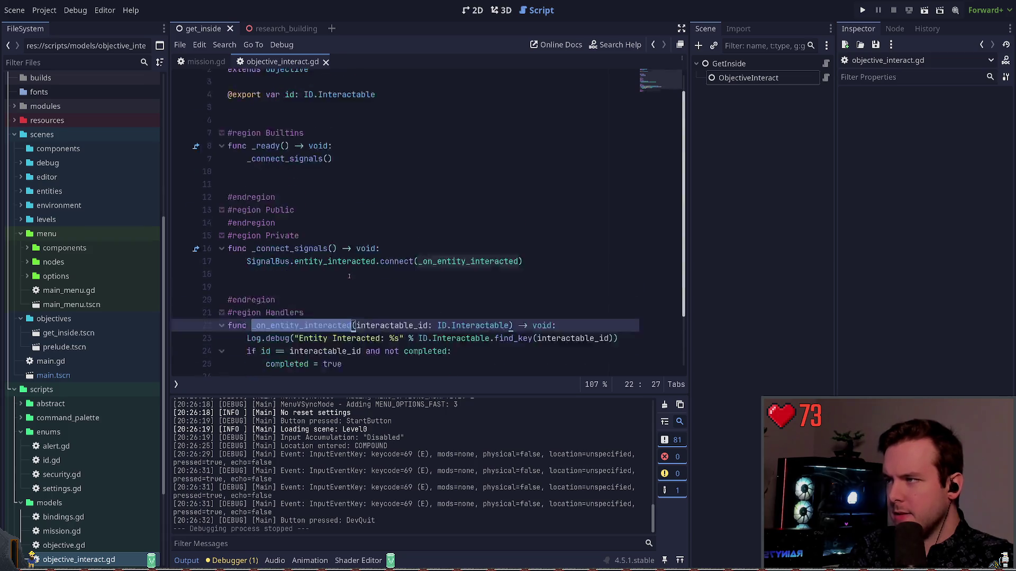
scroll(348, 255, down, 2)
click(388, 181)
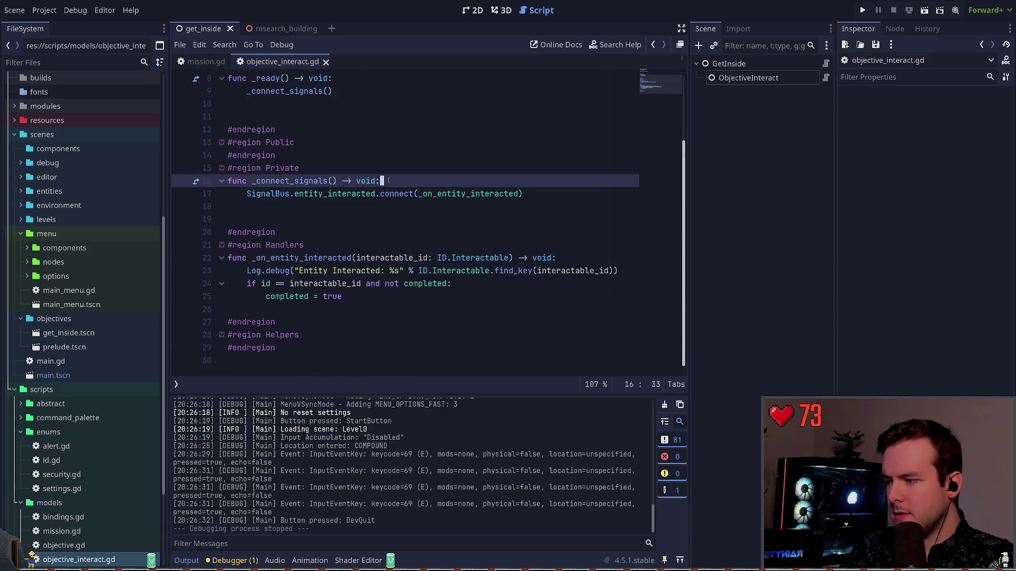
key(Return)
key(BackSpace)
key(BackSpace)
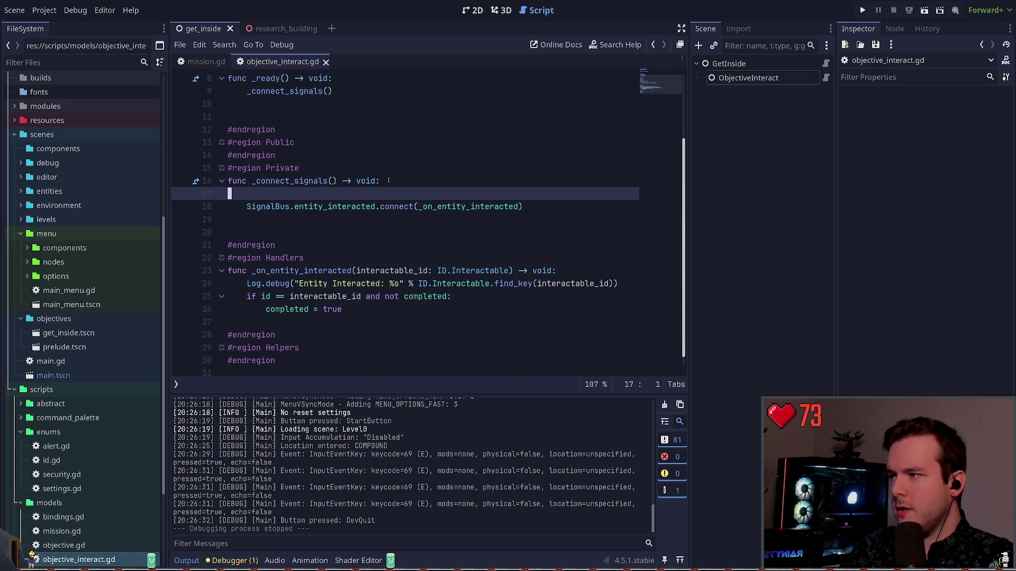
key(ctrl+s)
Step: Add a breakpoint on line 17's entity_interacted connection and briefly test-run the game
click(358, 181)
click(183, 193)
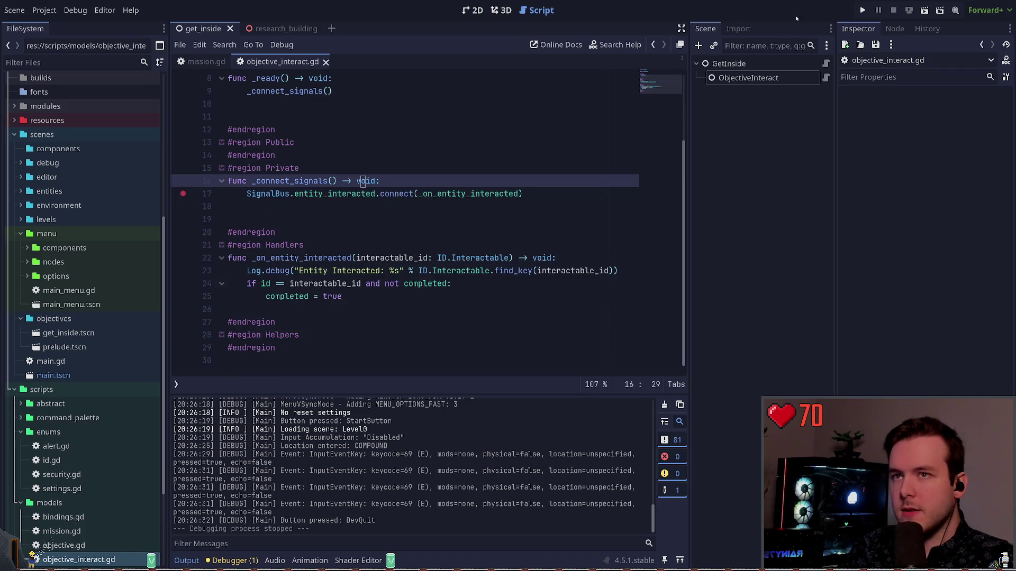
key(F5)
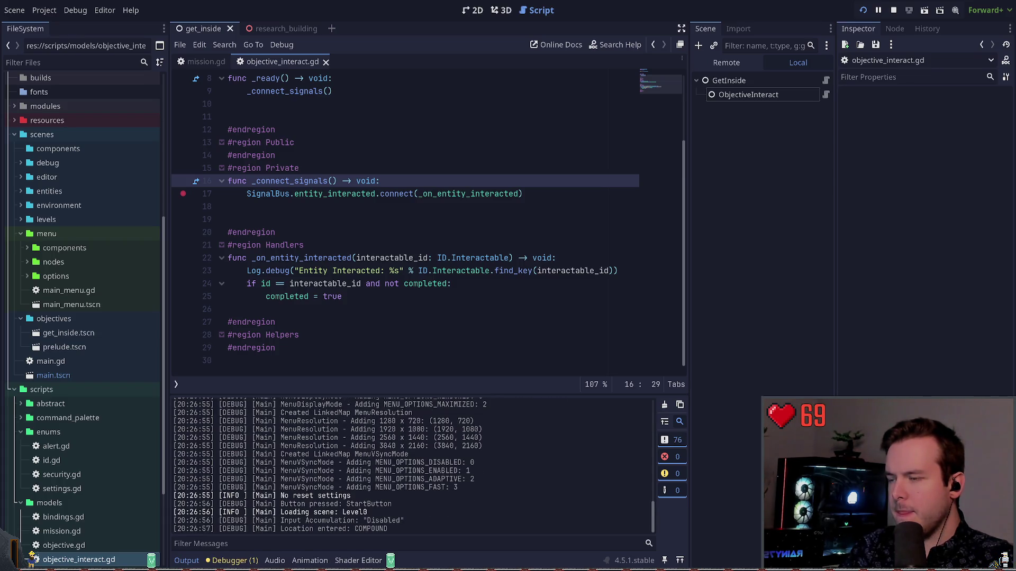
click(227, 232)
Step: Open mission_manager.gd at its mission-completed handler
click(228, 206)
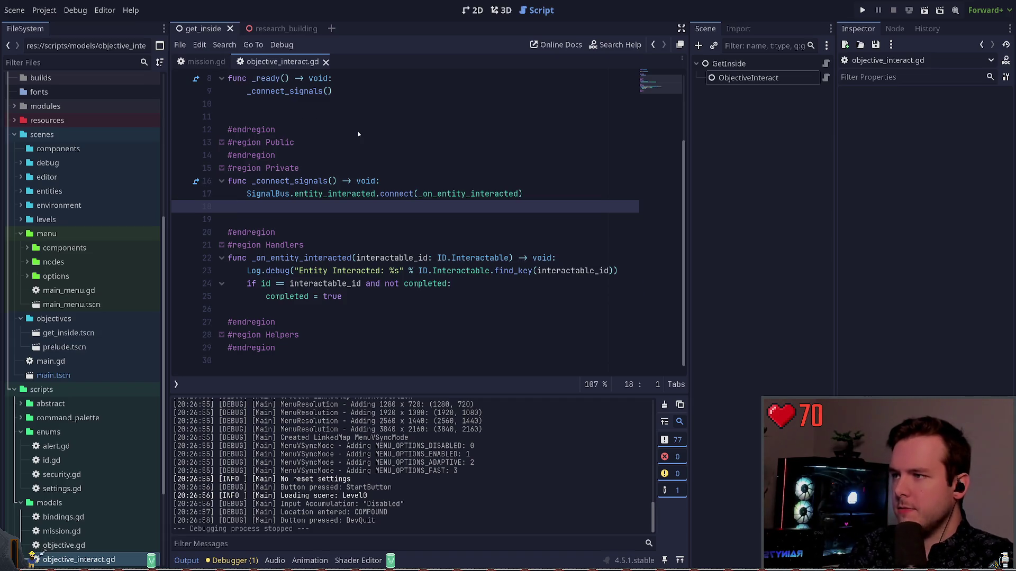
key(alt+Left)
scroll(424, 212, down, 2)
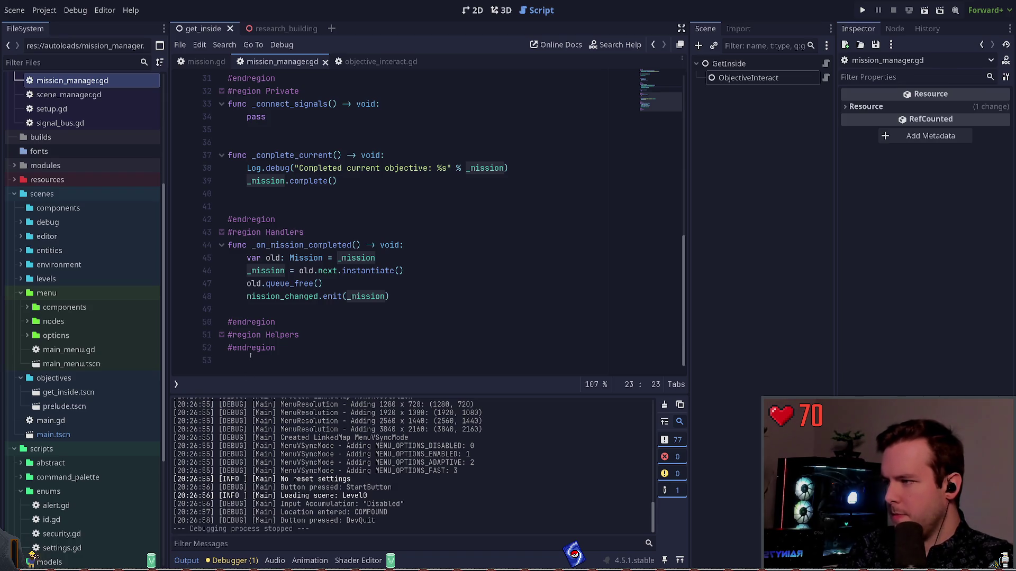
Step: Add add_child(_mission) on a new line after the instantiate call in _on_mission_completed
click(312, 309)
scroll(322, 322, up, 1)
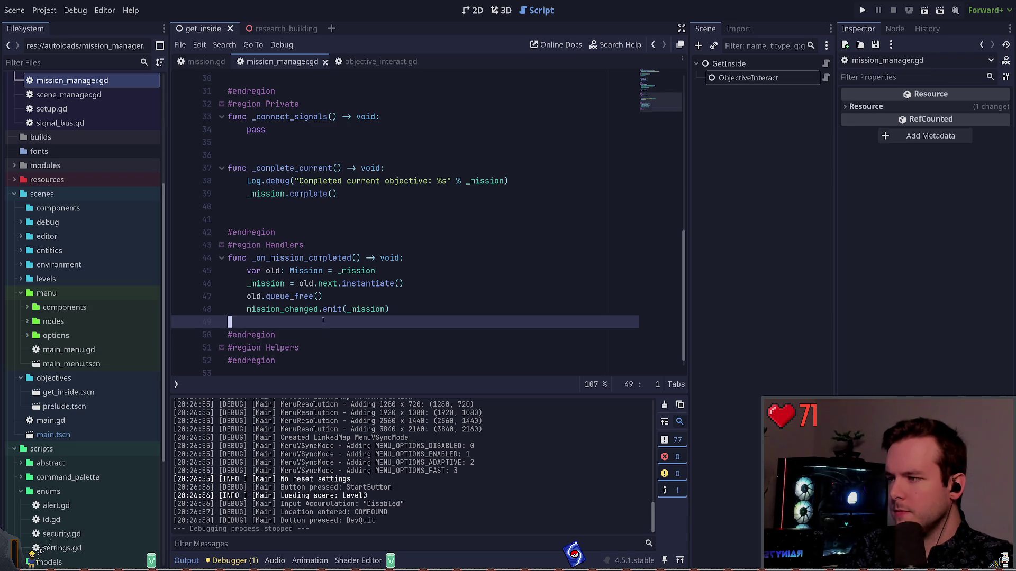
scroll(349, 295, up, 9)
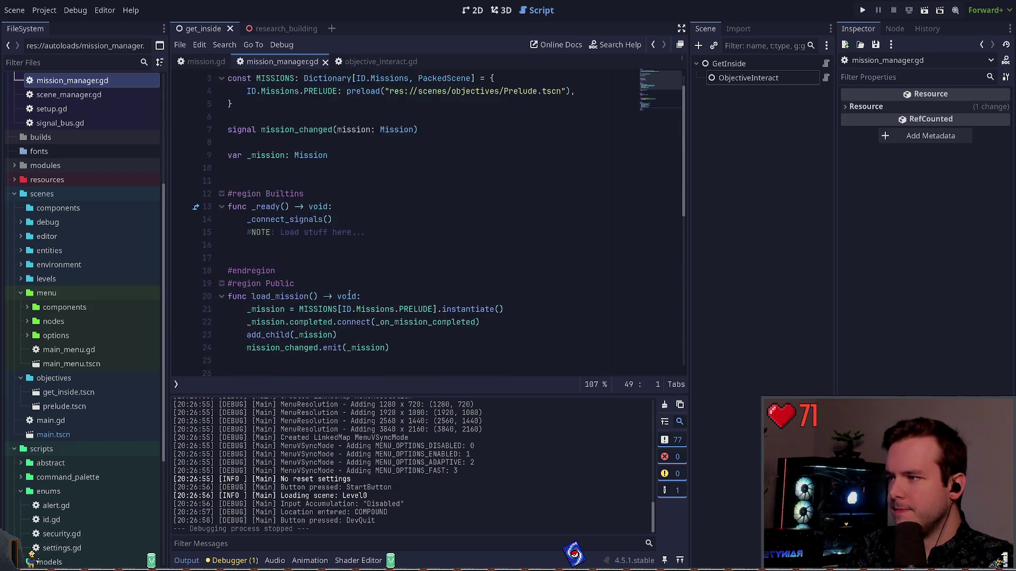
scroll(349, 294, down, 2)
drag(337, 258, 243, 258)
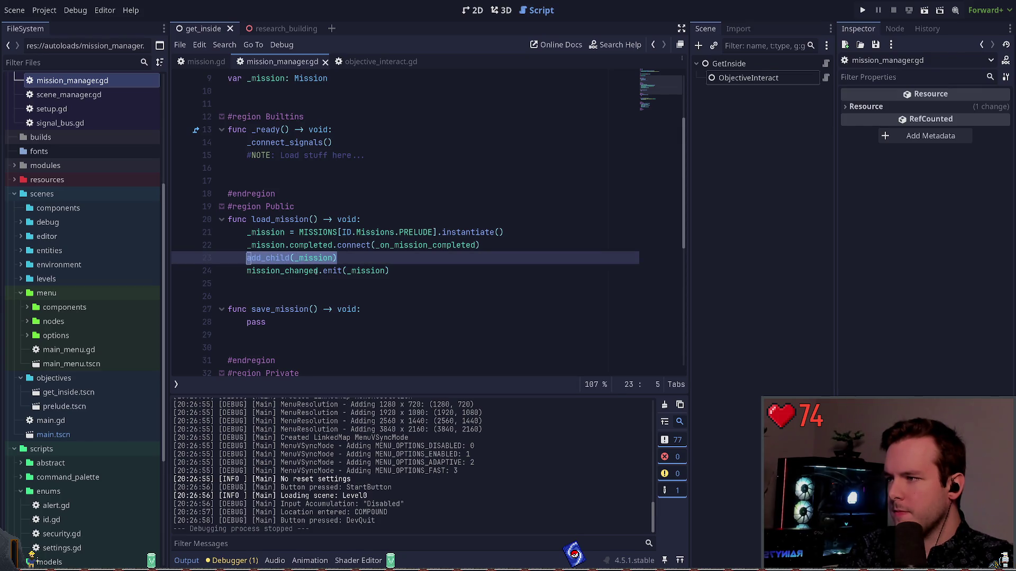
scroll(317, 270, down, 7)
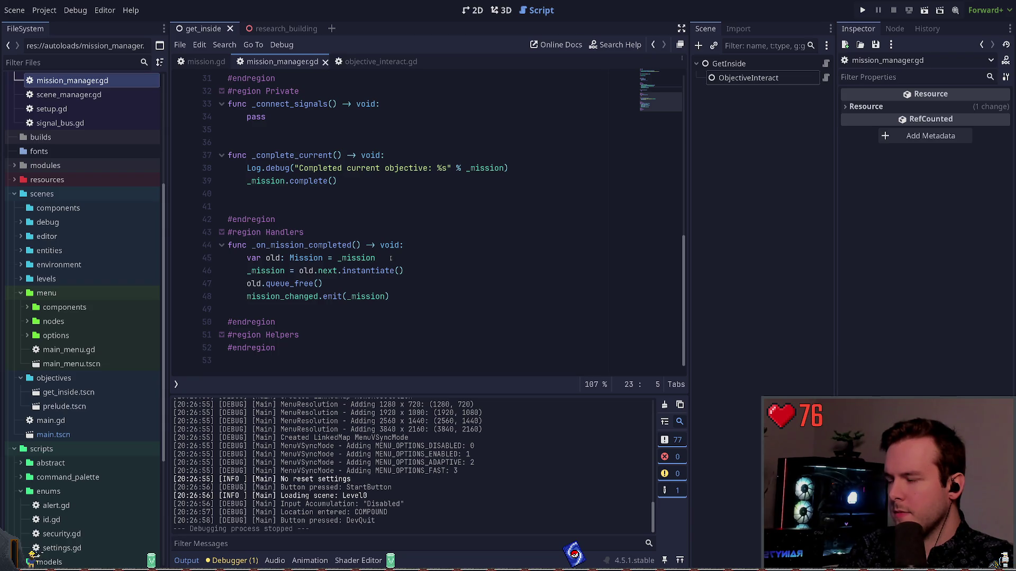
scroll(390, 259, up, 6)
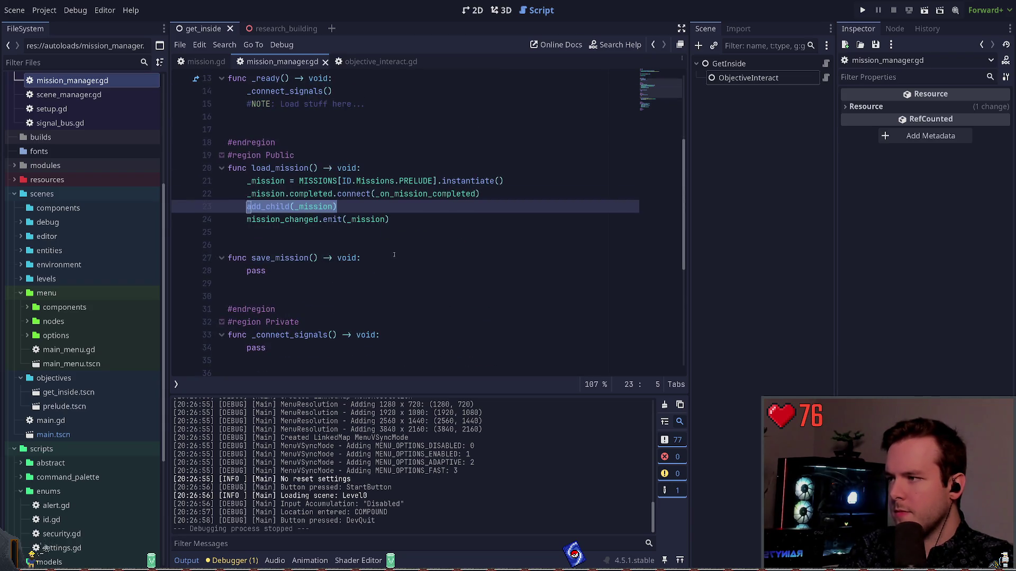
scroll(389, 246, down, 6)
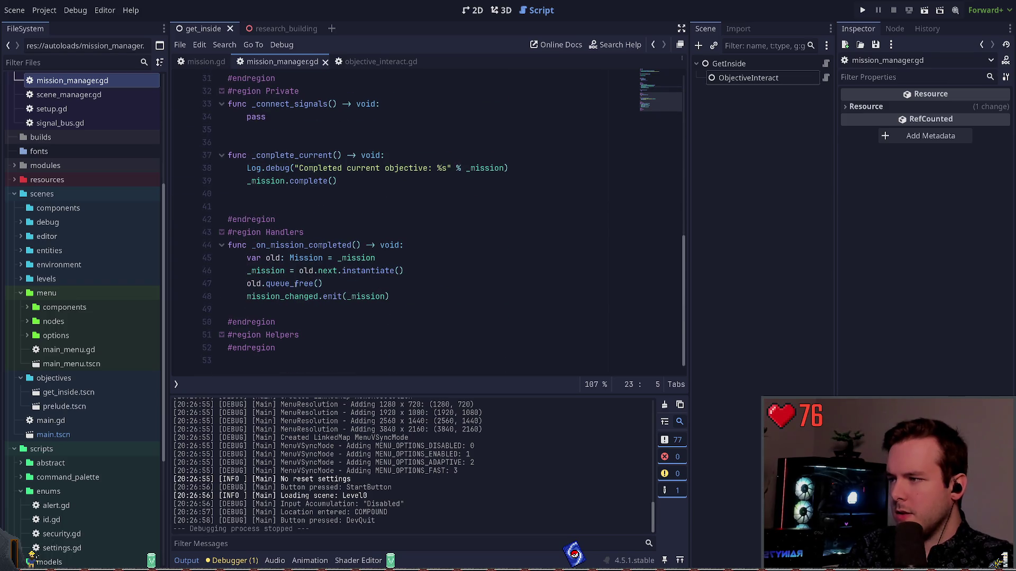
scroll(429, 272, up, 1)
click(437, 273)
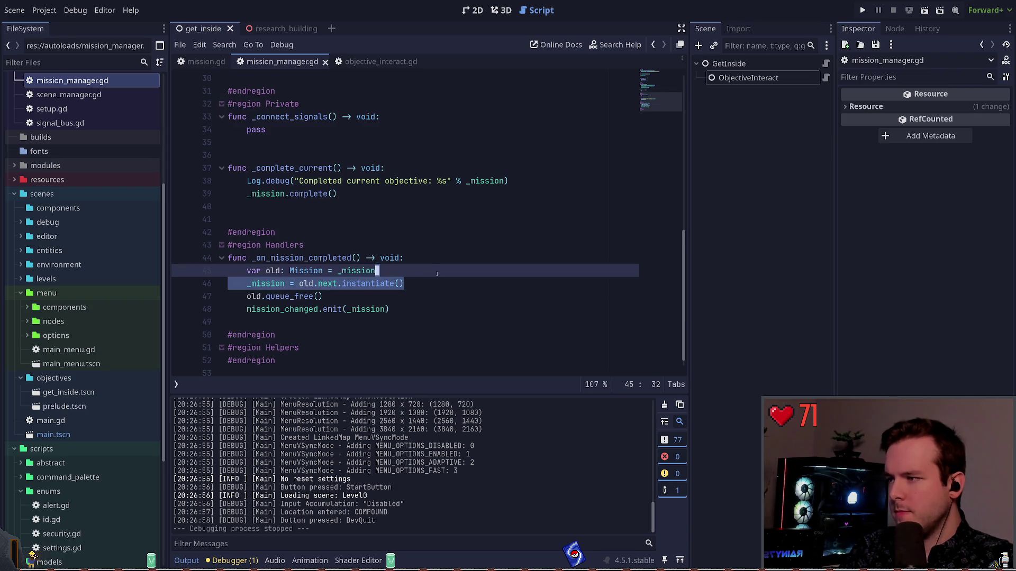
key(Down)
key(End)
key(Return)
text(add_child(_mission))
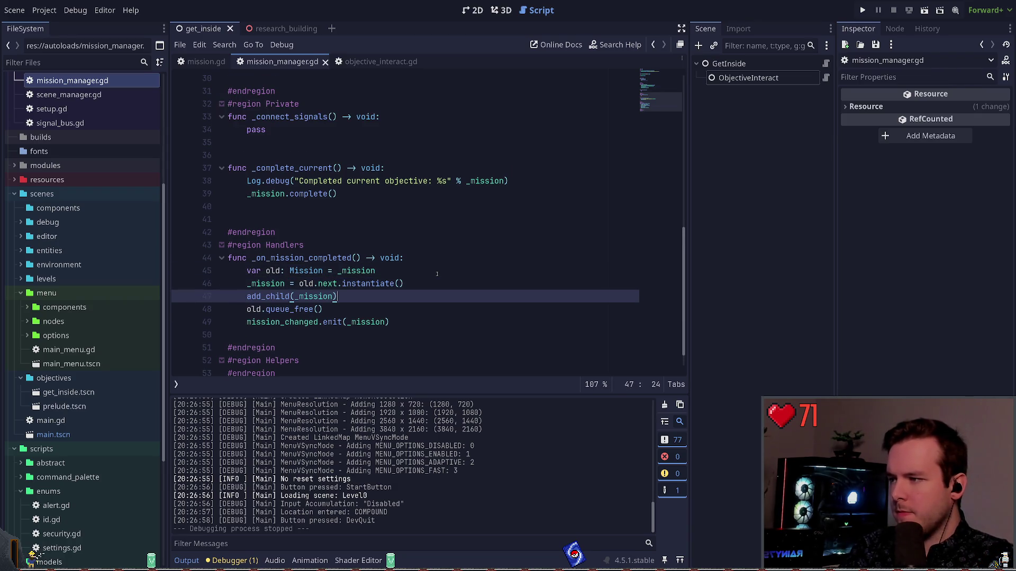
Step: Move old.queue_free() after mission_changed.emit, separate var old with a blank line, and save
drag(402, 309, 399, 291)
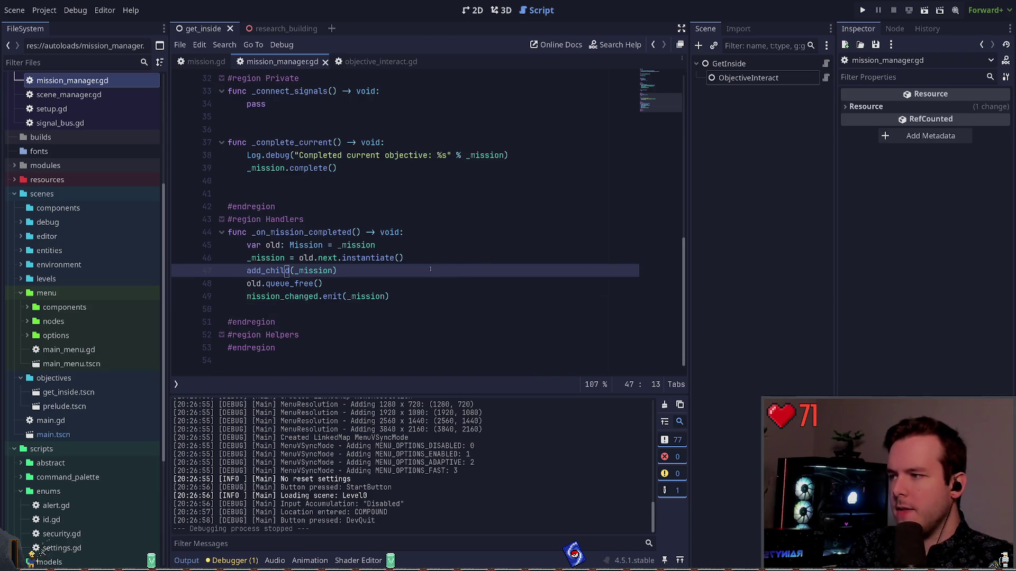
scroll(399, 291, down, 1)
click(398, 291)
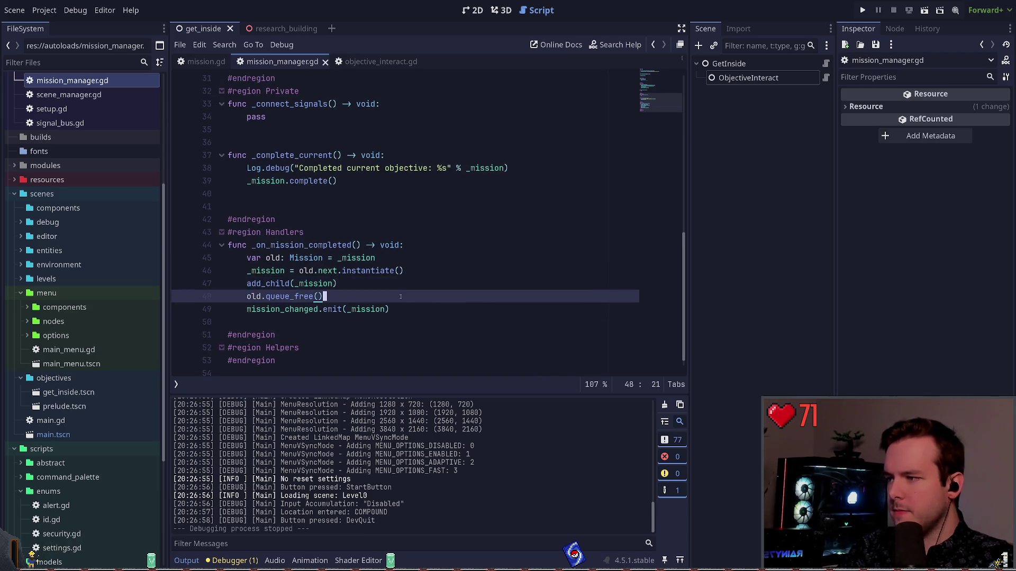
key(ctrl+shift+k)
key(ctrl+z)
key(ctrl+z)
key(ctrl+z)
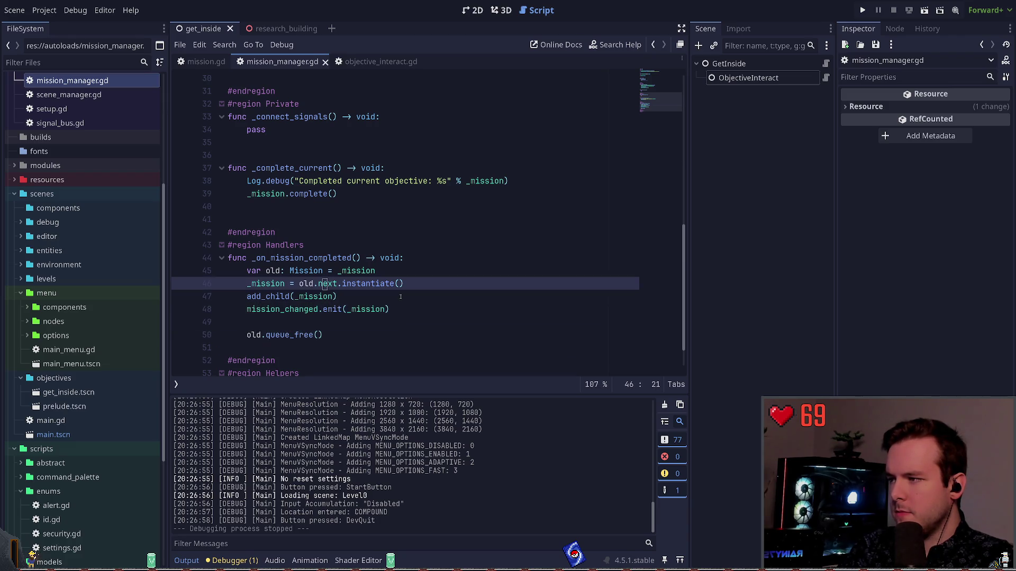
key(Up)
key(End)
key(Return)
key(ctrl+s)
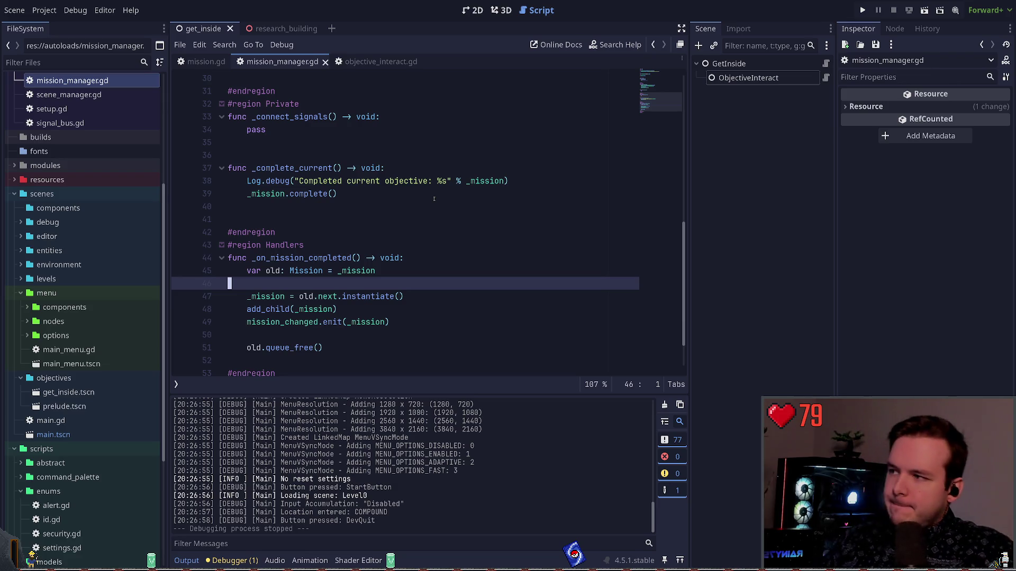
Step: Test-run the game, interact with the research panel, then stop it
click(444, 220)
scroll(412, 251, down, 2)
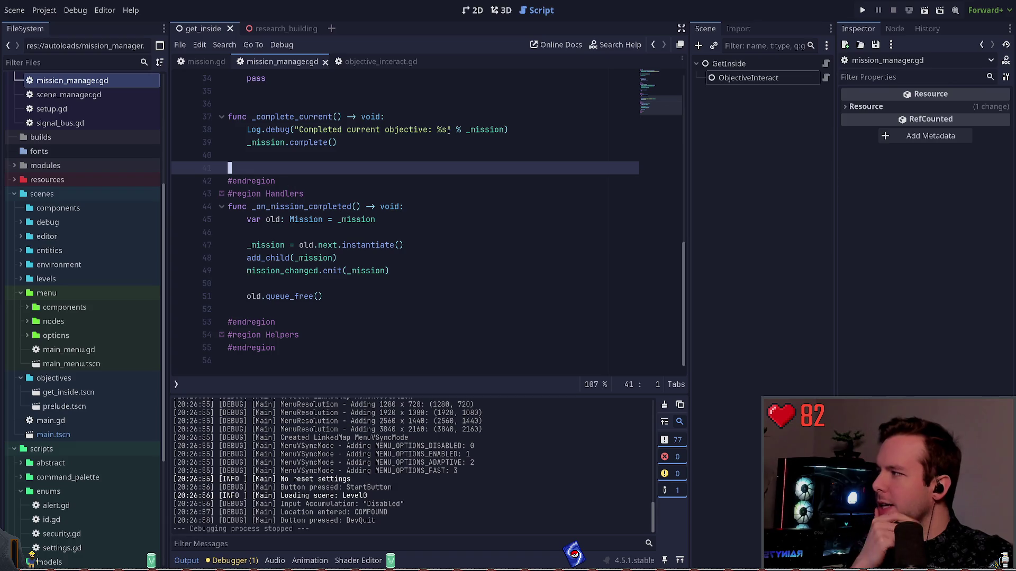
click(860, 10)
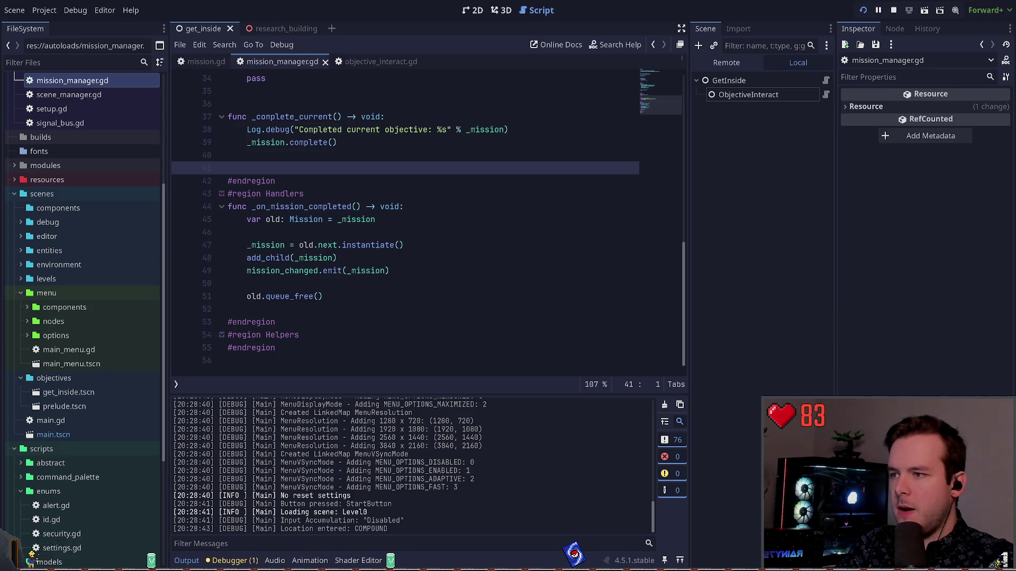
key(e)
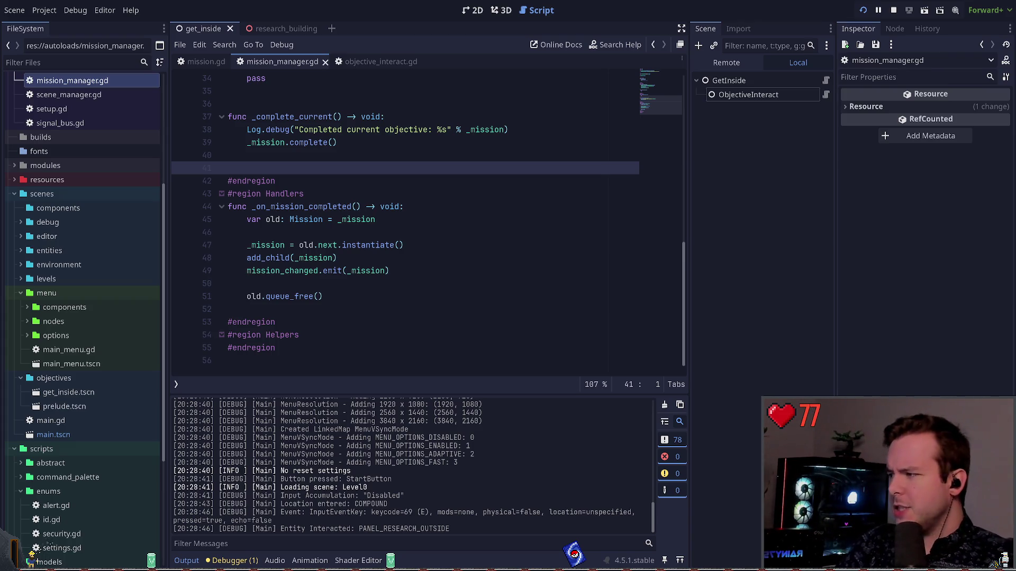
click(762, 78)
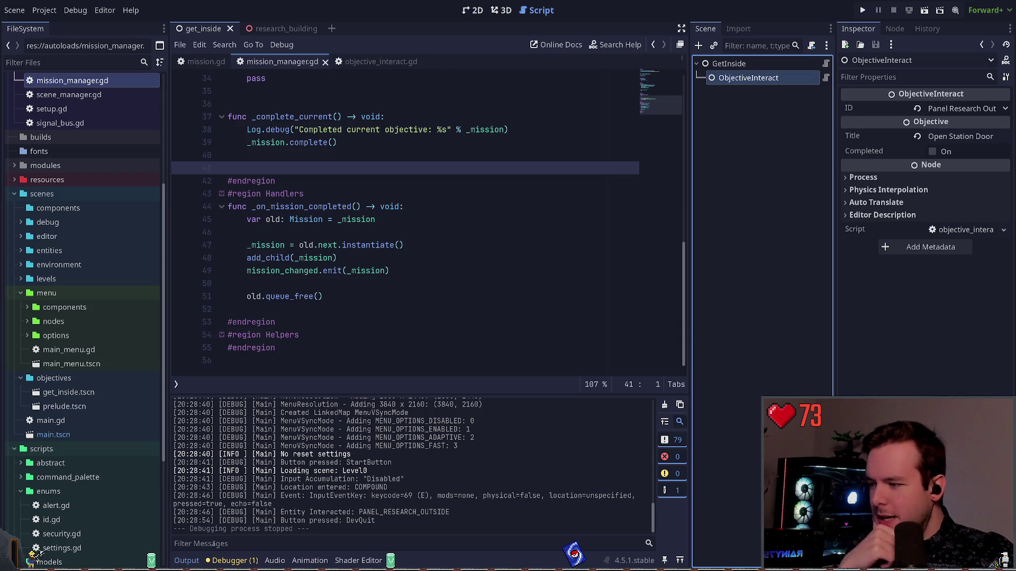
Step: Review the mission-completed code and inspect the GetInside mission's Next scene property
click(308, 347)
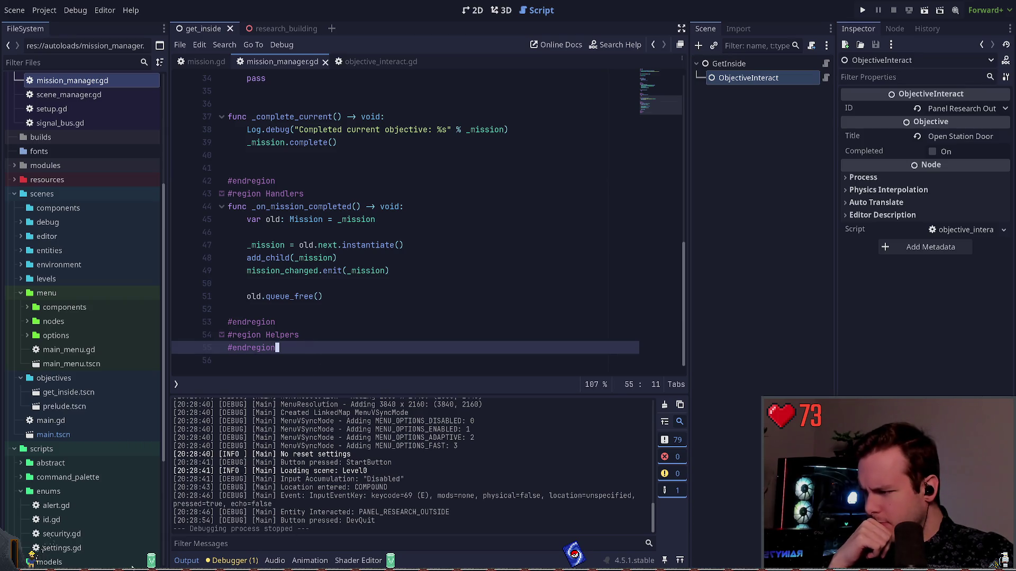
key(super+d)
key(super+d)
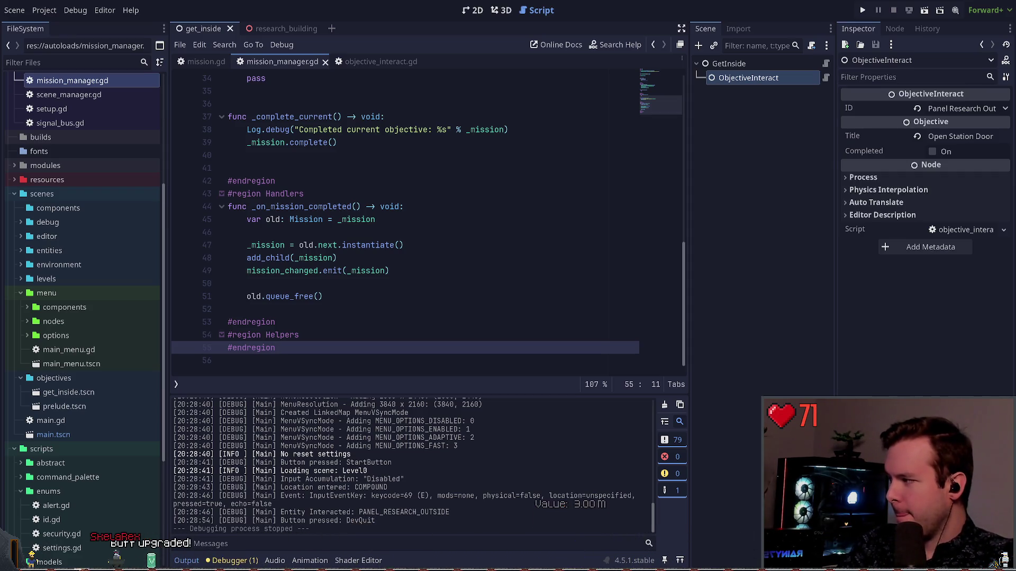
click(396, 295)
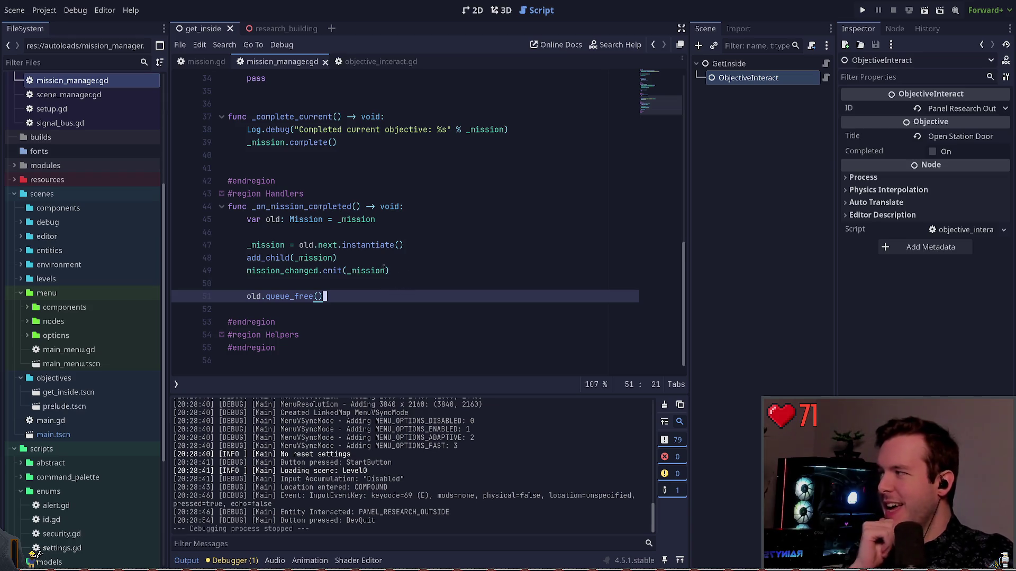
key(Down)
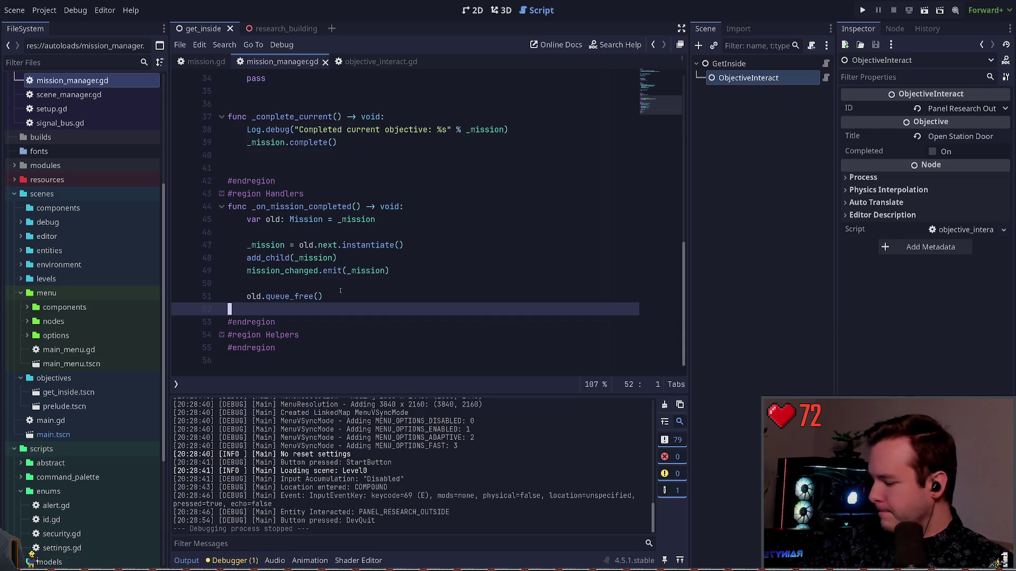
click(314, 157)
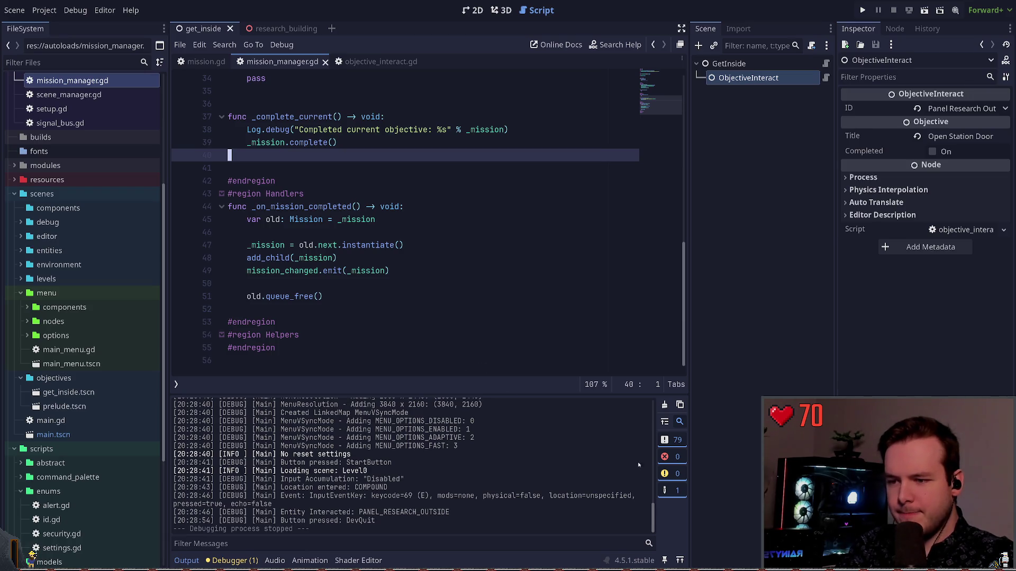
mouse_move(382, 298)
mouse_down()
mouse_move(339, 206)
mouse_move(382, 298)
mouse_up()
drag(337, 258, 247, 258)
click(372, 257)
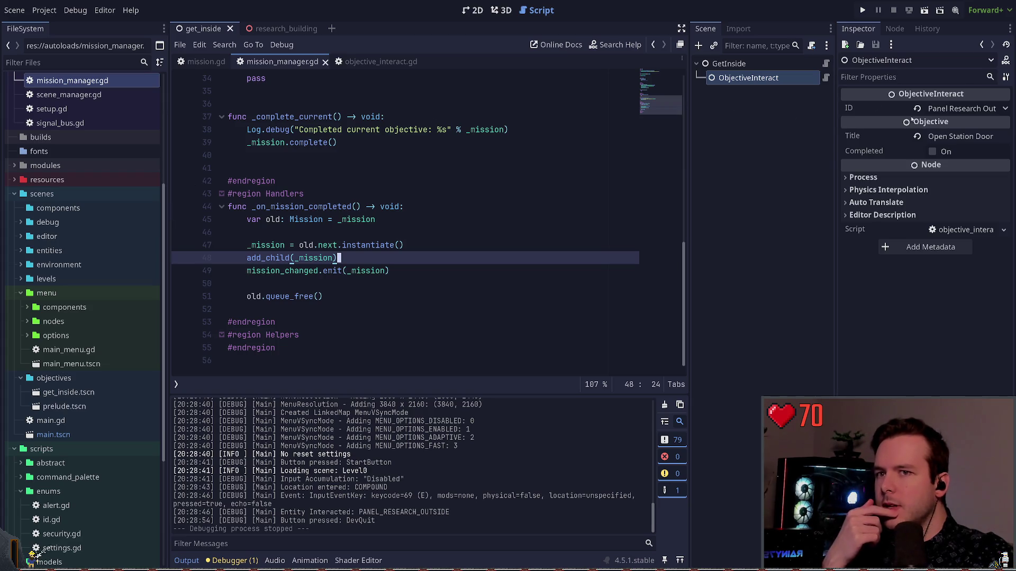
click(761, 66)
click(961, 147)
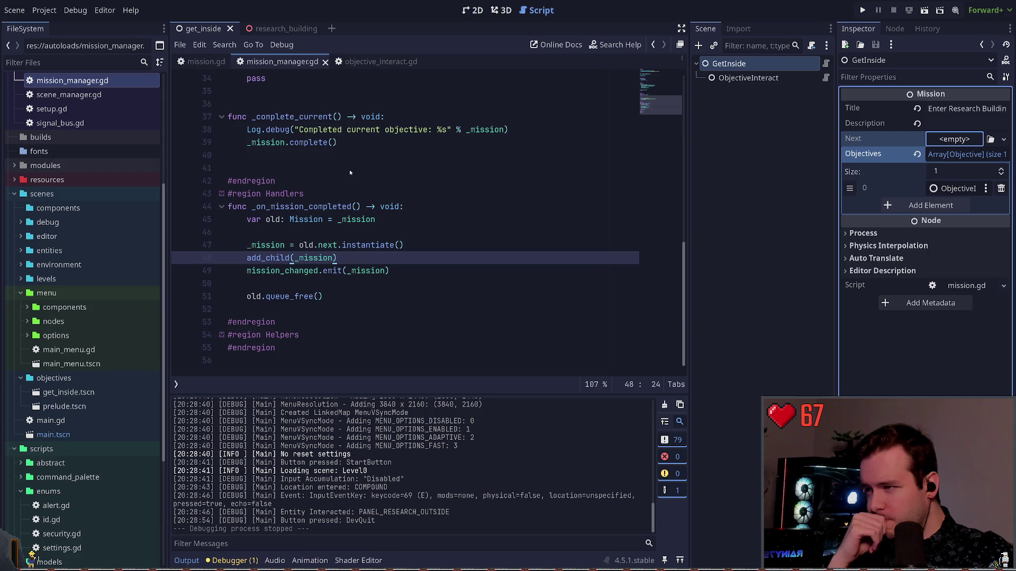
Step: Save the scene and start a new Mission-rooted scene in the objectives folder
click(762, 211)
key(ctrl+s)
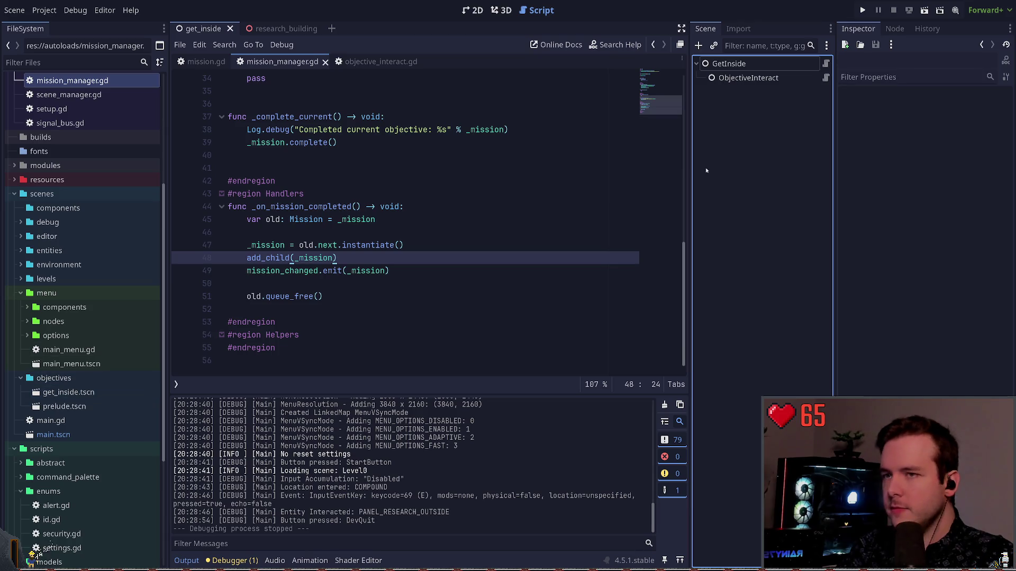
click(71, 379)
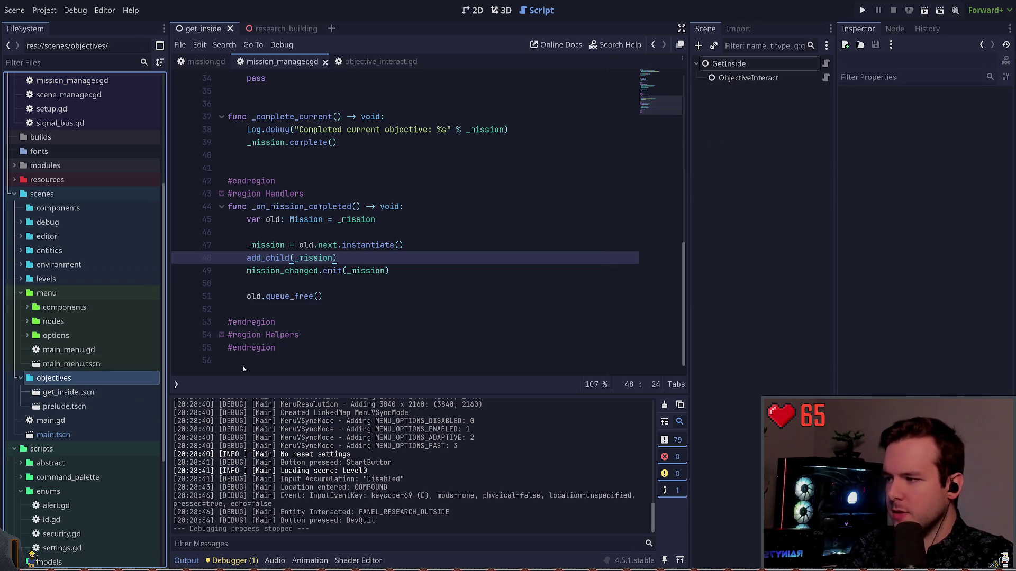
key(ctrl+n)
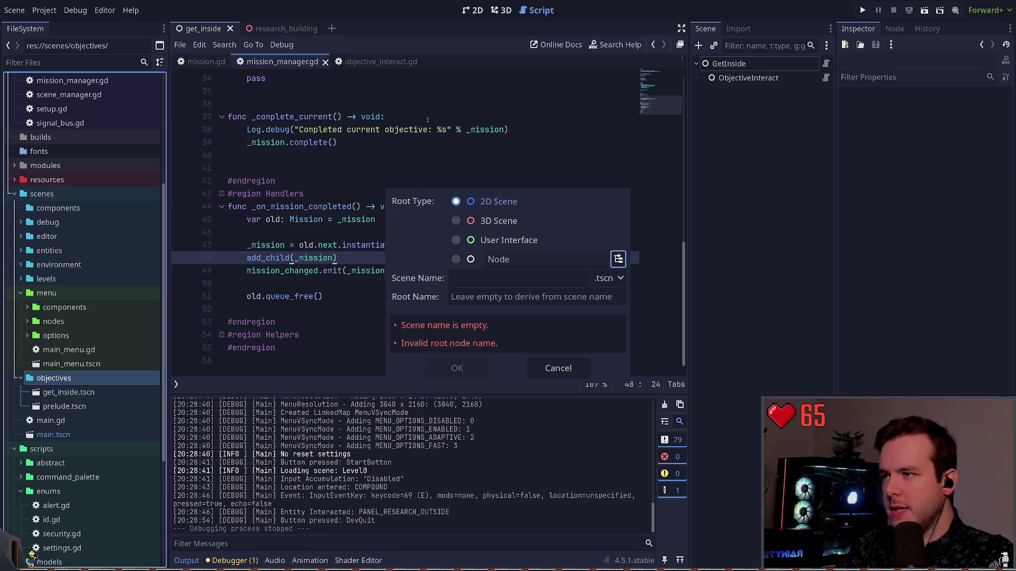
click(455, 259)
Step: Enter reset_doors as the scene name, correcting typos, and create the scene
click(499, 273)
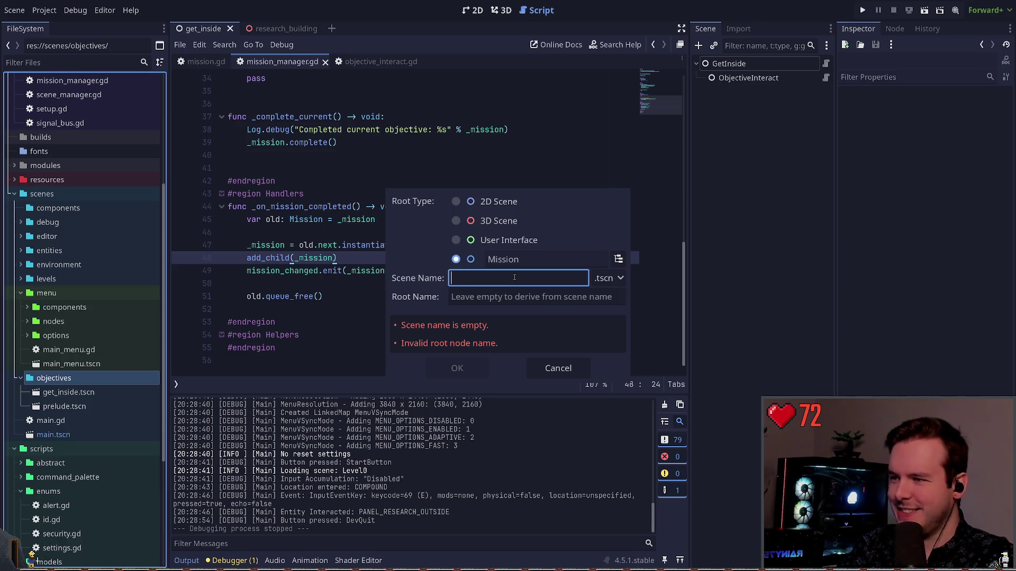
text(turn_)
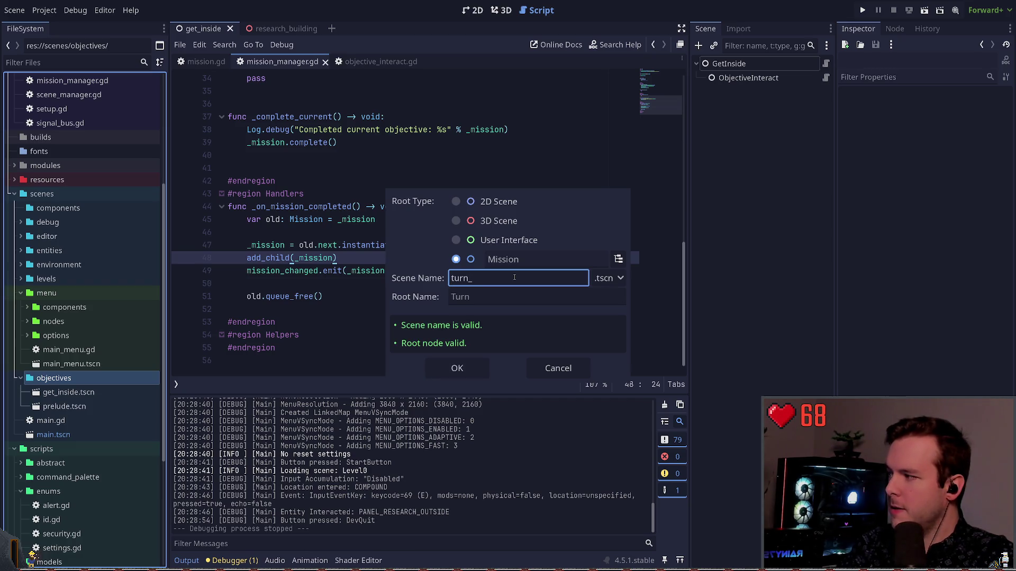
text(rot)
key(BackSpace)
key(BackSpace)
key(BackSpace)
text(t)
key(ctrl+a)
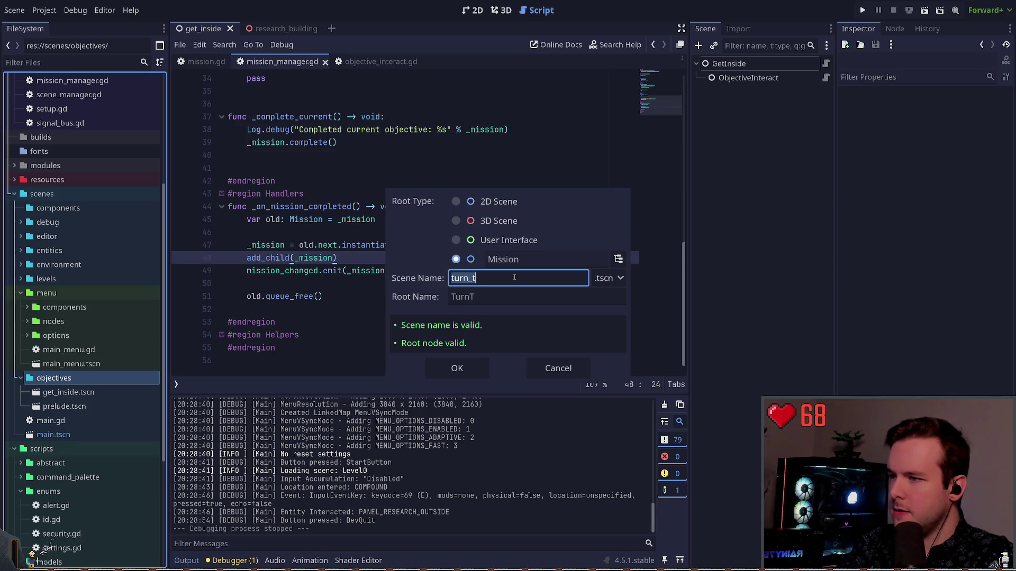
text(reset_the)
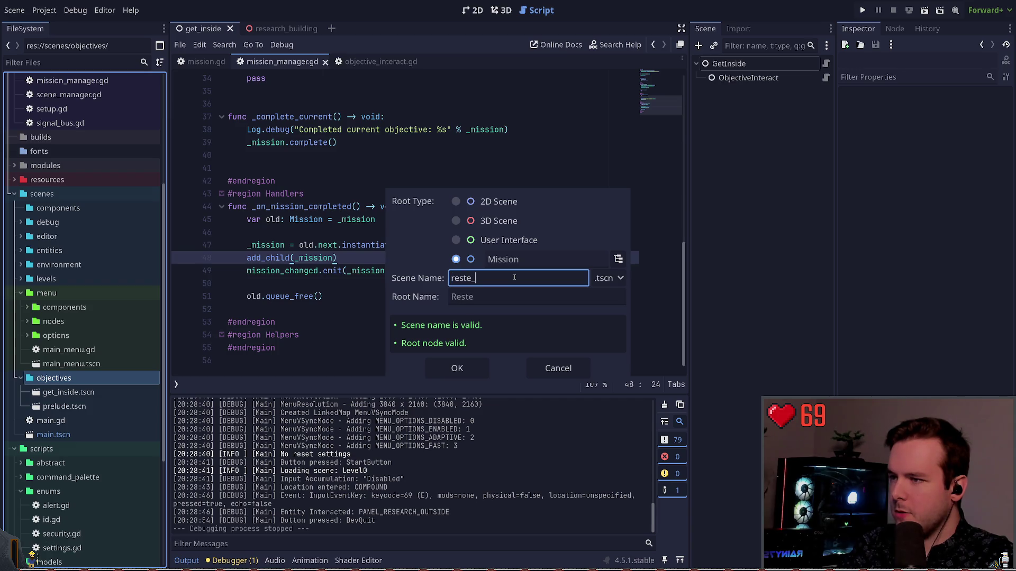
key(BackSpace)
key(BackSpace)
key(BackSpace)
text(doors)
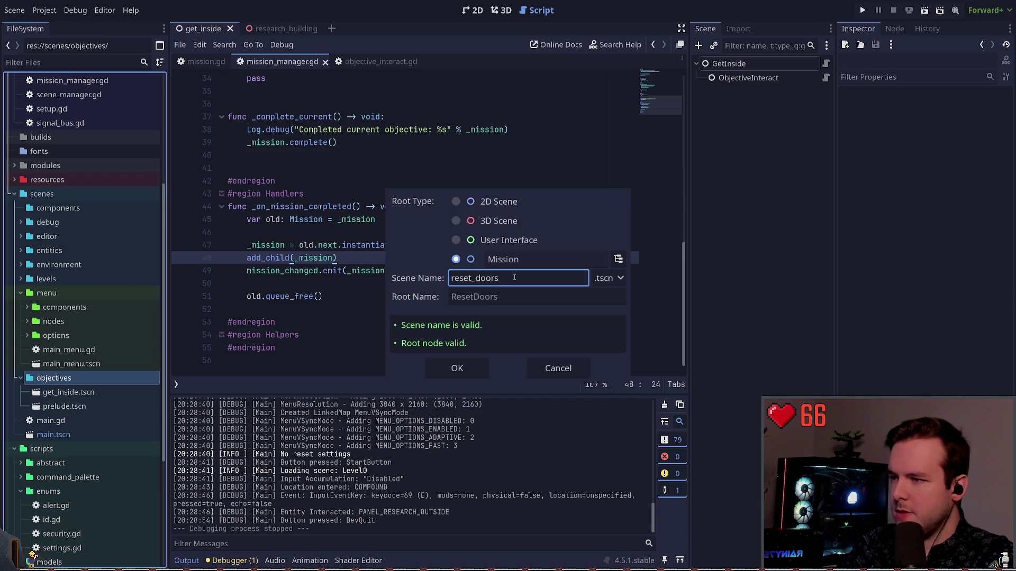
click(457, 369)
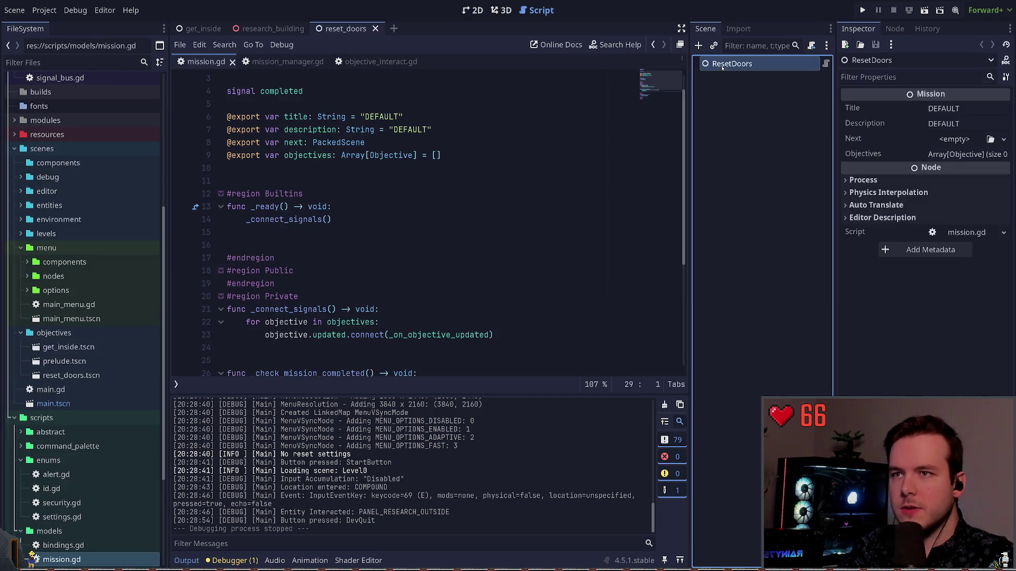
Step: Fill in the mission Title, clear the DEFAULT description and add an Objectives list element
click(967, 103)
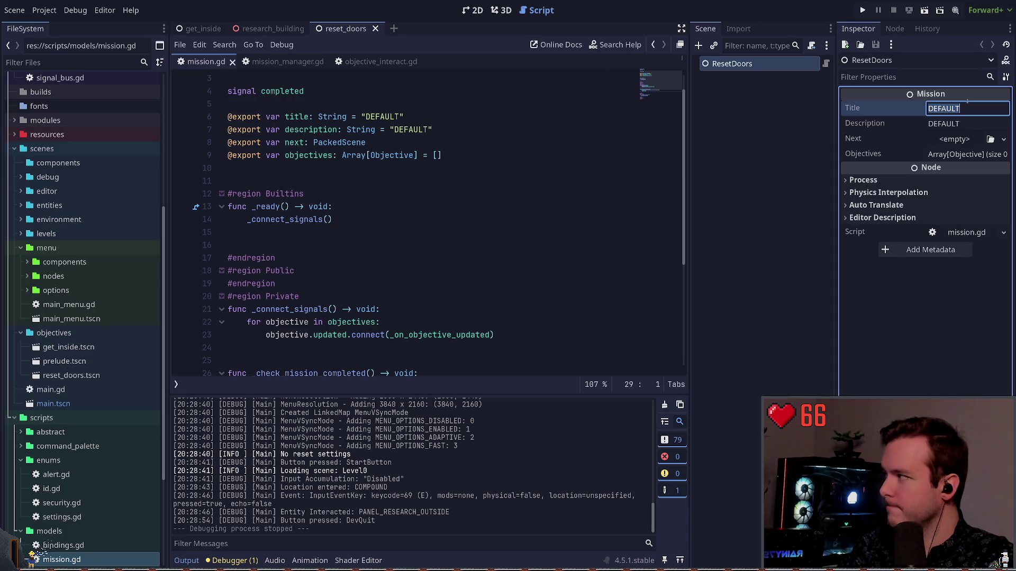
text(Reset)
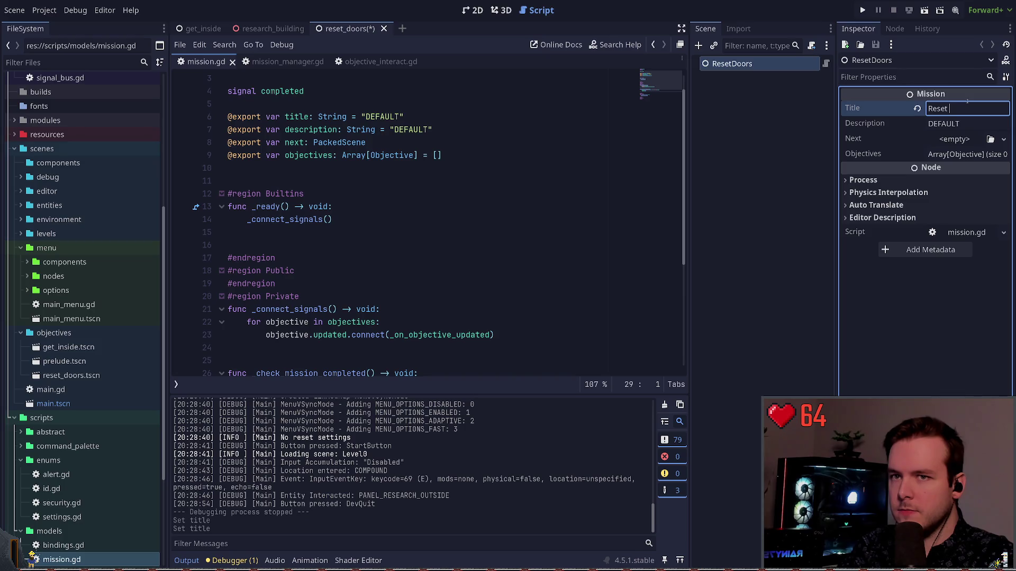
click(968, 101)
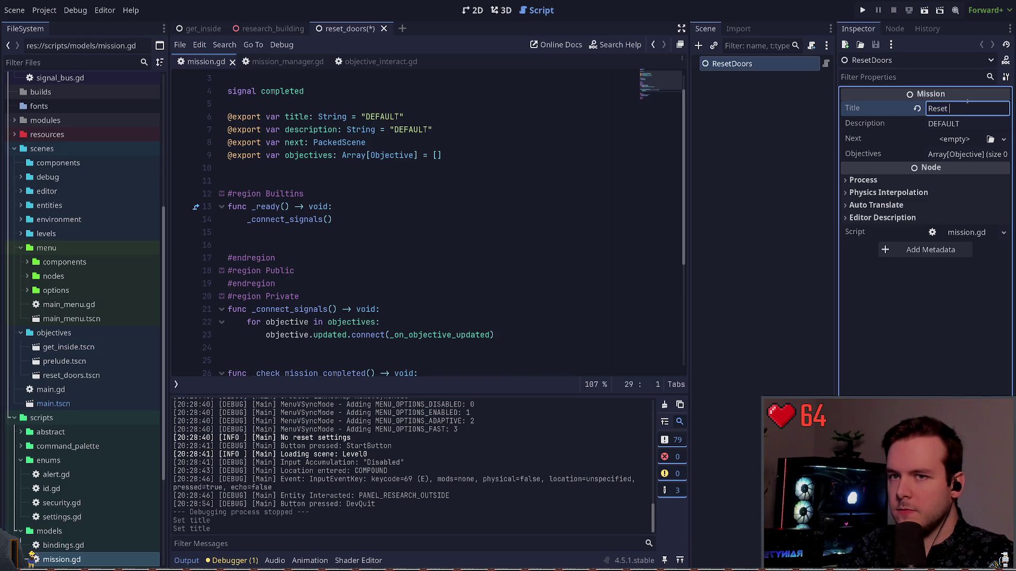
text(The)
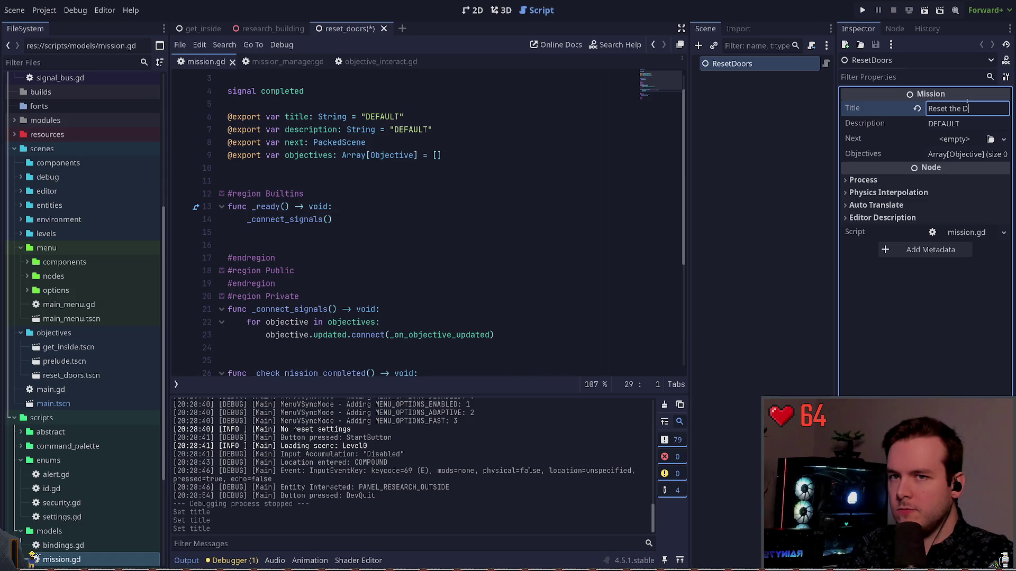
text( Doors)
key(Tab)
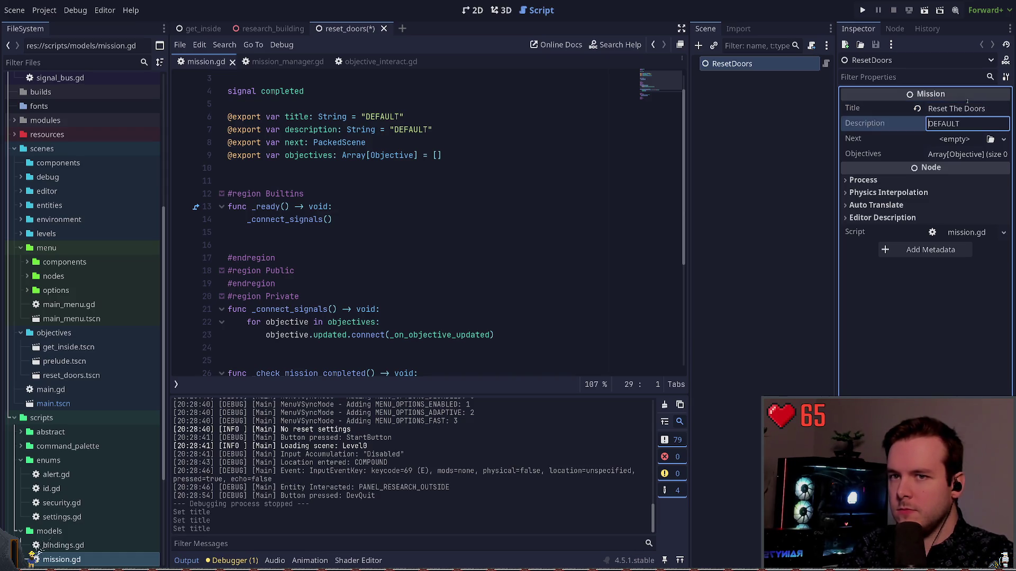
key(BackSpace)
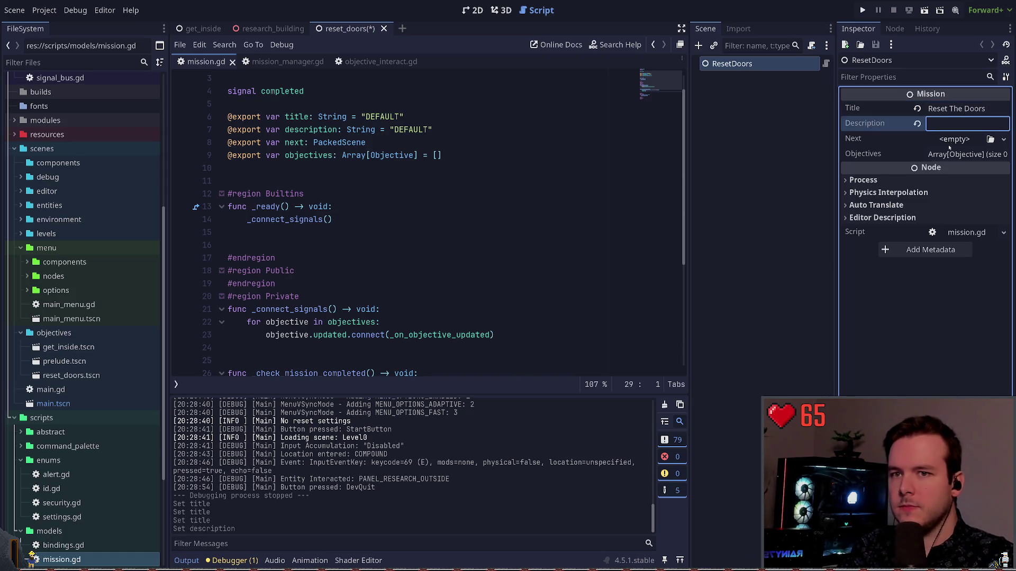
click(949, 153)
click(930, 189)
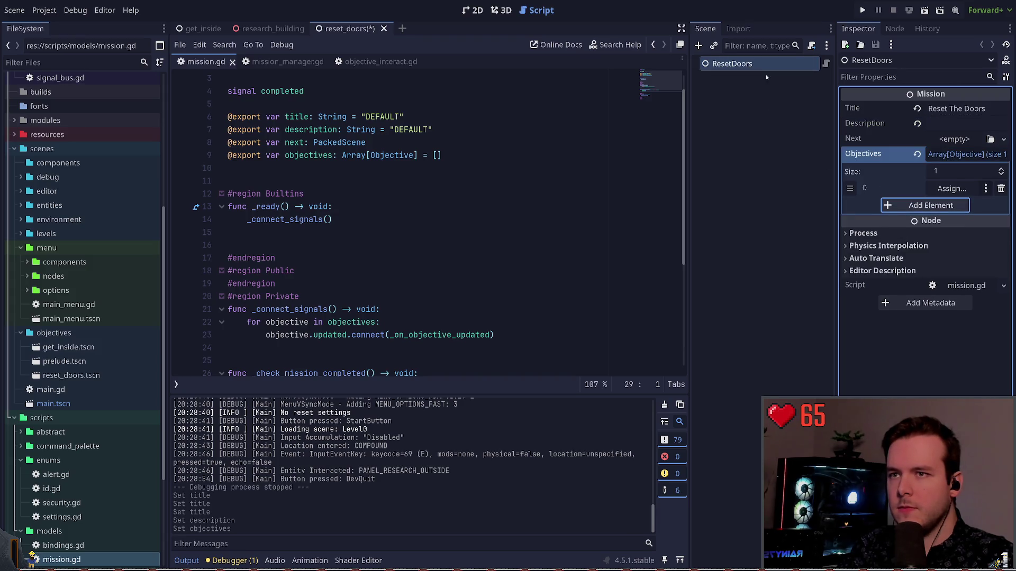
Step: Add an ObjectiveInteract child to ResetDoors and view its ID choices
key(ctrl+a)
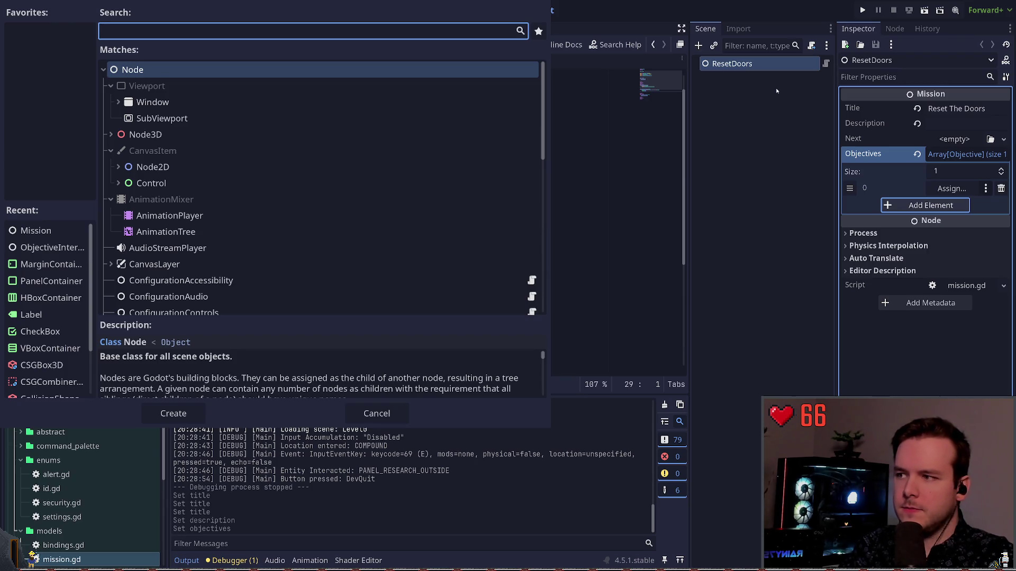
text(objecti)
key(Down)
key(Return)
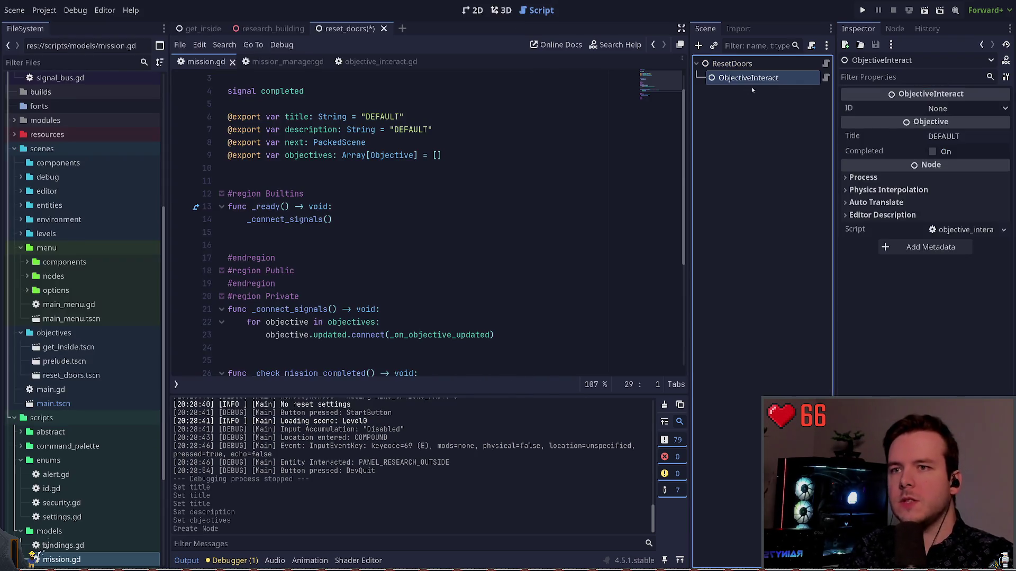
click(985, 108)
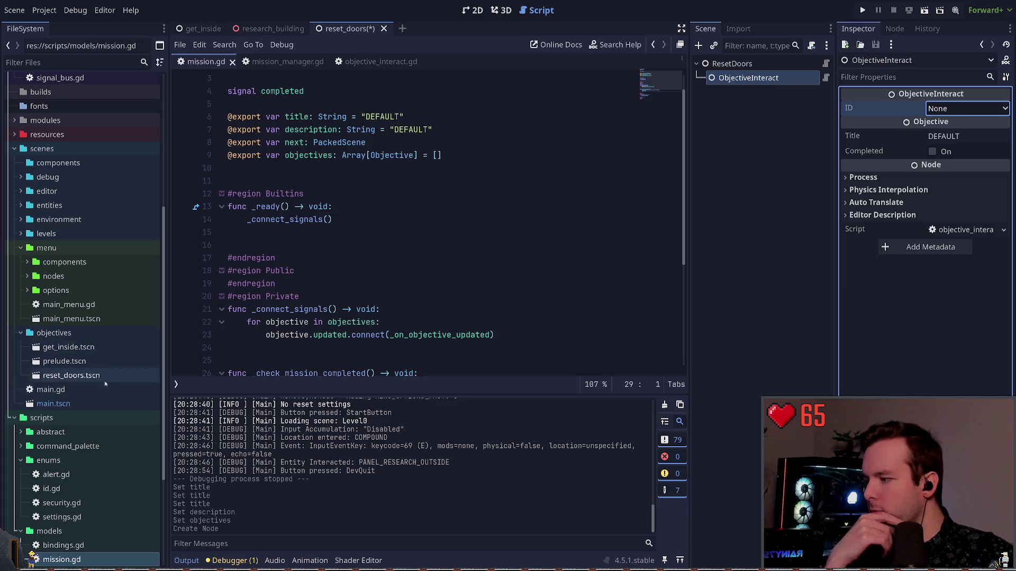
scroll(85, 392, down, 3)
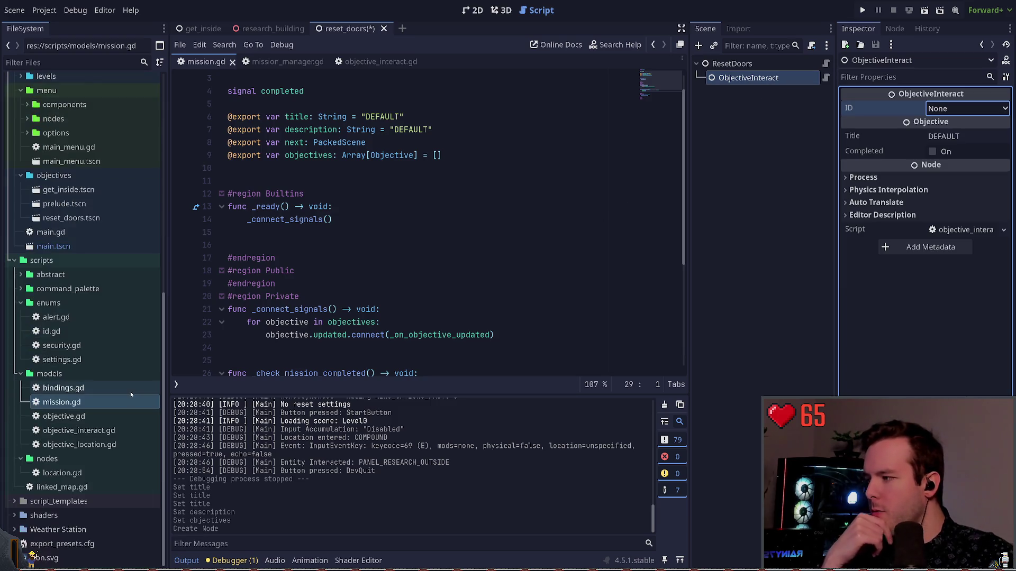
Step: Select bindings.gd in the scripts/models folder and start a new file there
click(79, 417)
click(79, 388)
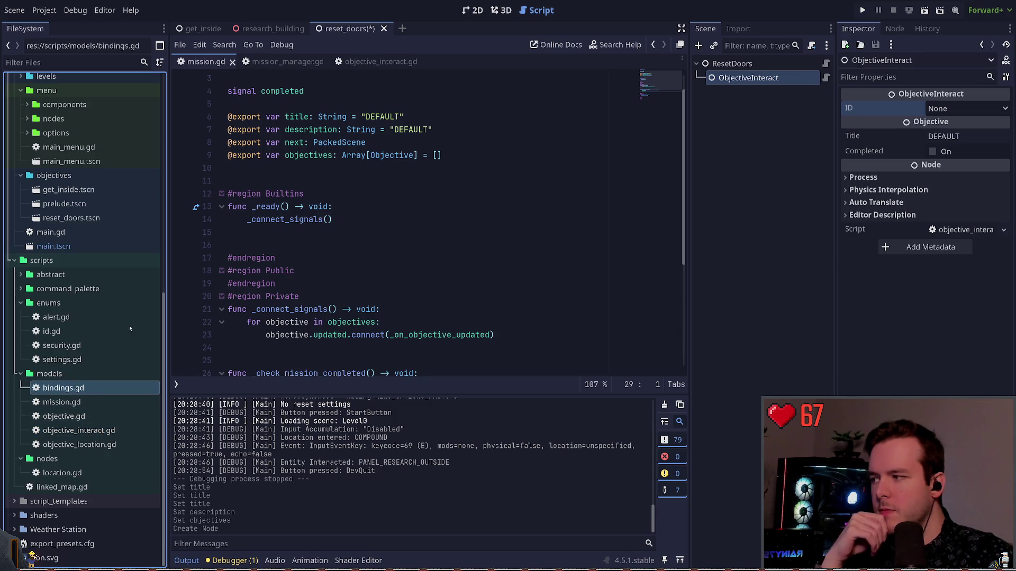
key(ctrl+n)
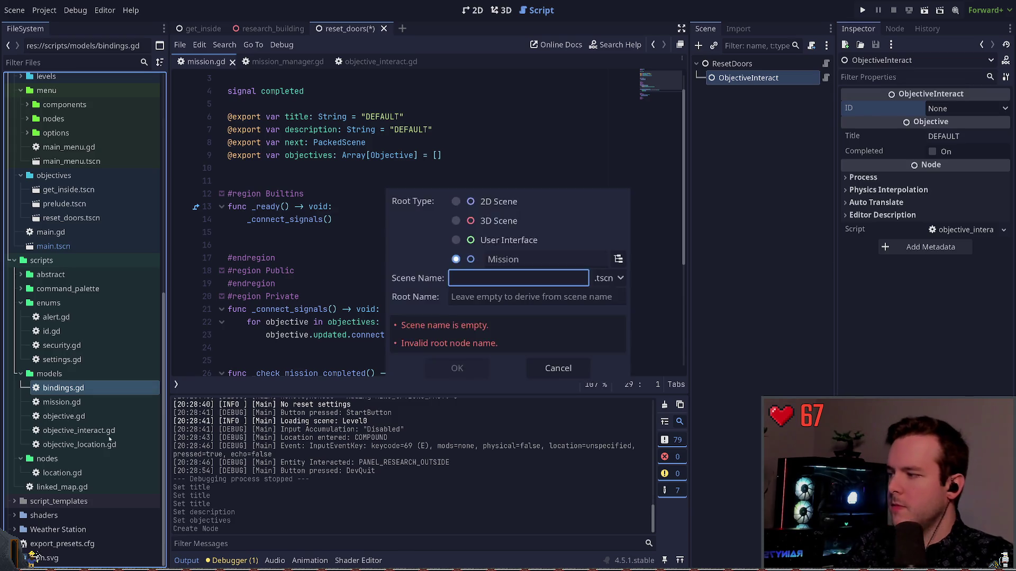
Step: Dismiss the new-scene dialog, begin a script named objective_power_stage, then cancel it
key(Escape)
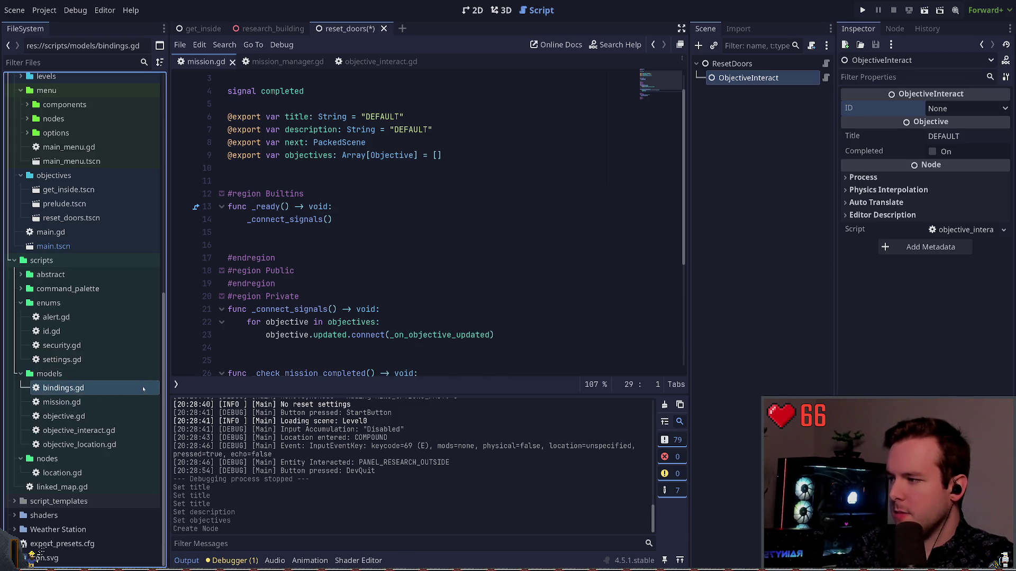
key(ctrl+n)
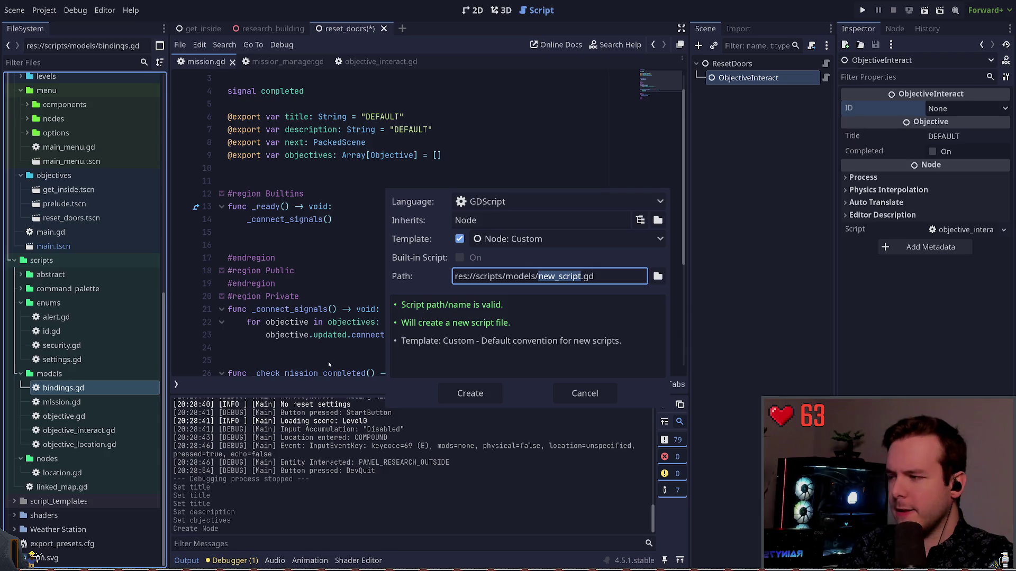
text(objective_p)
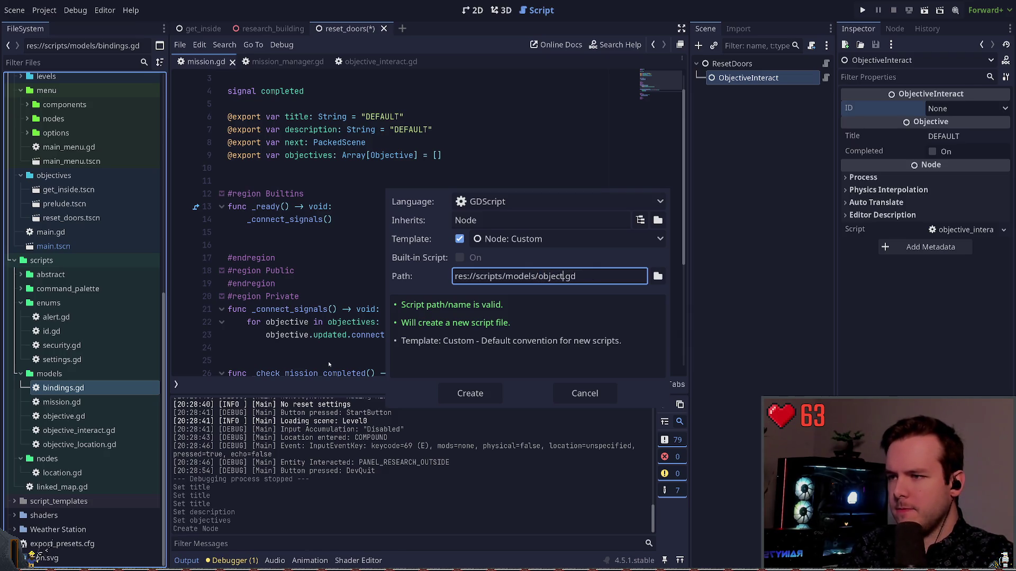
text(ower)
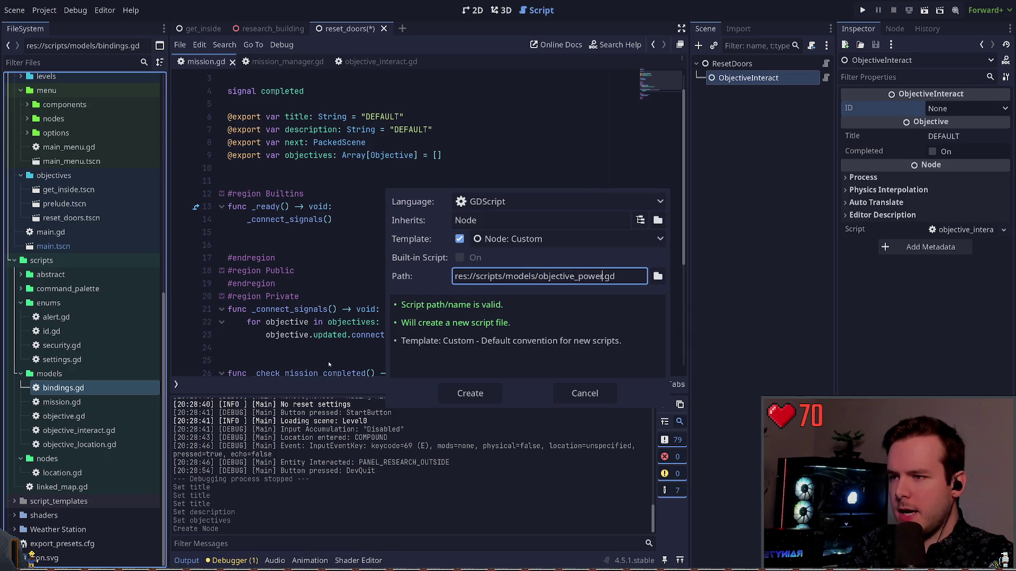
text(_stage)
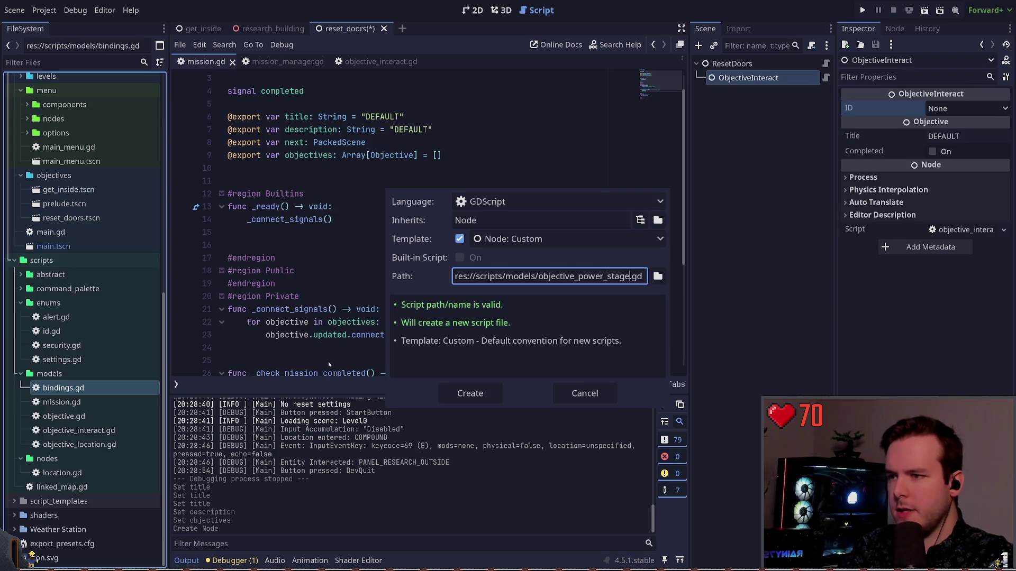
click(533, 241)
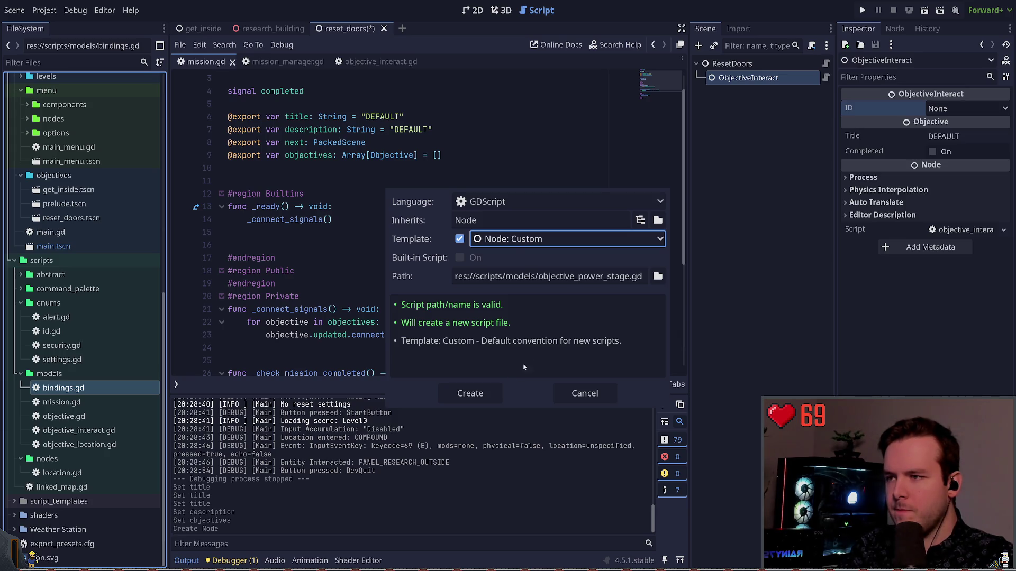
click(576, 395)
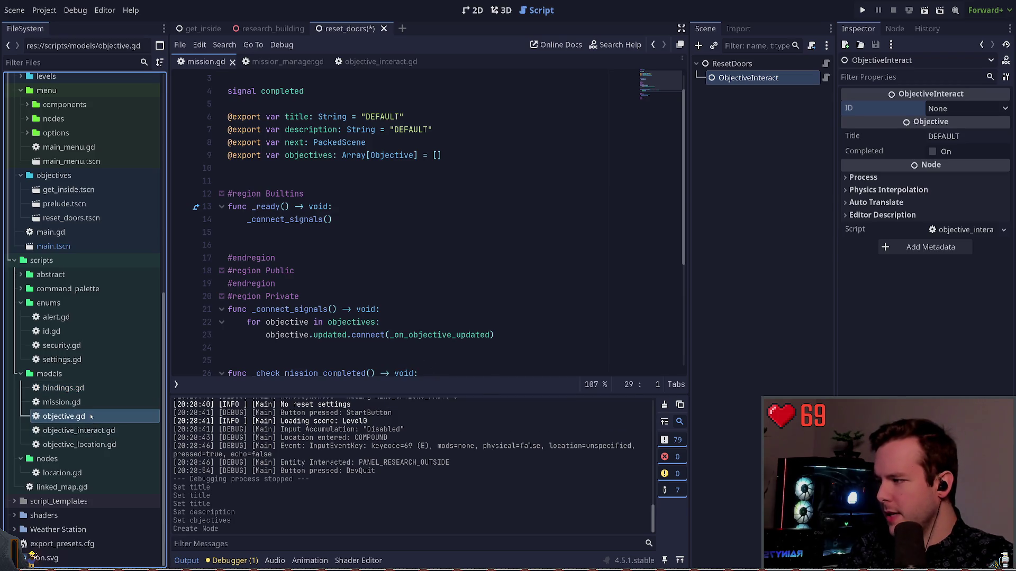
Step: Create objective_expression.gd in scripts/models and open it for editing
click(89, 375)
click(64, 388)
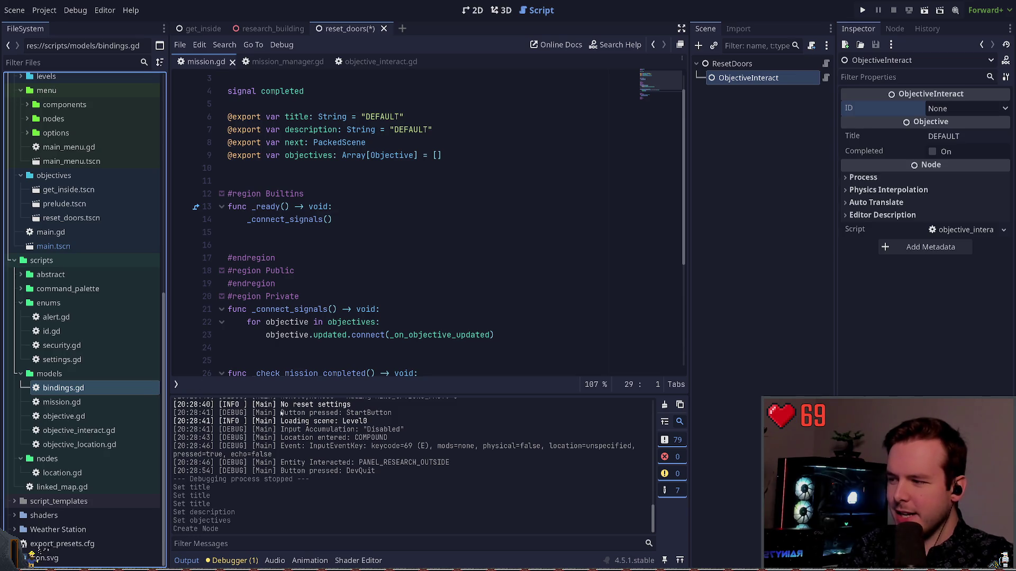
key(ctrl+n)
text(objective_)
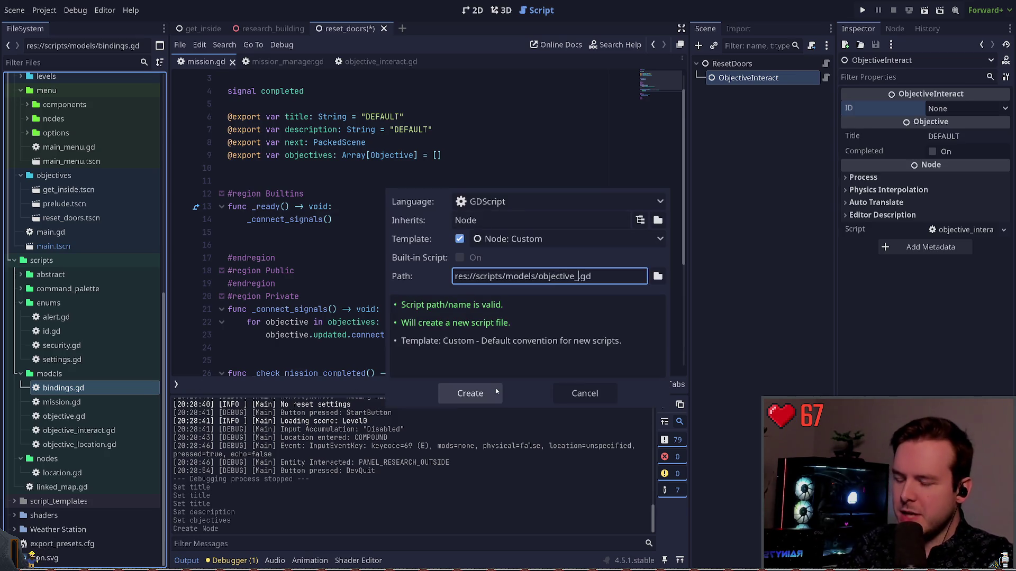
text(expression)
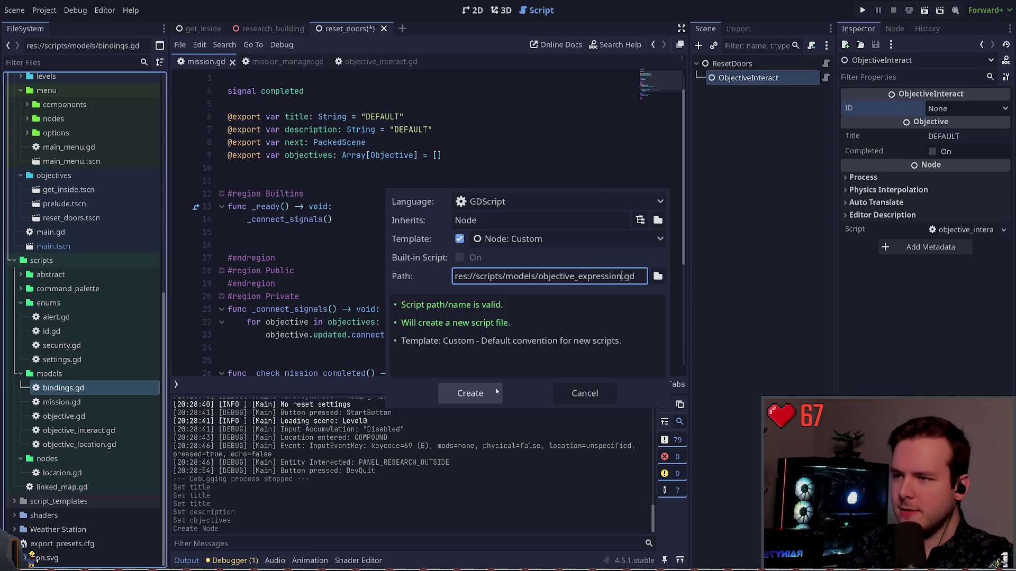
click(470, 393)
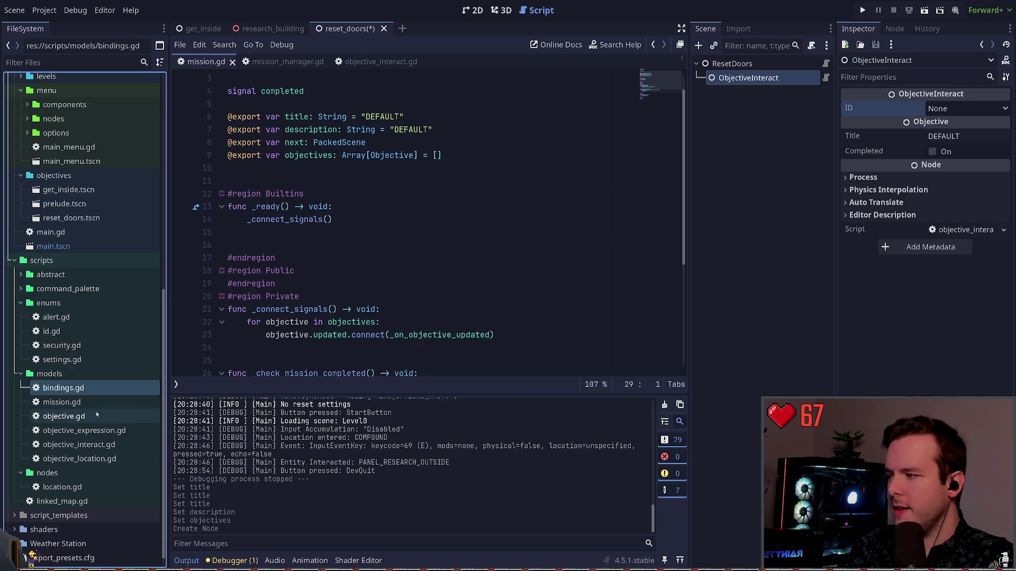
click(339, 105)
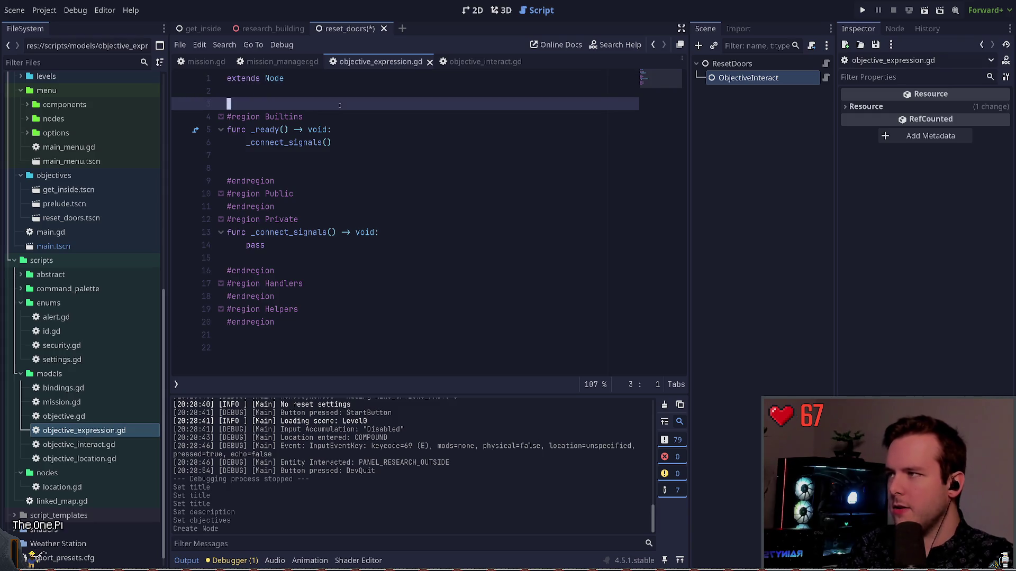
key(Return)
key(Up)
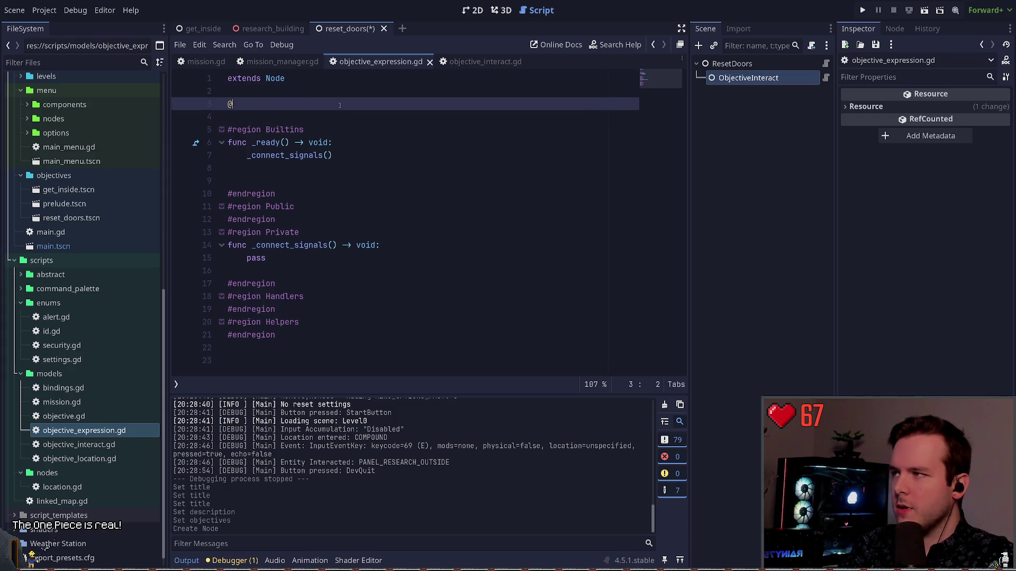
text(@export var )
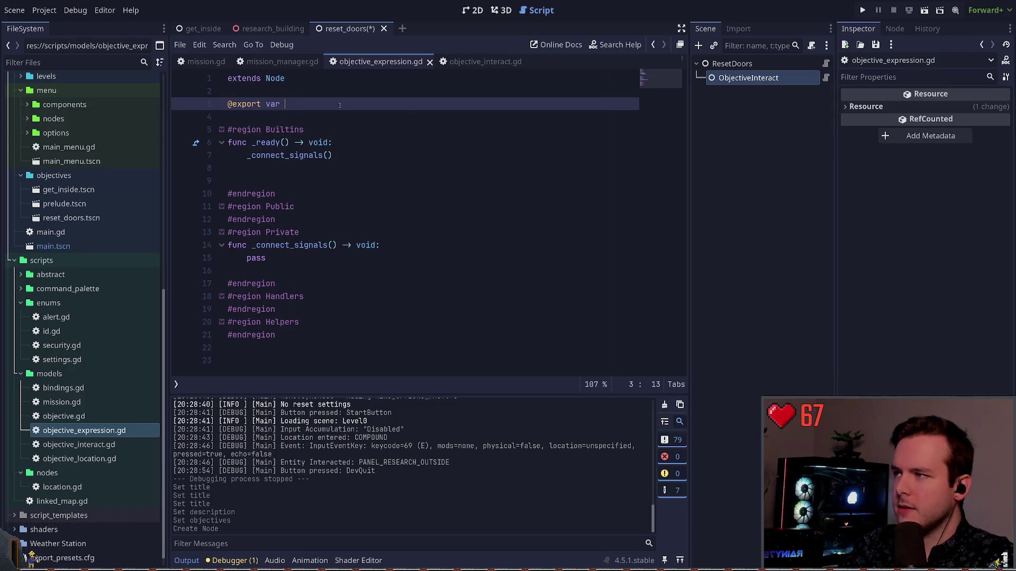
text(condition)
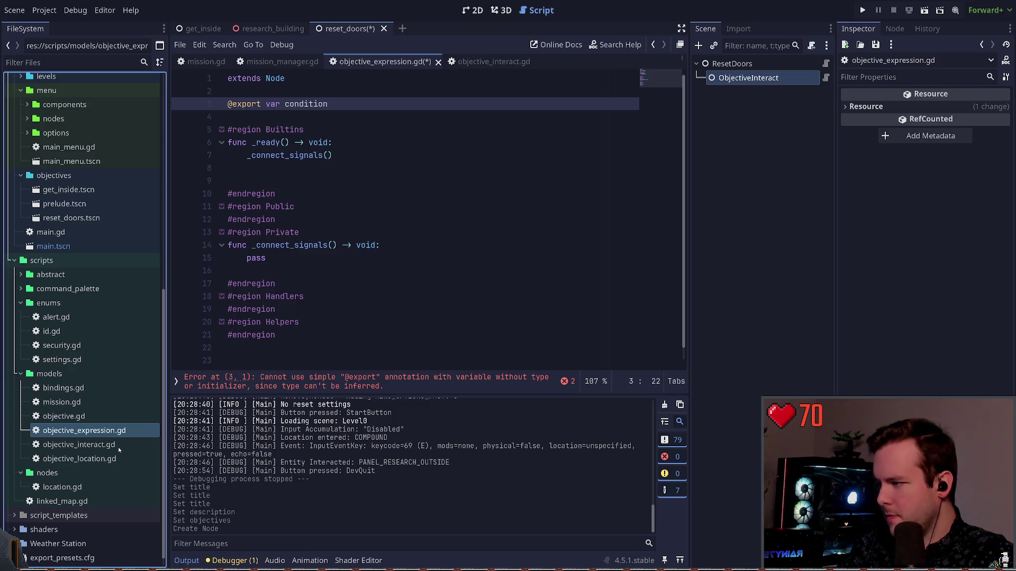
click(365, 105)
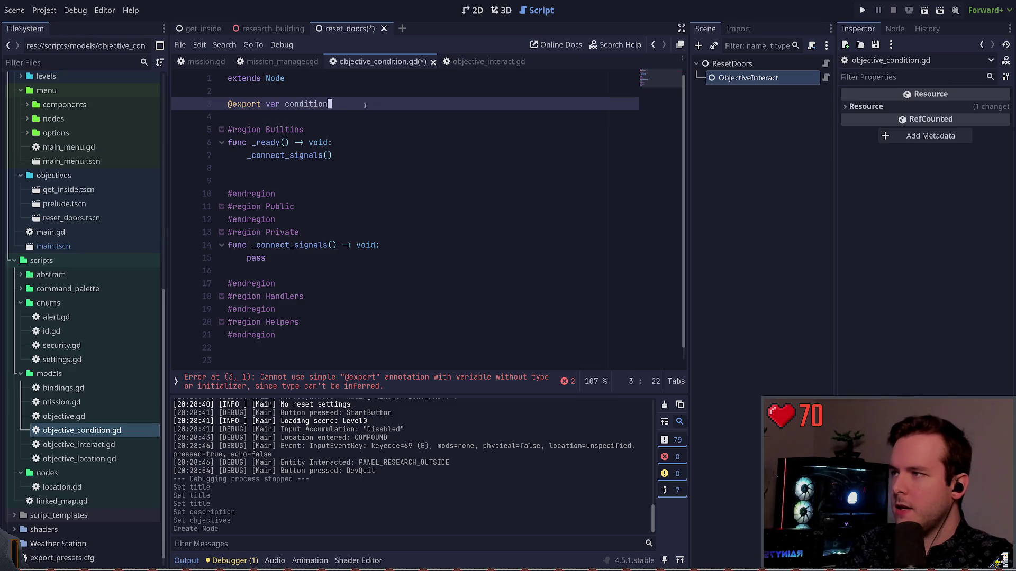
text(String)
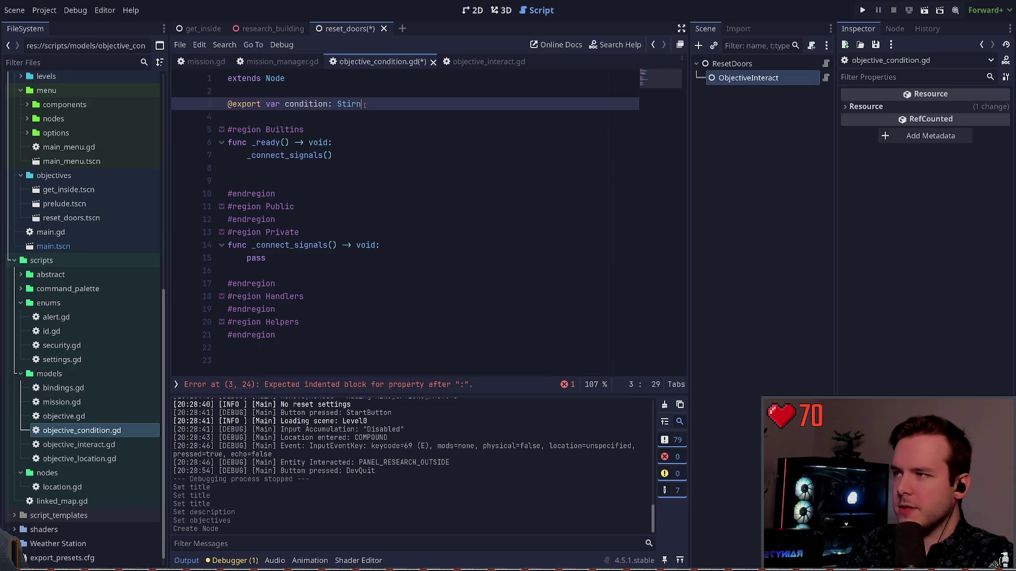
text( = ")
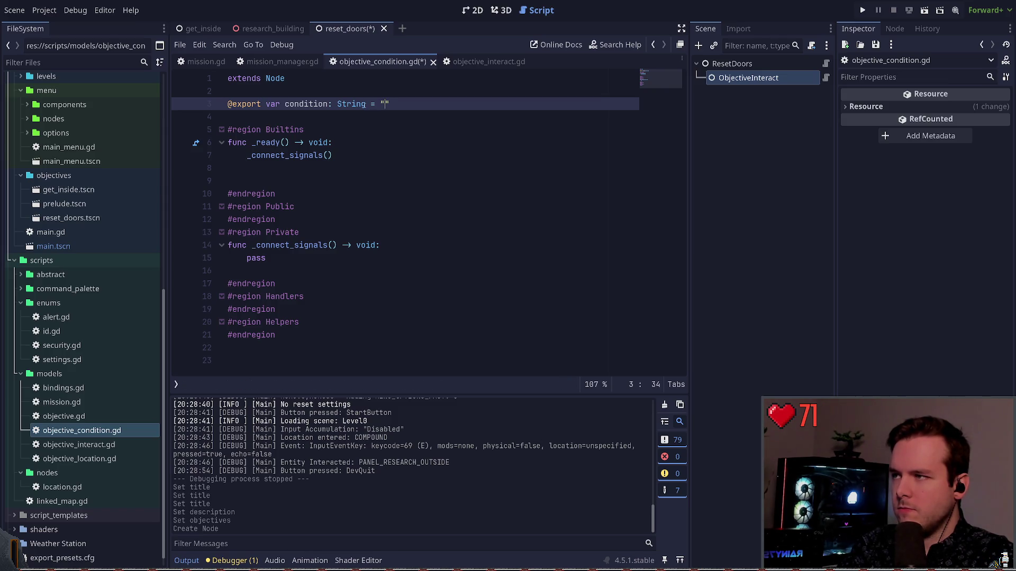
key(BackSpace)
key(BackSpace)
key(ctrl+s)
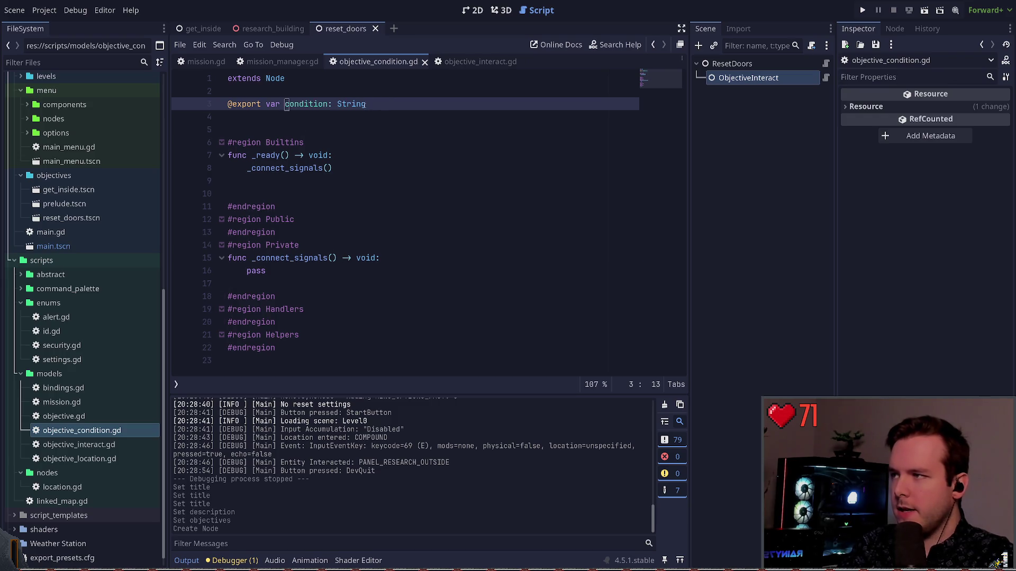
key(Down)
key(Down)
key(Return)
key(Down)
key(Down)
key(Down)
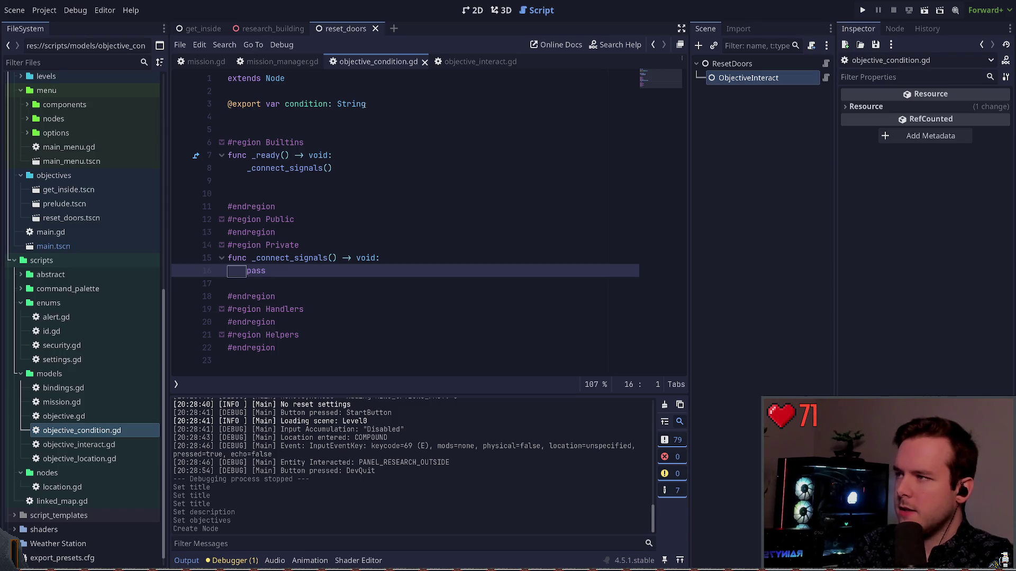
key(Up)
key(Up)
key(Up)
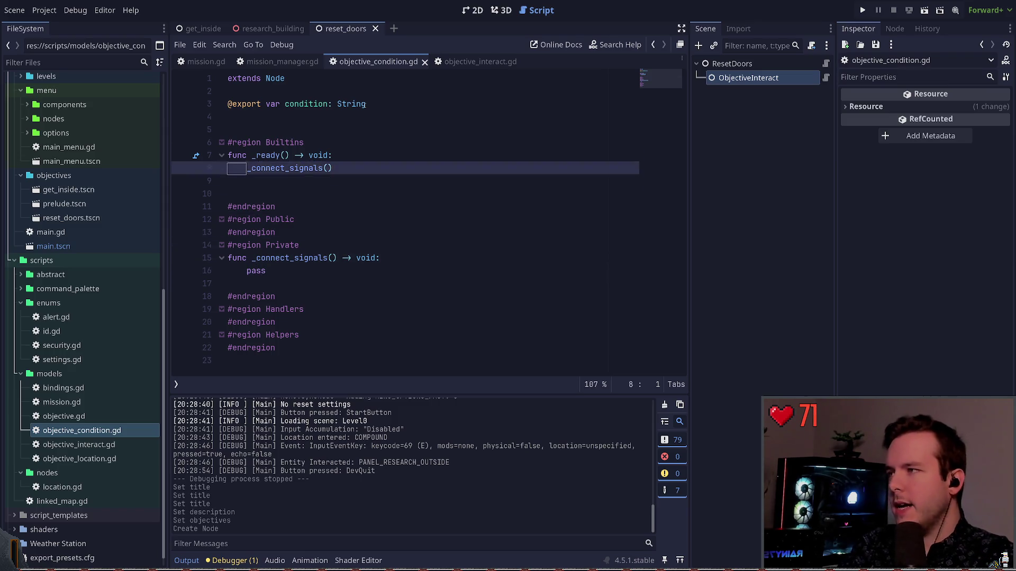
key(Return)
text(#)
key(BackSpace)
text(@export v)
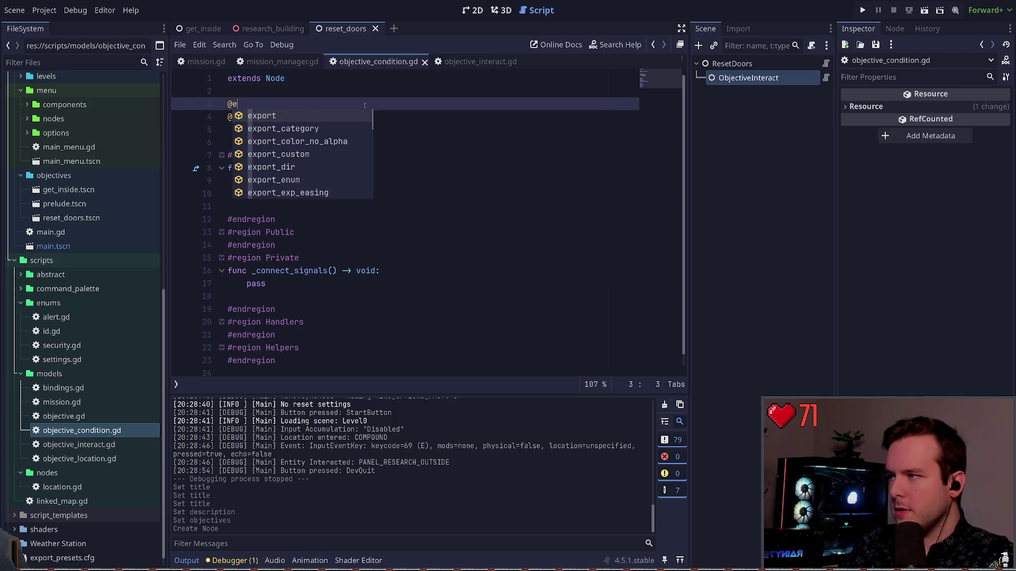
text(ar signal)
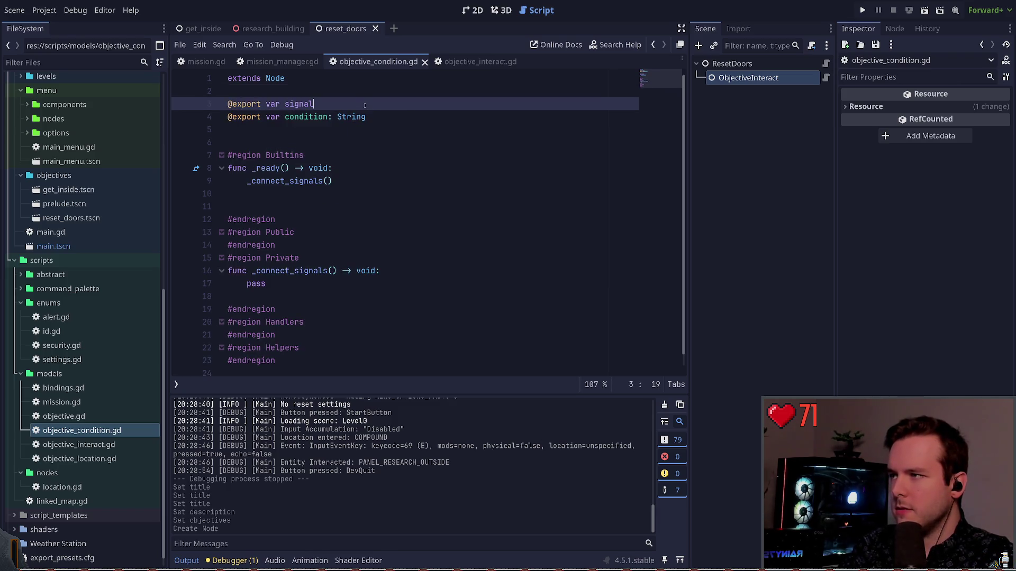
key(BackSpace)
key(BackSpace)
key(BackSpace)
key(BackSpace)
key(BackSpace)
text(listen_to: Signa)
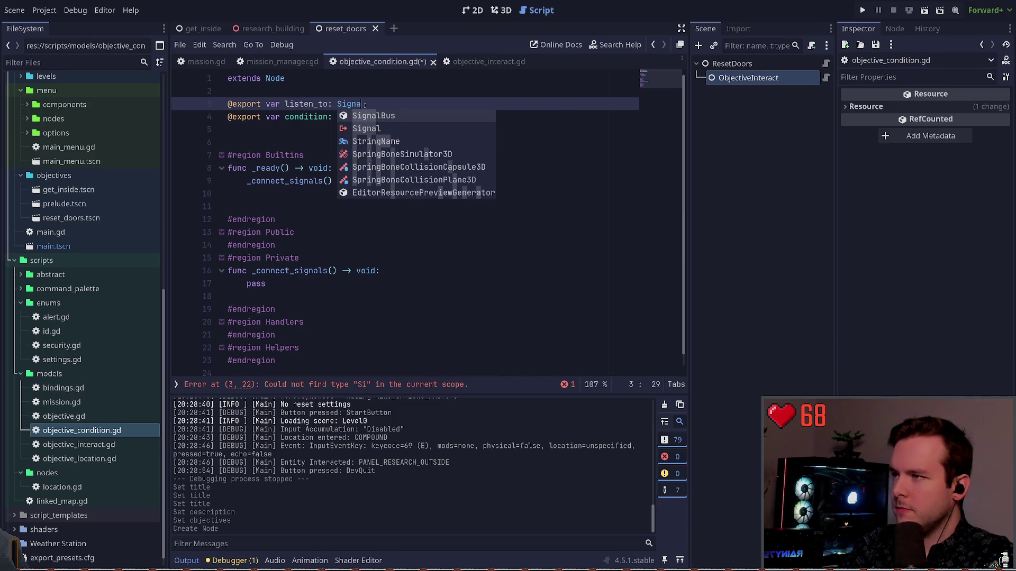
text(l)
Step: Comment out the condition export line with Ctrl+K and save the script
key(Escape)
key(Down)
key(Home)
key(ctrl+k)
key(ctrl+s)
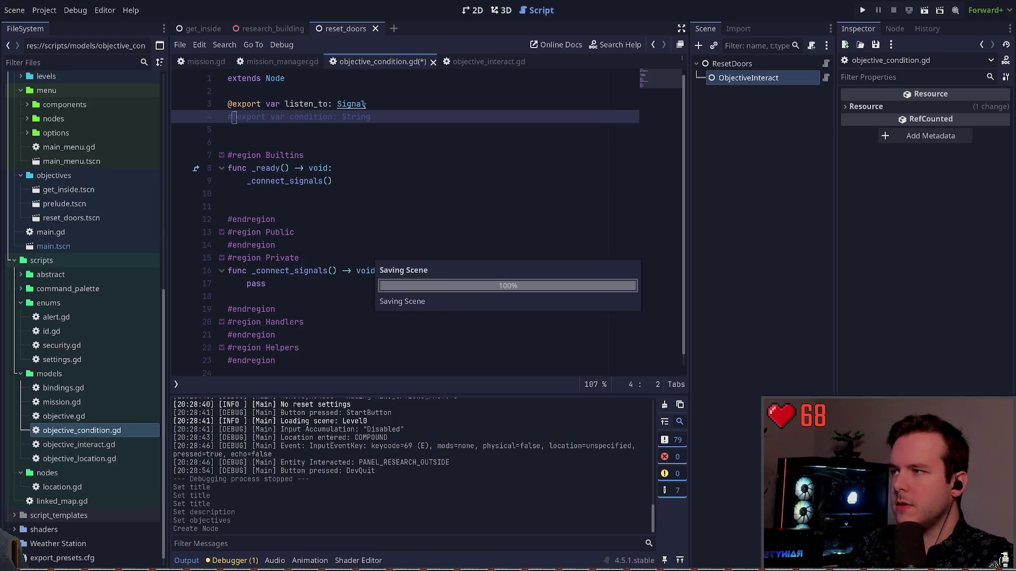
click(764, 79)
Step: Add 'class_name ObjectiveCondition' as the first line of the script
key(Up)
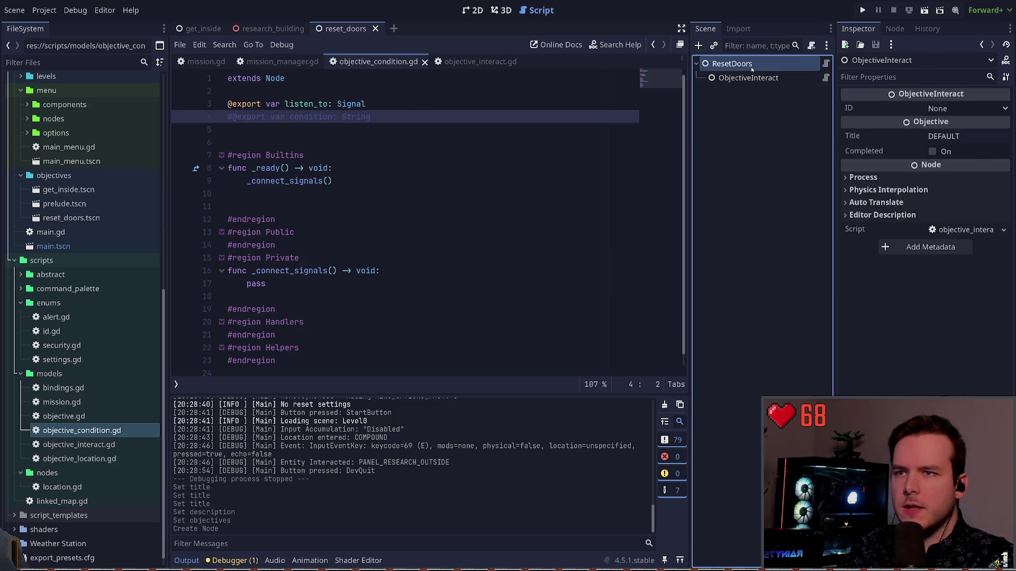
key(ctrl+a)
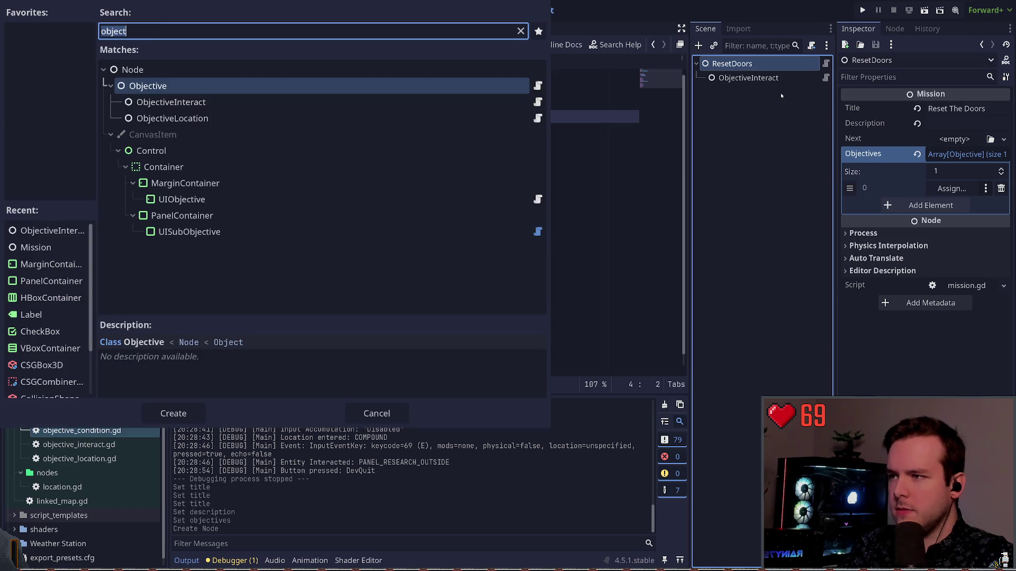
key(Escape)
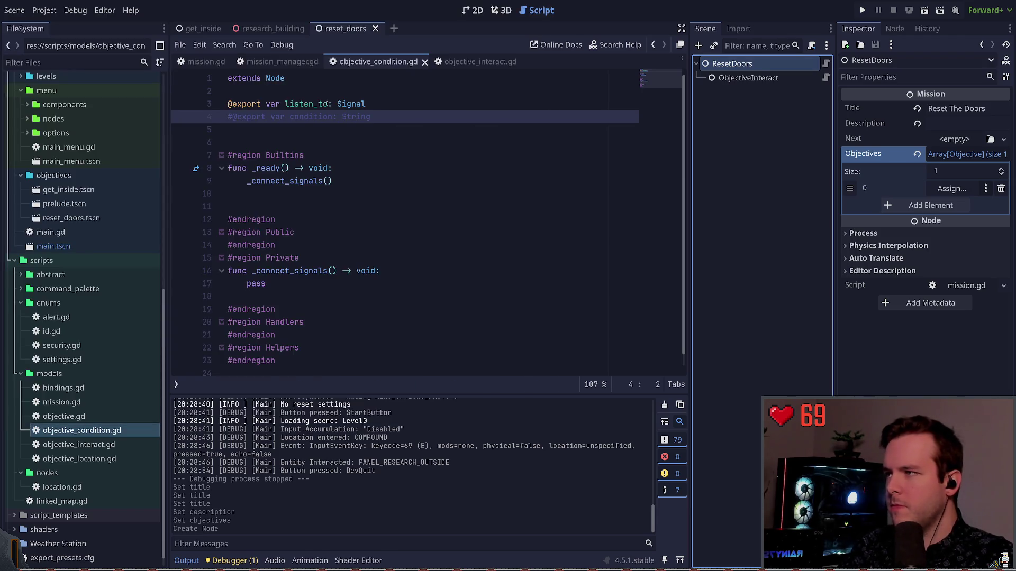
click(330, 79)
key(ctrl+shift+Return)
text(class_name ObjectiveCo)
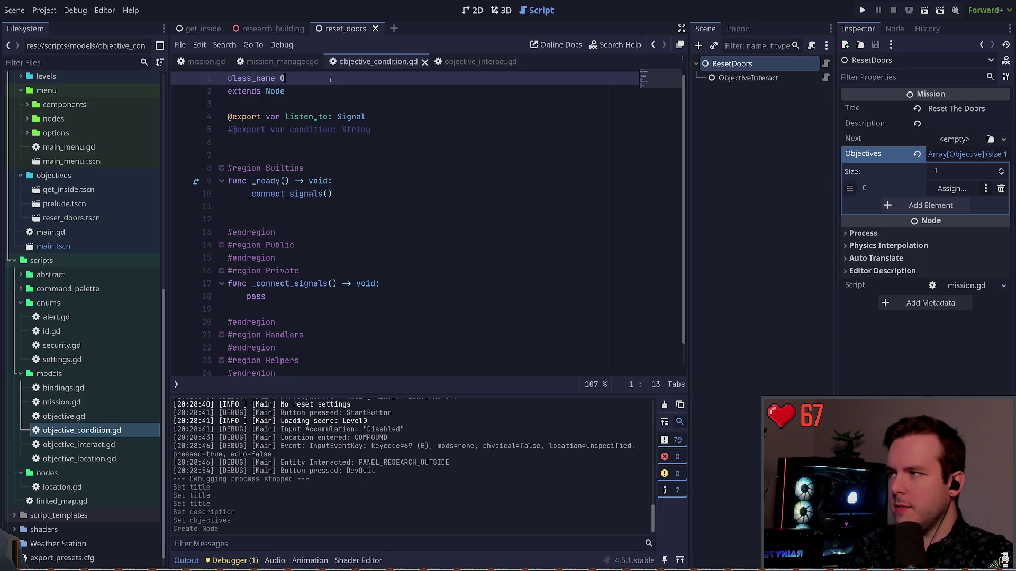
text(ndition)
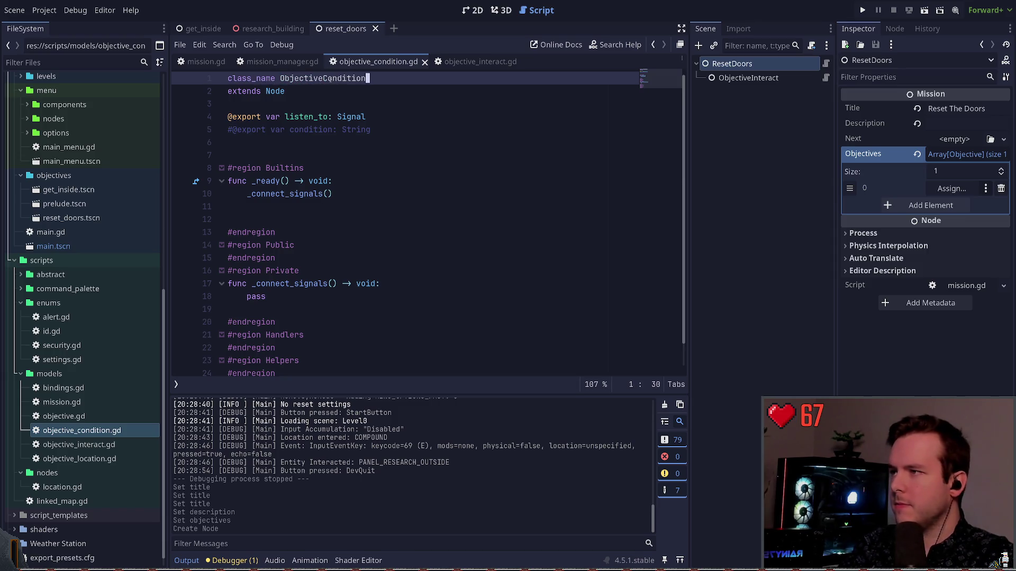
Step: Add an ObjectiveCondition child node under ResetDoors
click(746, 63)
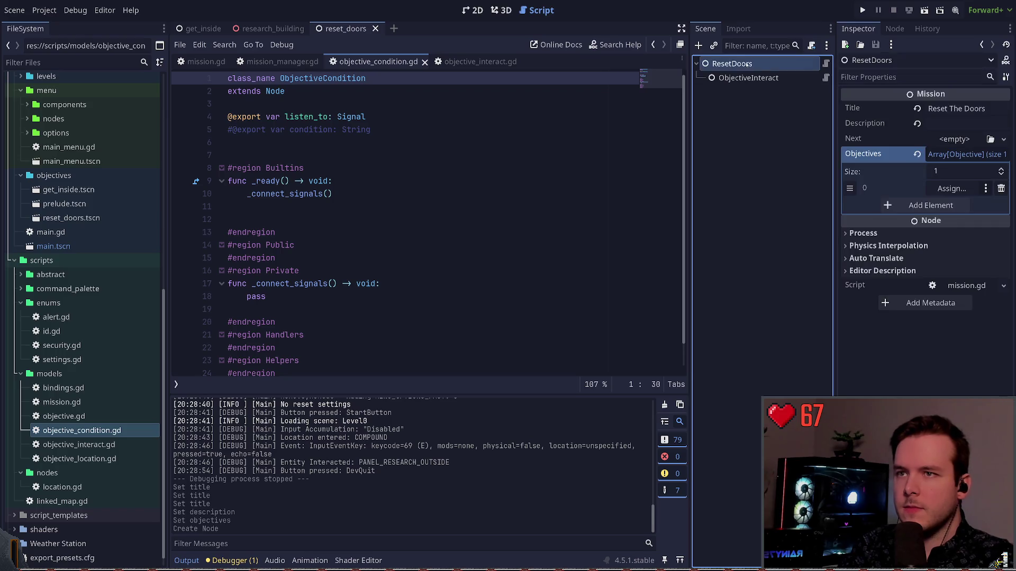
key(ctrl+a)
key(Down)
key(Down)
key(Down)
key(Return)
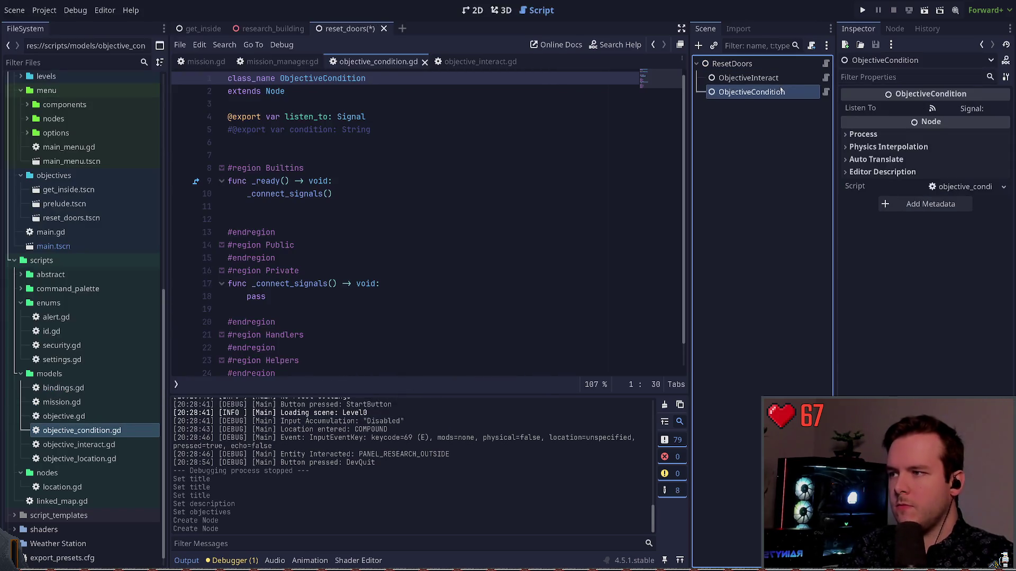
Step: Change 'extends Node' to 'extends Objective' and save the script
click(363, 89)
key(BackSpace)
key(BackSpace)
key(BackSpace)
text(Objective)
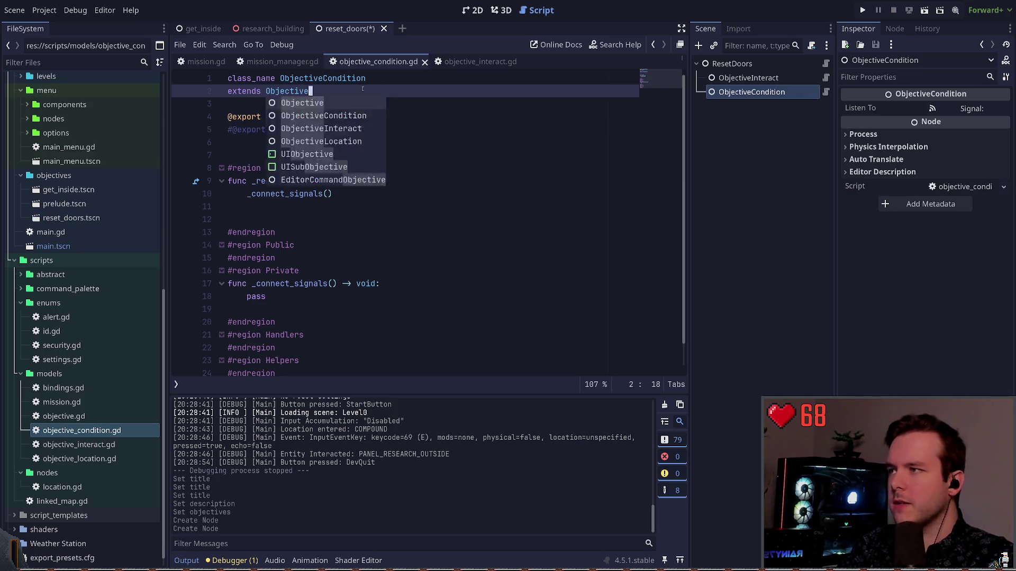
key(ctrl+s)
click(906, 123)
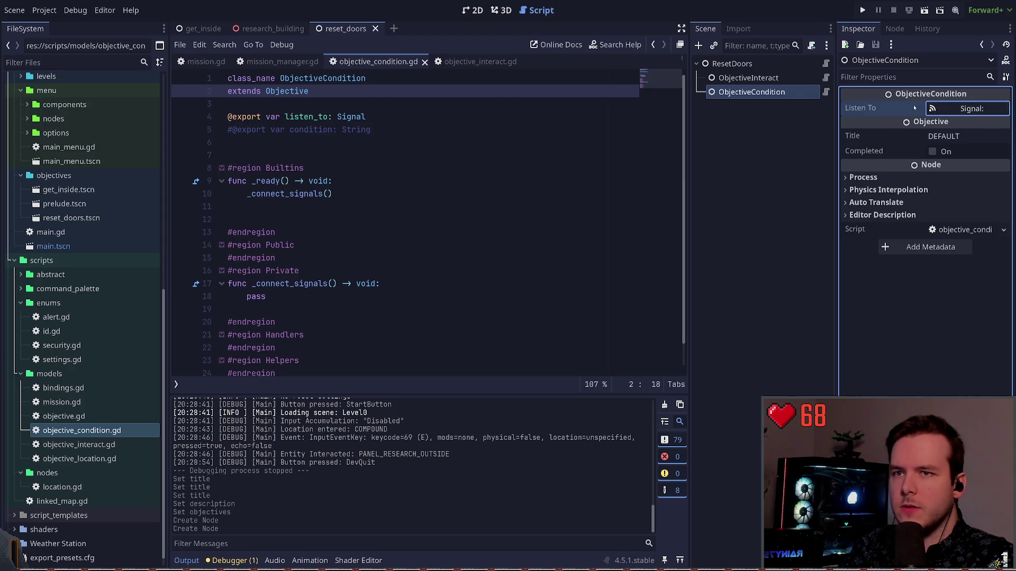
Step: Retype the listen_to export from Signal to String and save the script
drag(229, 104, 369, 116)
click(416, 118)
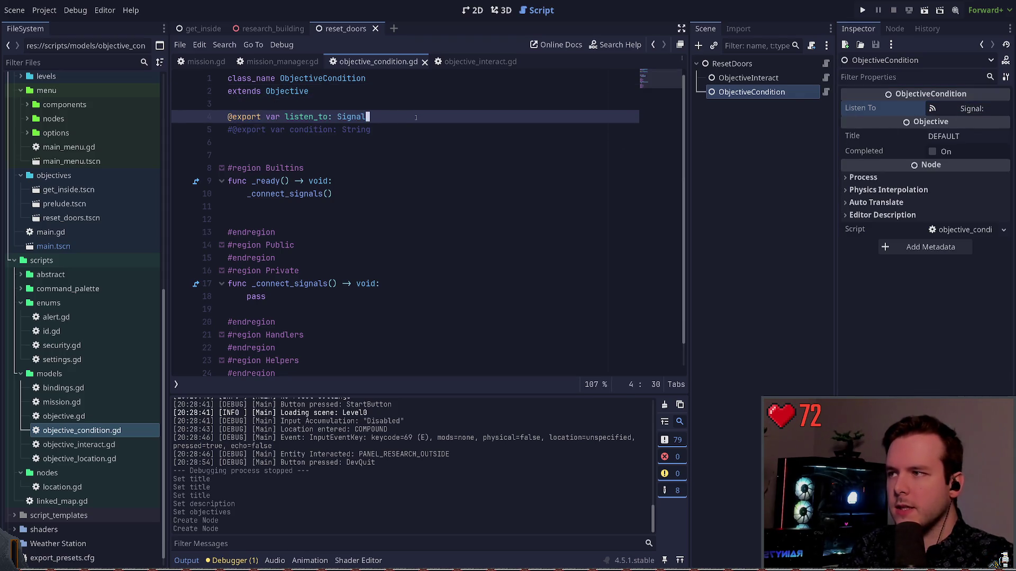
key(BackSpace)
key(BackSpace)
key(BackSpace)
text(Signal)
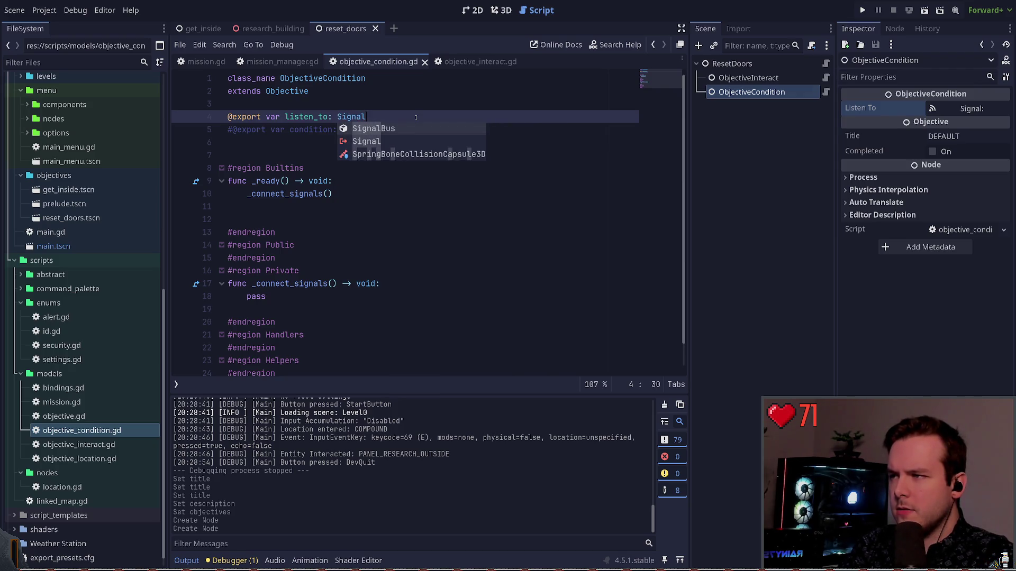
key(Return)
text(.)
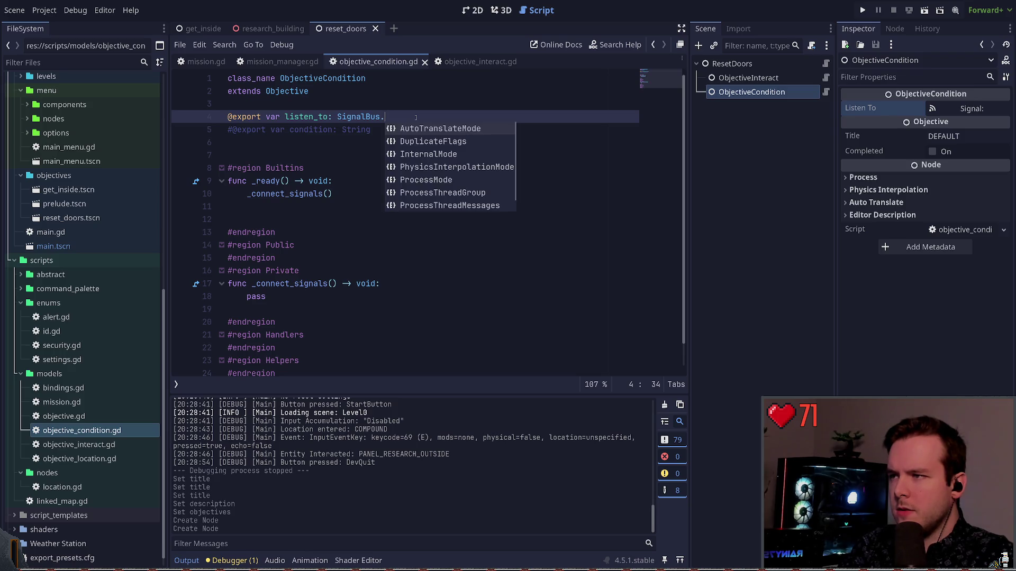
key(BackSpace)
key(BackSpace)
key(BackSpace)
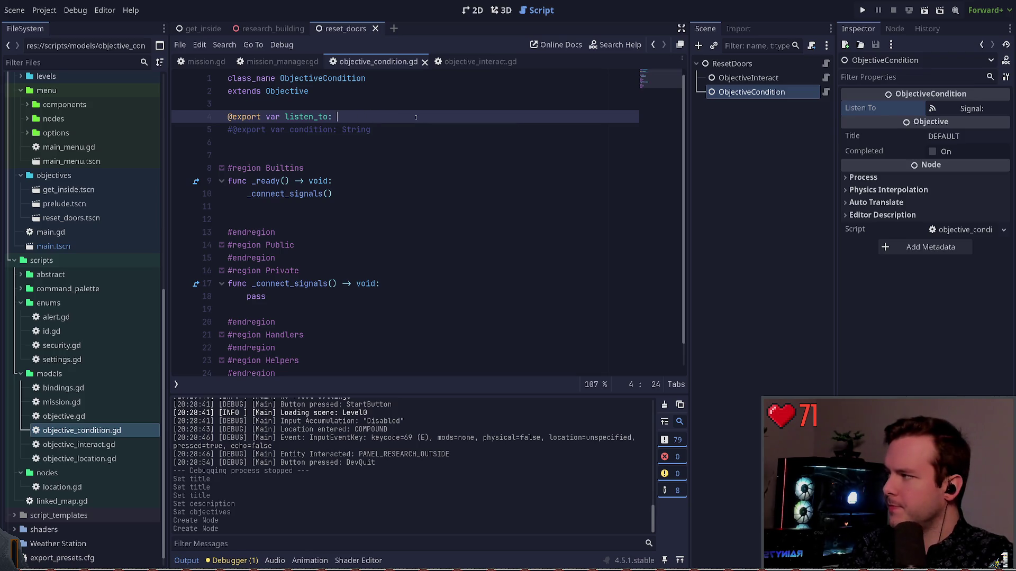
text(sign)
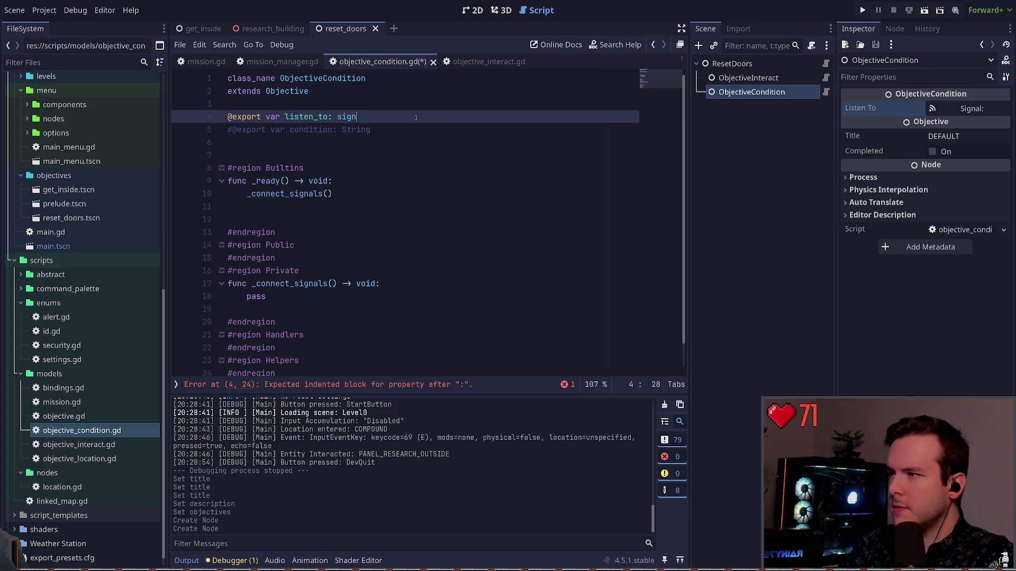
text(al)
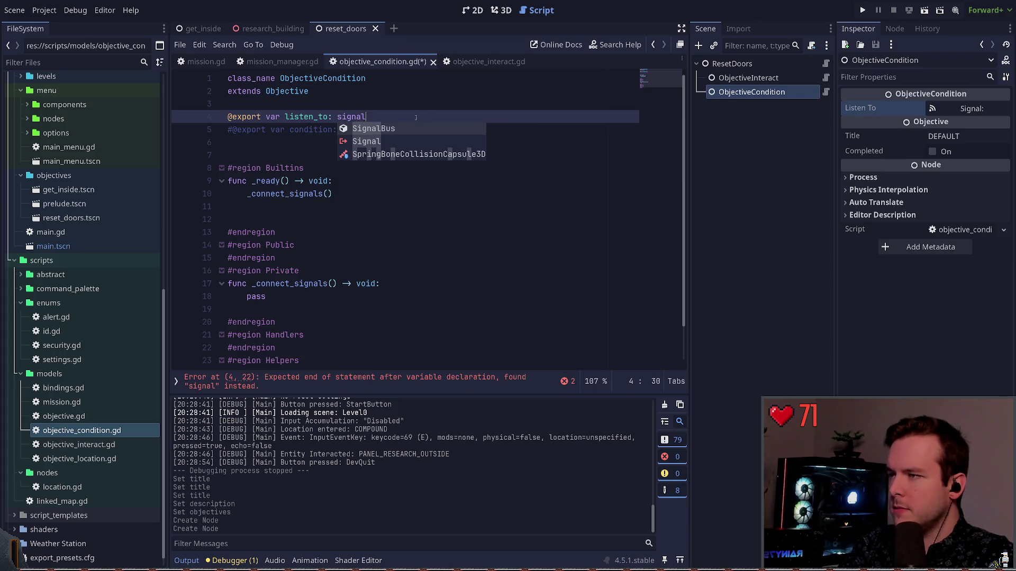
key(BackSpace)
key(BackSpace)
key(BackSpace)
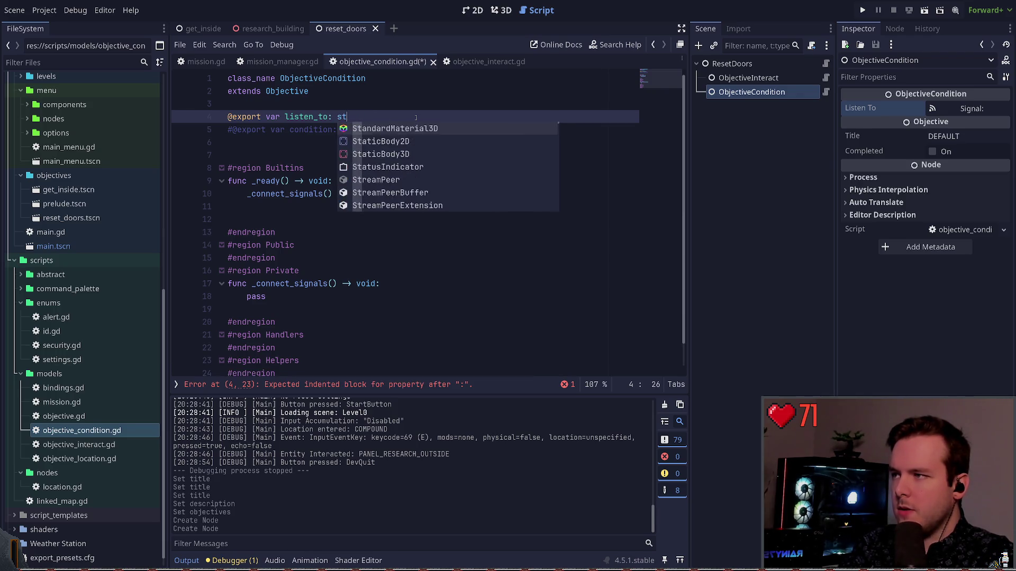
key(BackSpace)
key(BackSpace)
text(String)
key(ctrl+s)
Step: Enter 'power' in the ObjectiveCondition node's Listen To field
click(950, 107)
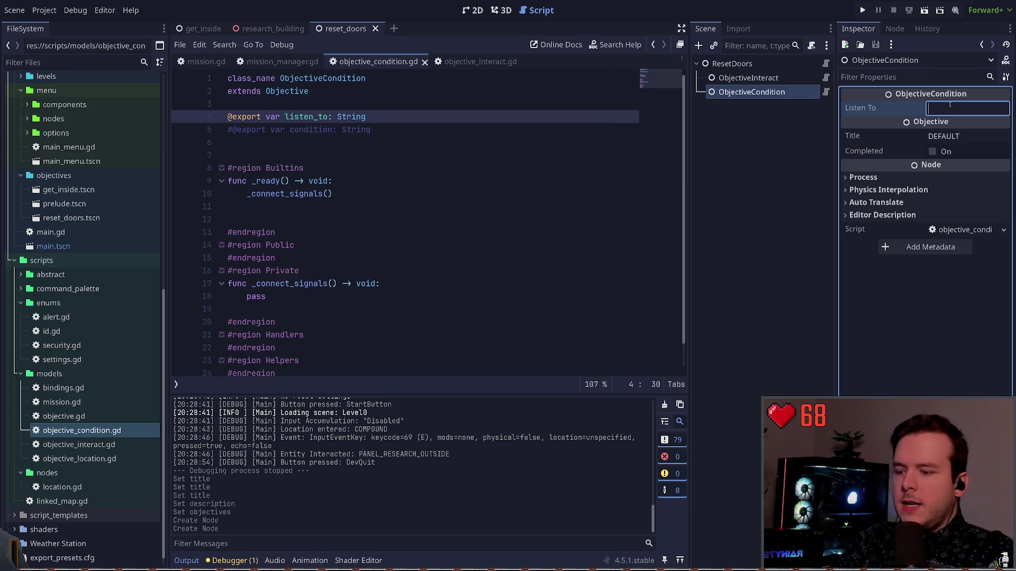
text(power)
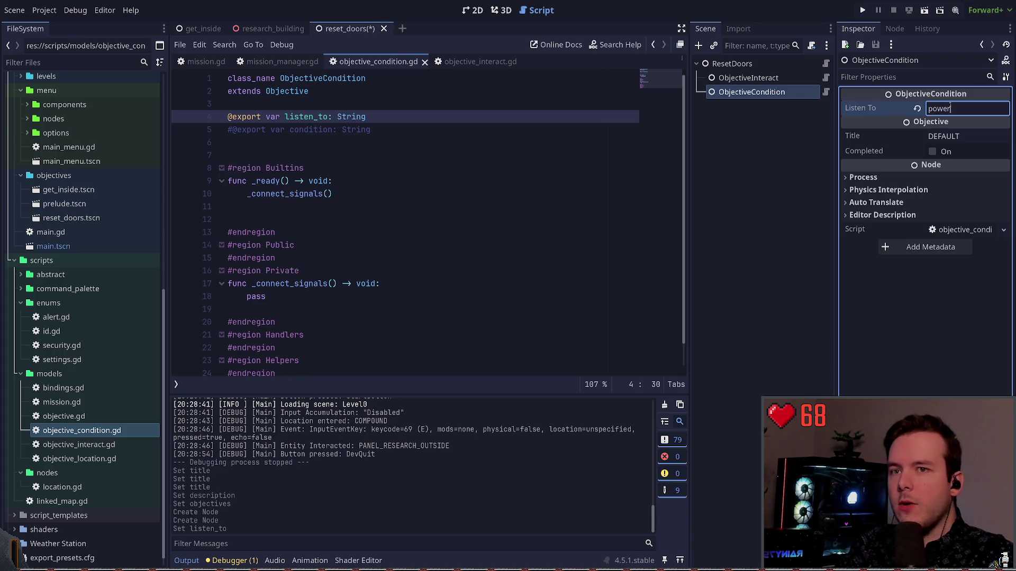
scroll(59, 491, down, 1)
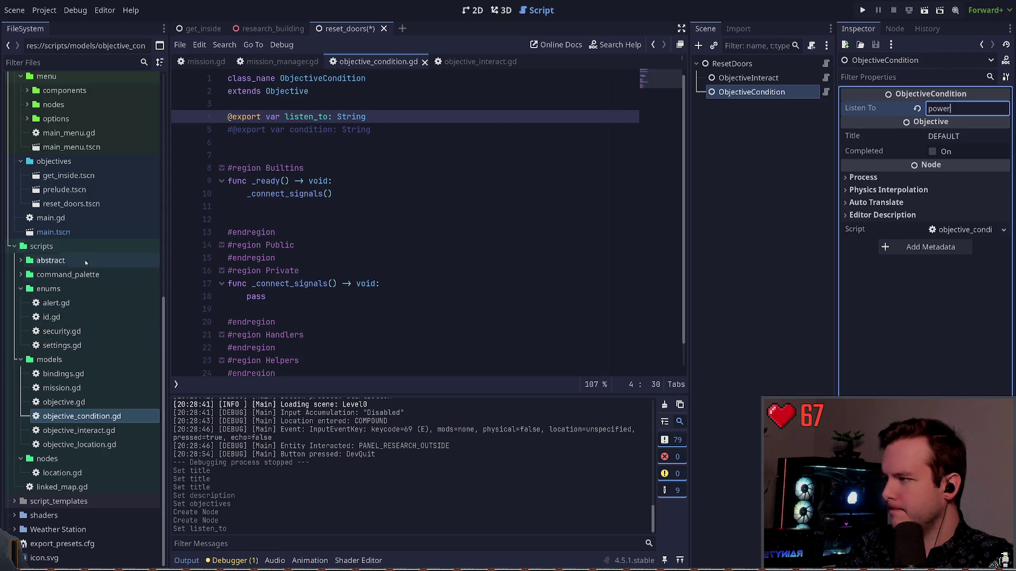
scroll(69, 198, up, 10)
click(357, 198)
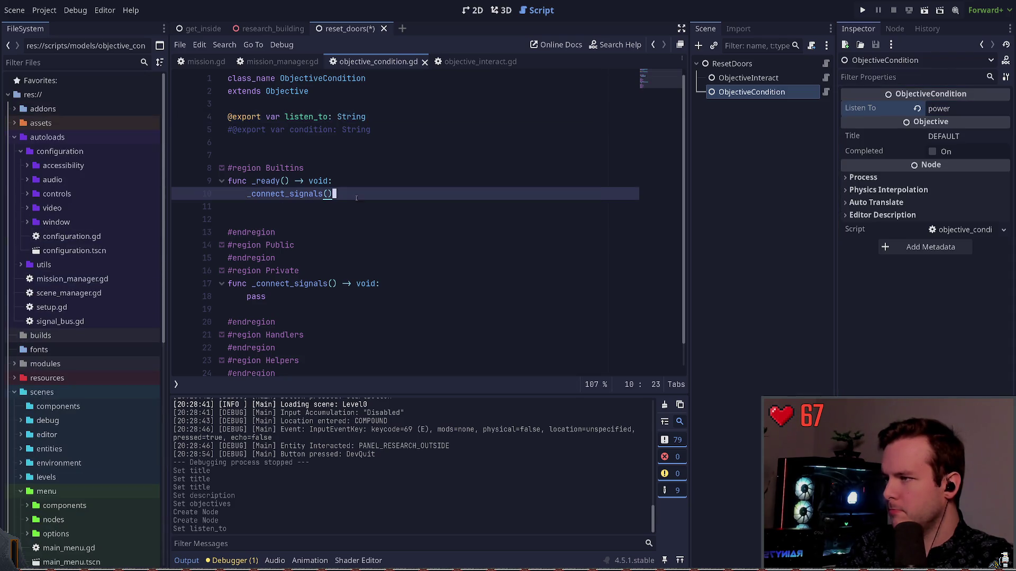
Step: Copy the power_stage_changed signal name from signal_bus.gd
key(ctrl+shift+t)
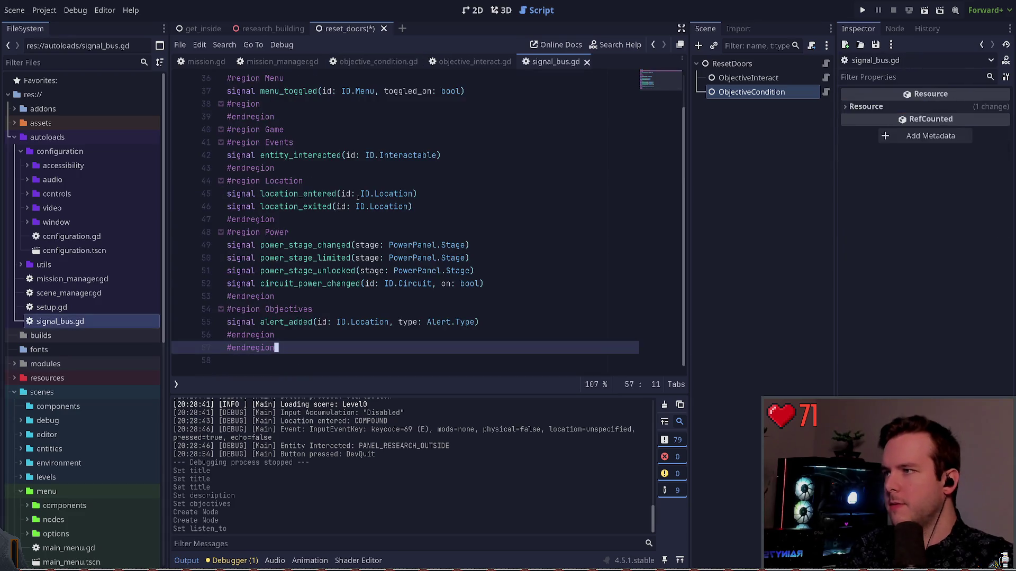
double_click(300, 245)
key(ctrl+c)
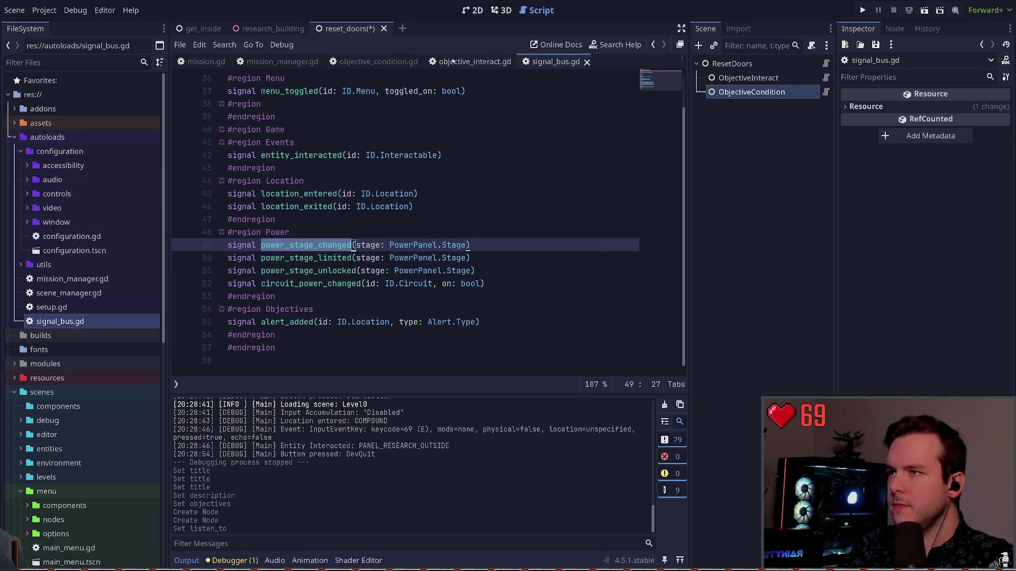
click(379, 63)
click(373, 130)
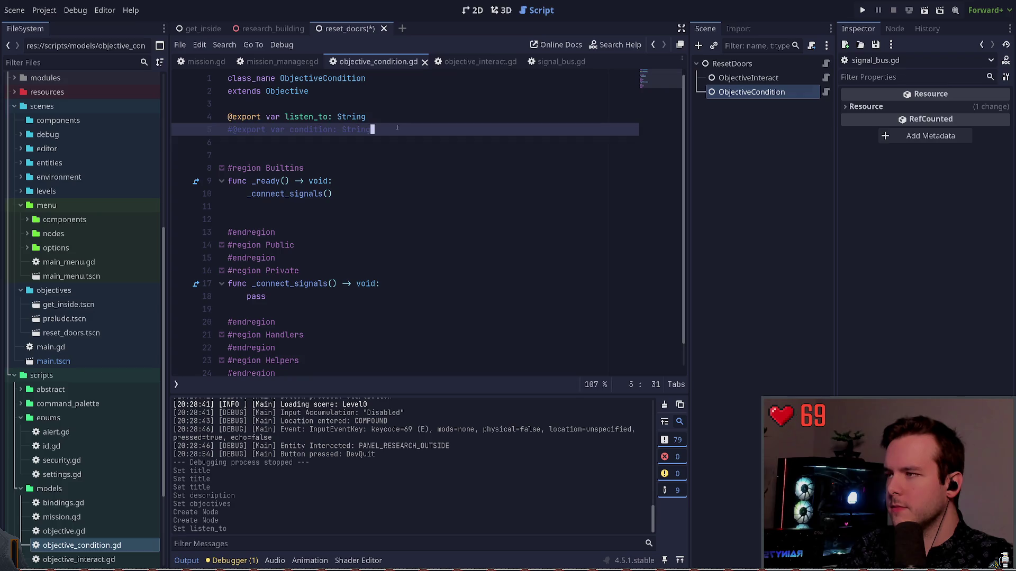
scroll(141, 321, down, 3)
click(120, 417)
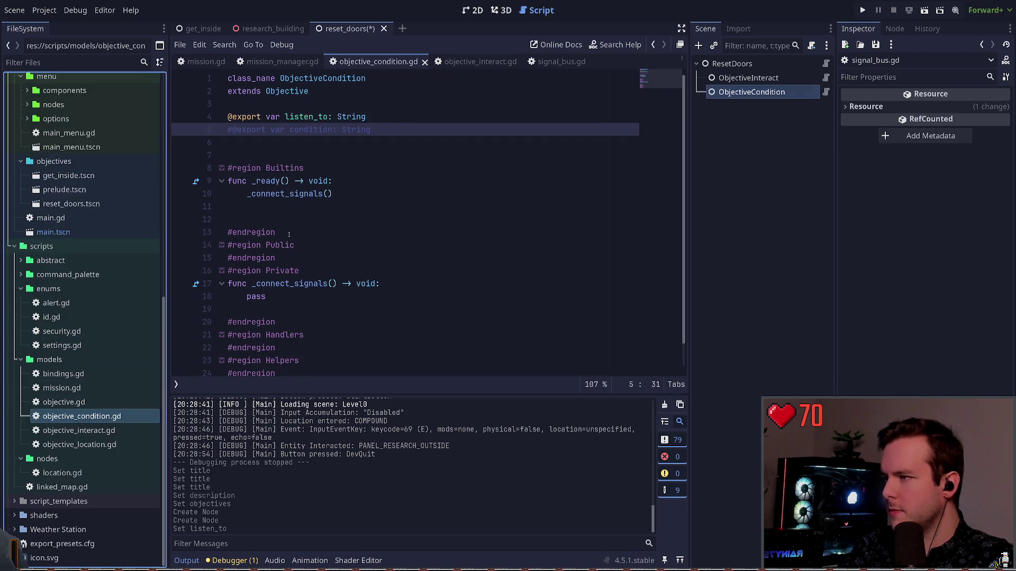
key(Up)
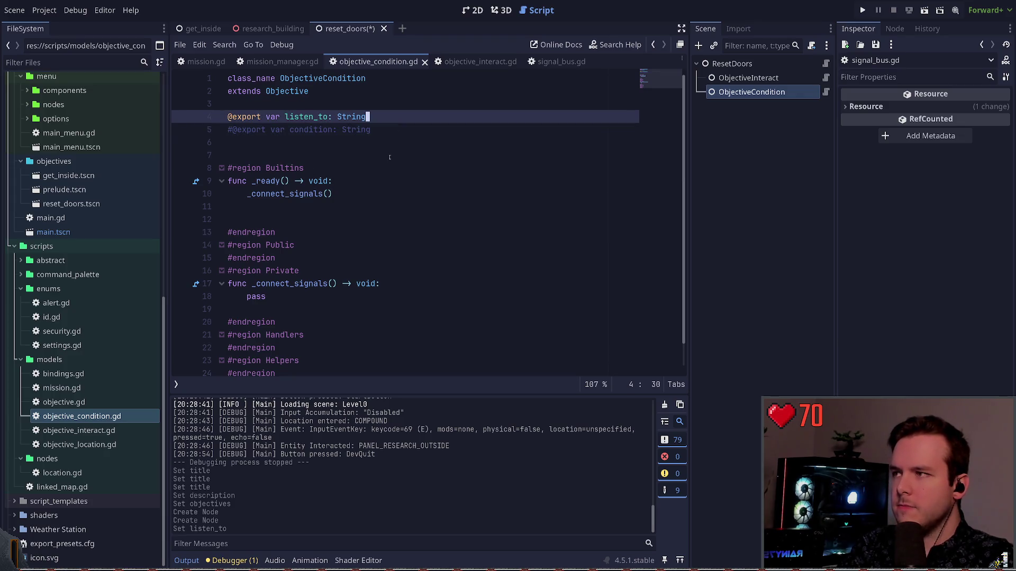
key(Down)
key(Home)
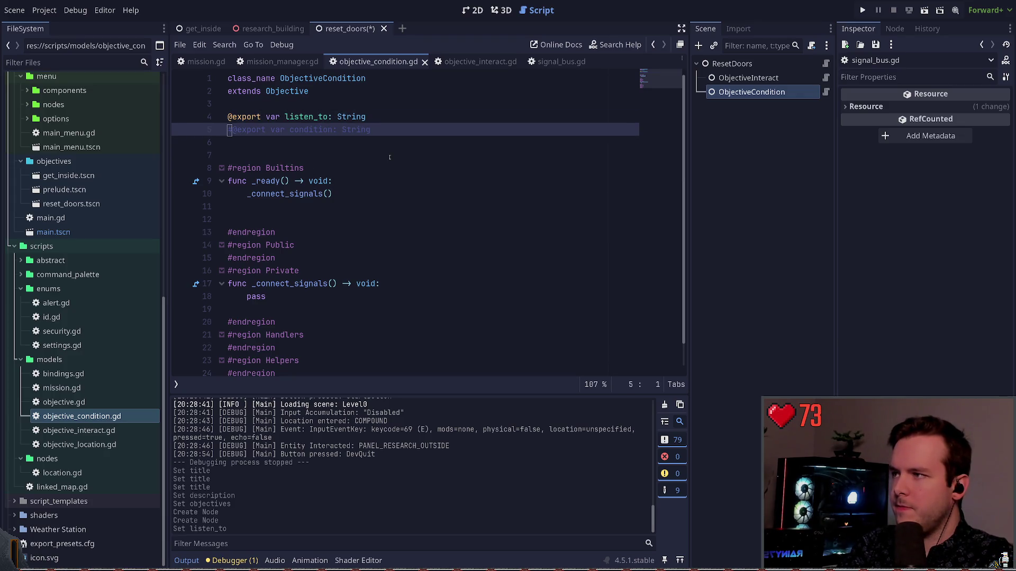
Step: Set the ObjectiveCondition node's Listen To to power_stage_changed and save the scene
click(766, 103)
click(772, 95)
click(974, 109)
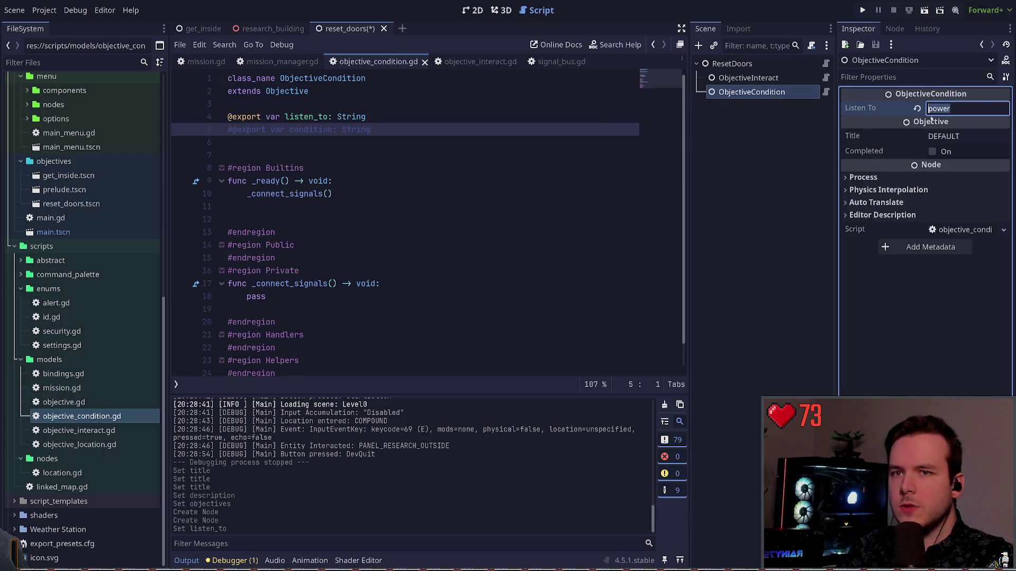
key(ctrl+v)
key(Return)
click(353, 155)
key(ctrl+s)
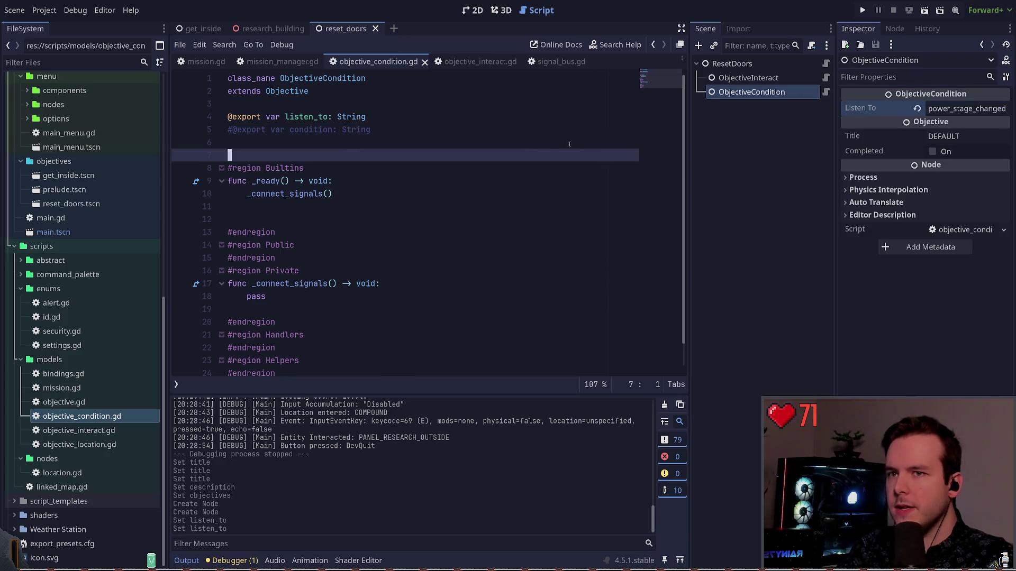
Step: Replace pass in _connect_signals with 'SignalBus.connect(listen_to'
scroll(391, 132, down, 1)
click(378, 258)
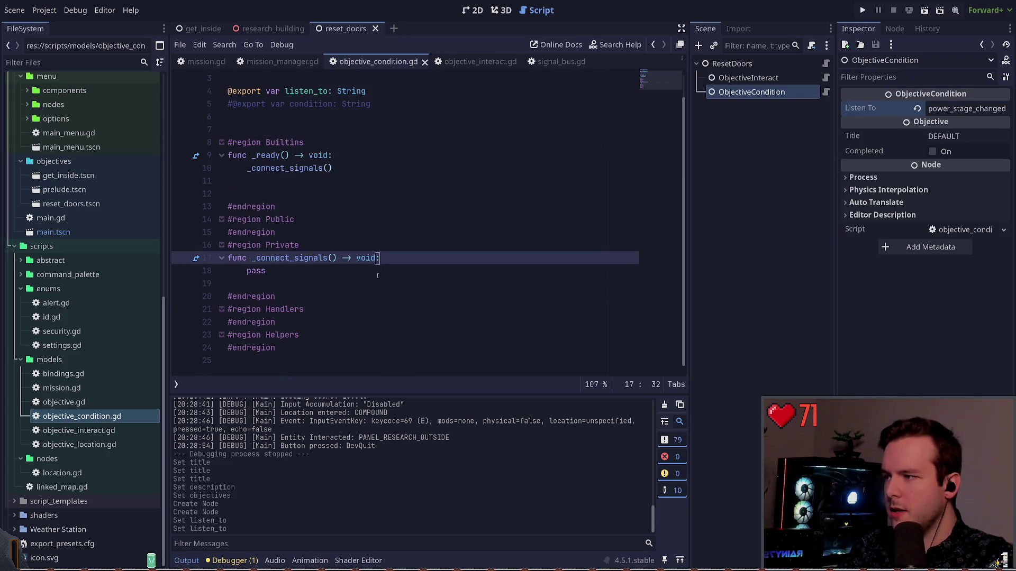
click(377, 276)
key(BackSpace)
key(BackSpace)
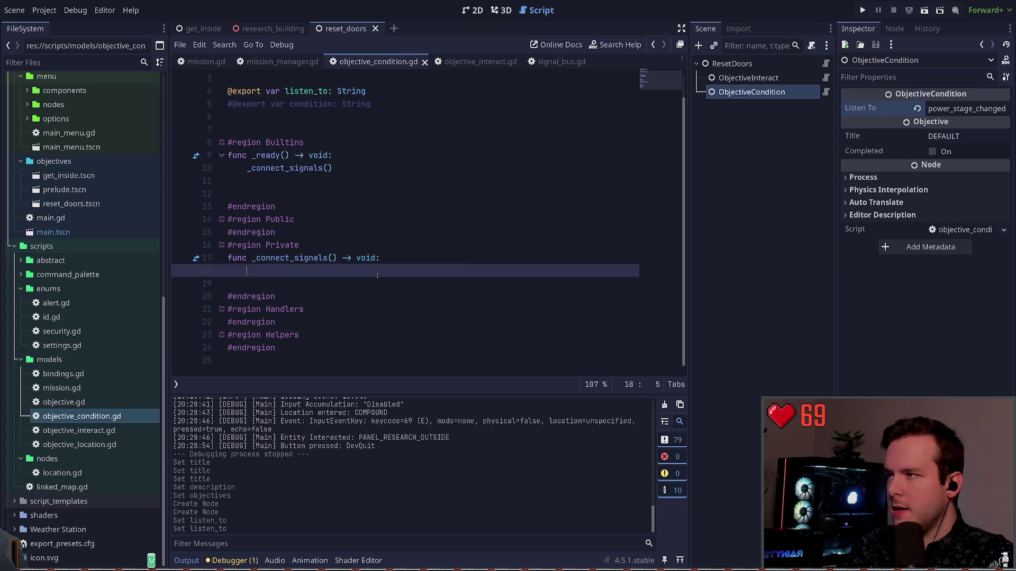
text(s)
key(BackSpace)
key(BackSpace)
key(BackSpace)
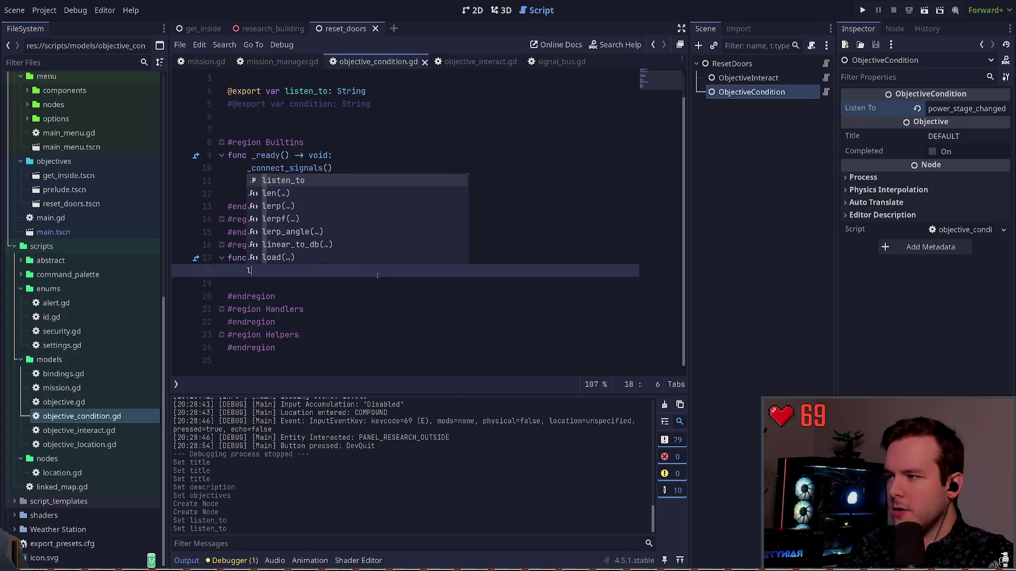
text(SignalBus.c)
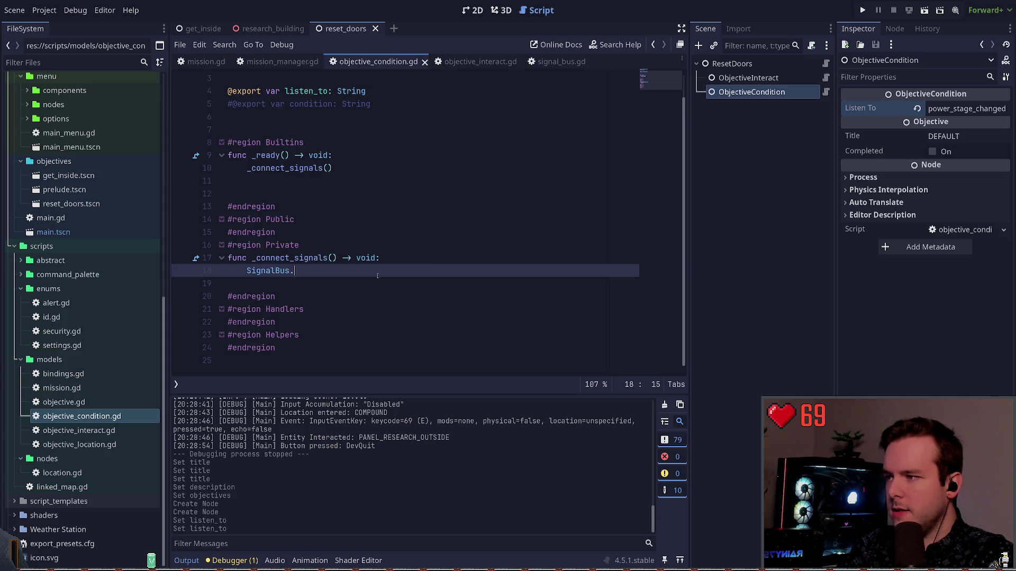
key(BackSpace)
text(connect()
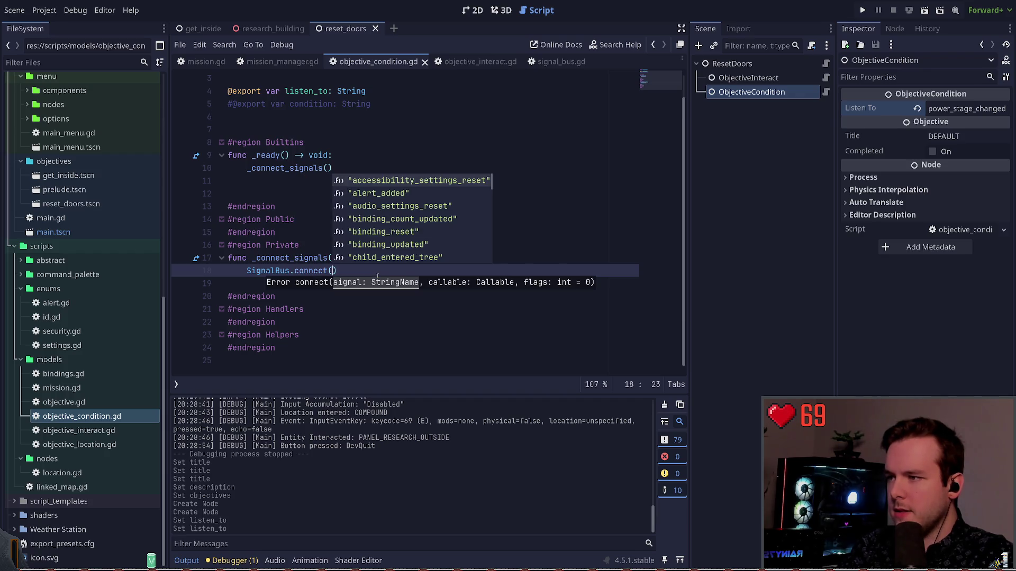
text(listen_to)
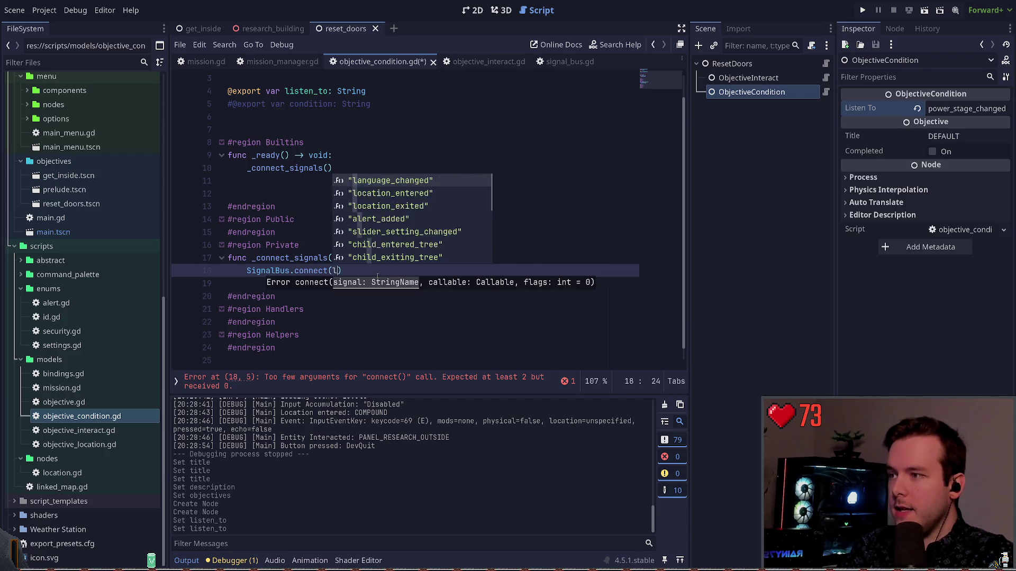
Step: Try renaming the listen_to export to bus_signal, then signal_name
key(Up)
key(Up)
key(Up)
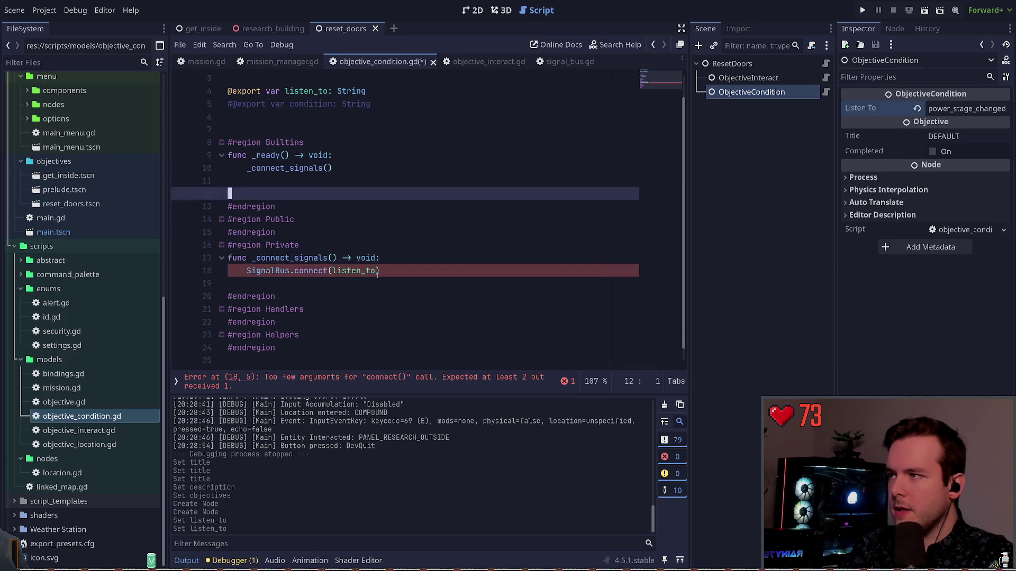
key(ctrl+Right)
key(ctrl+Right)
key(ctrl+BackSpace)
text(bus_singal)
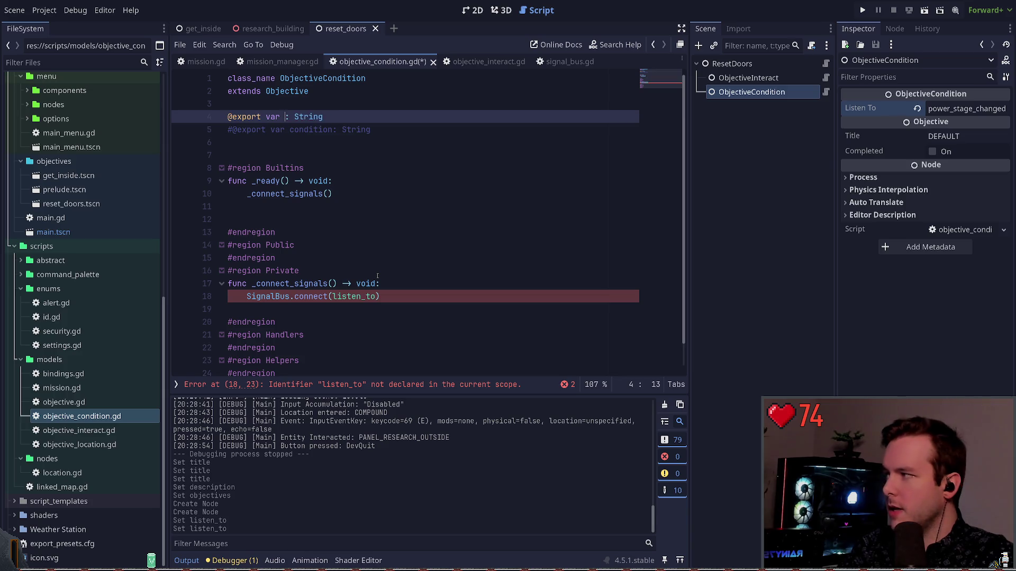
key(BackSpace)
key(BackSpace)
key(BackSpace)
text(gina)
key(BackSpace)
key(BackSpace)
key(BackSpace)
text(signal)
key(ctrl+BackSpace)
text(signal_name)
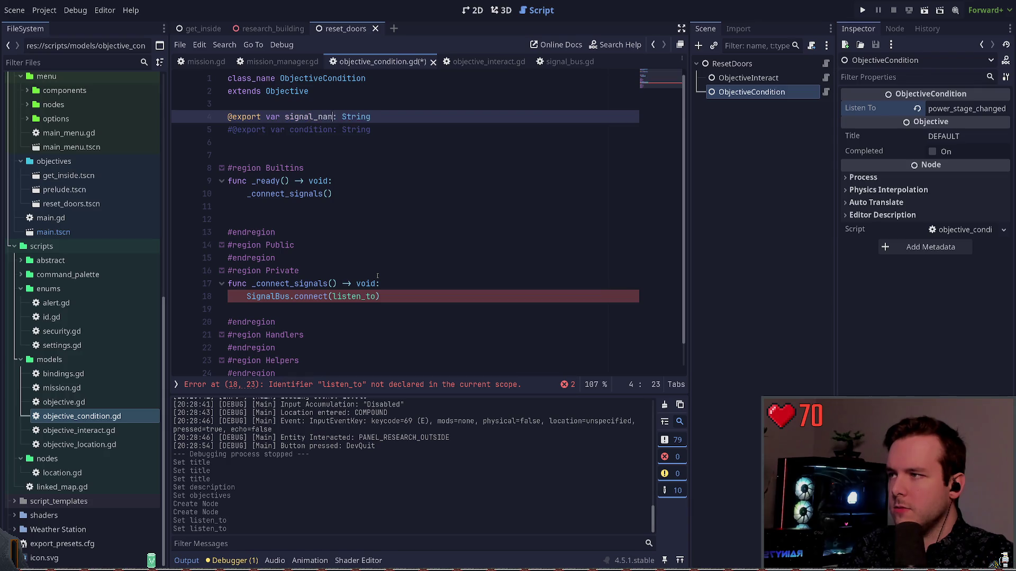
key(ctrl+shift+Left)
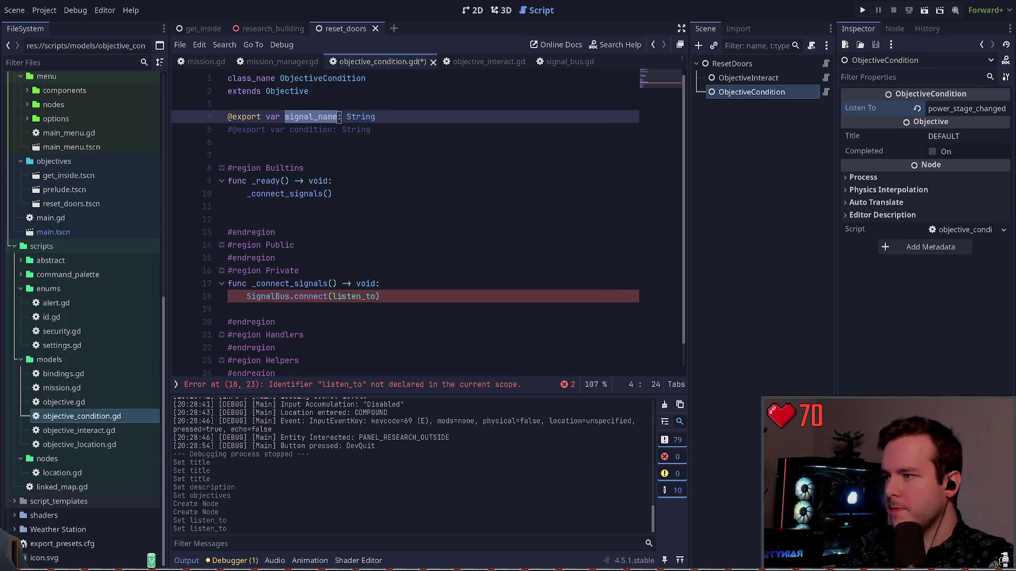
Step: Revert the export variable name to listen_to and return to the connect call
double_click(354, 296)
key(ctrl+c)
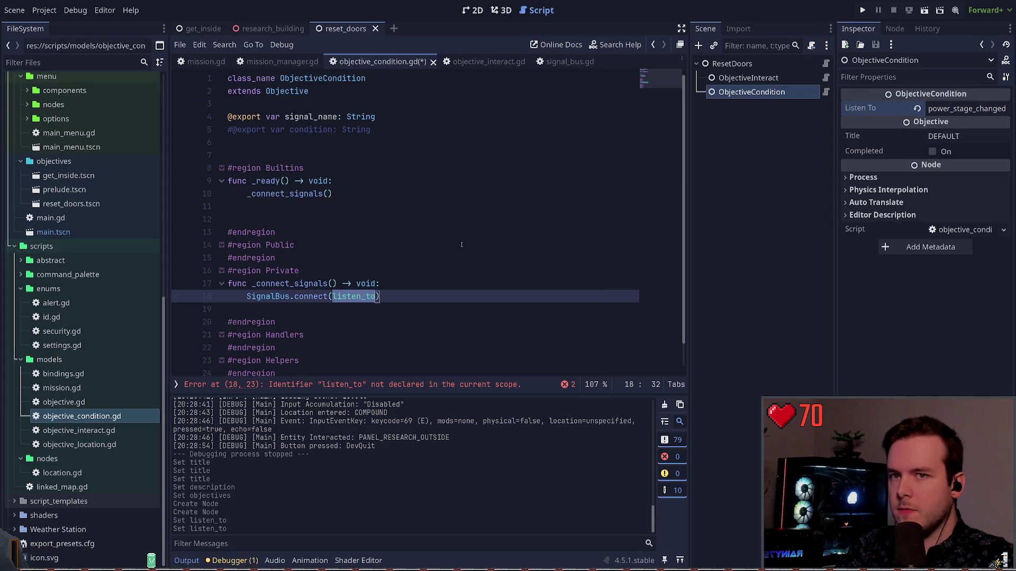
key(ctrl+z)
key(ctrl+z)
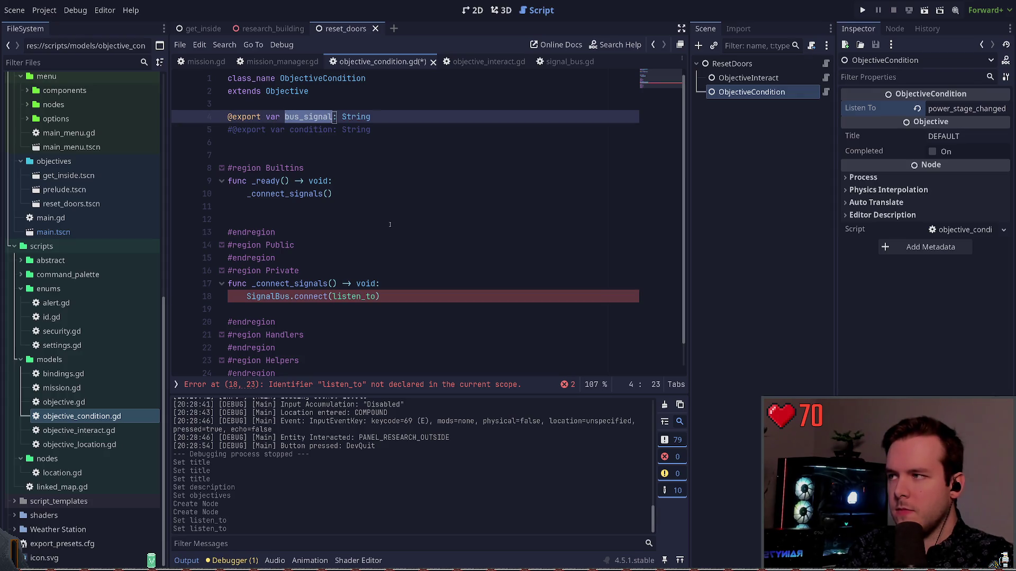
key(ctrl+v)
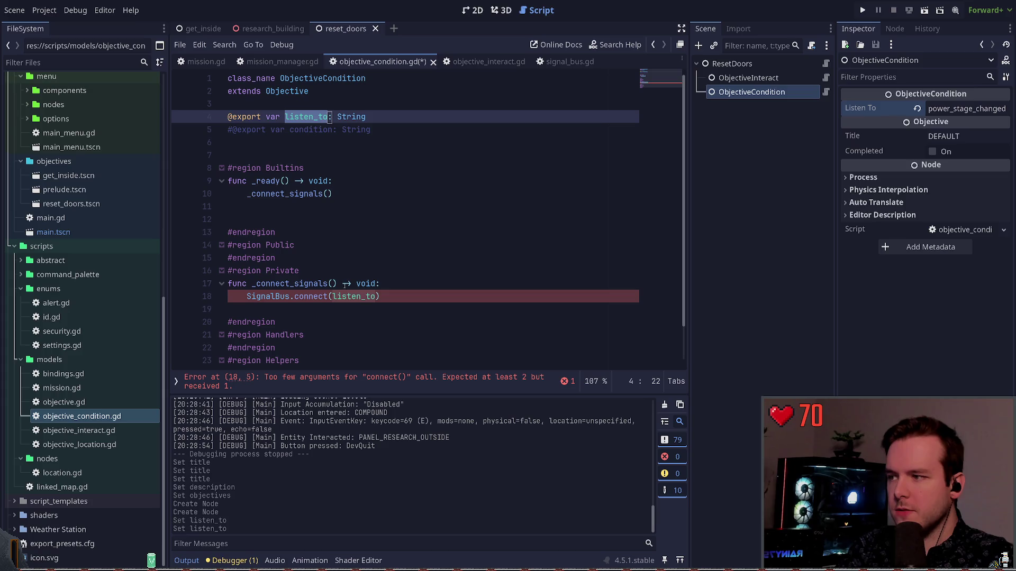
click(398, 297)
key(Left)
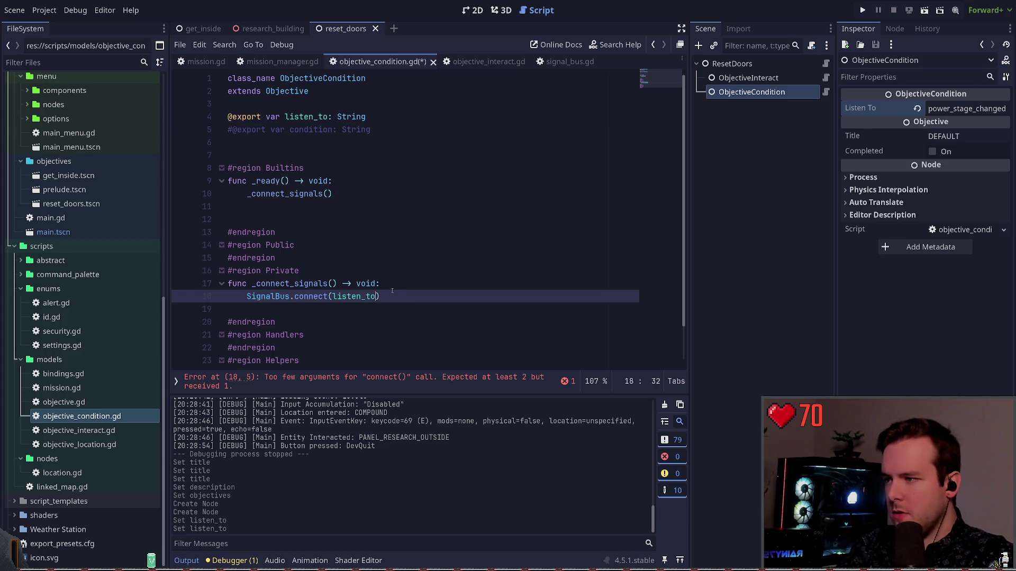
Step: Pass _on_signal_event as the second argument to SignalBus.connect
text(, _on_)
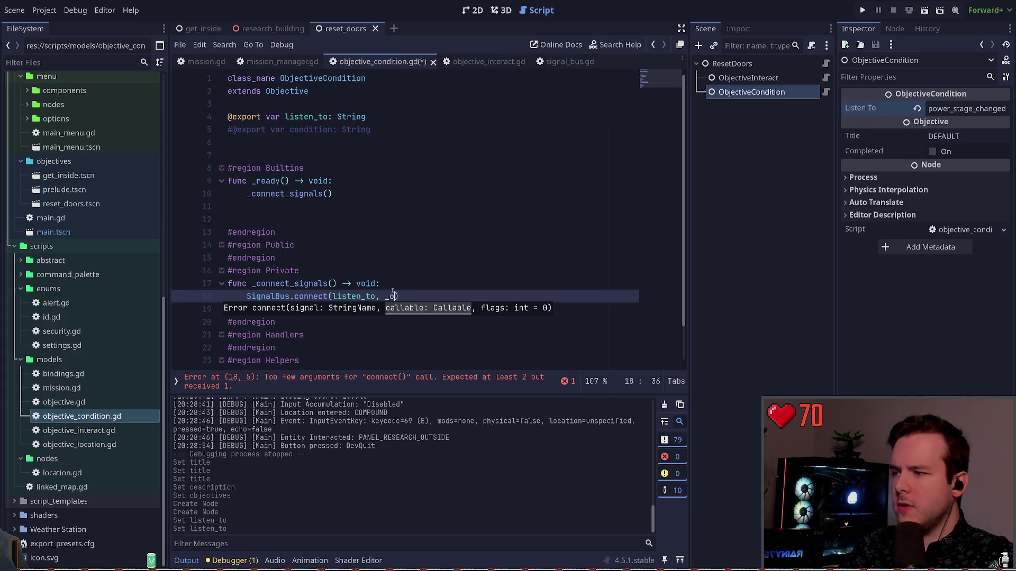
text(signal)
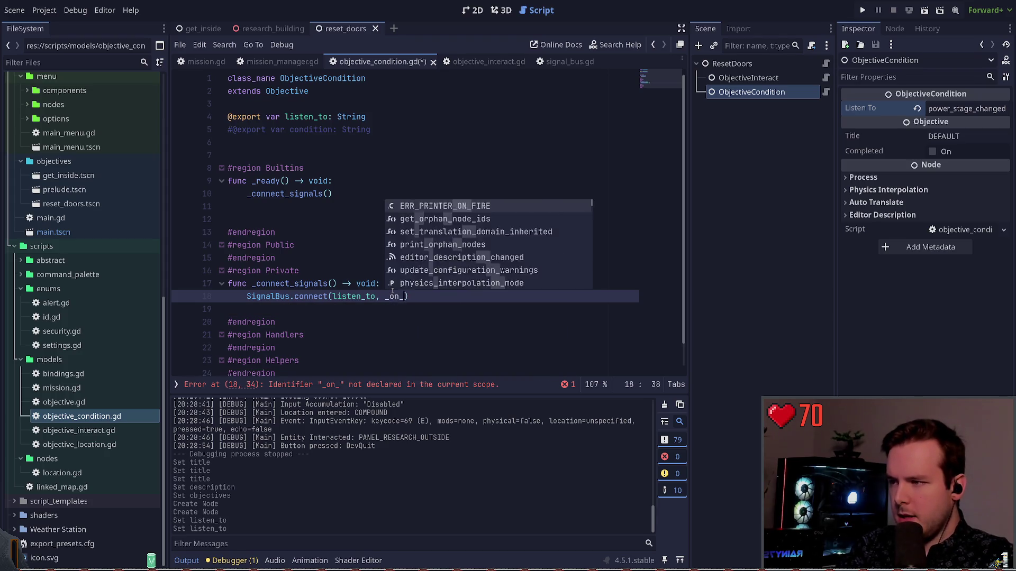
text(_)
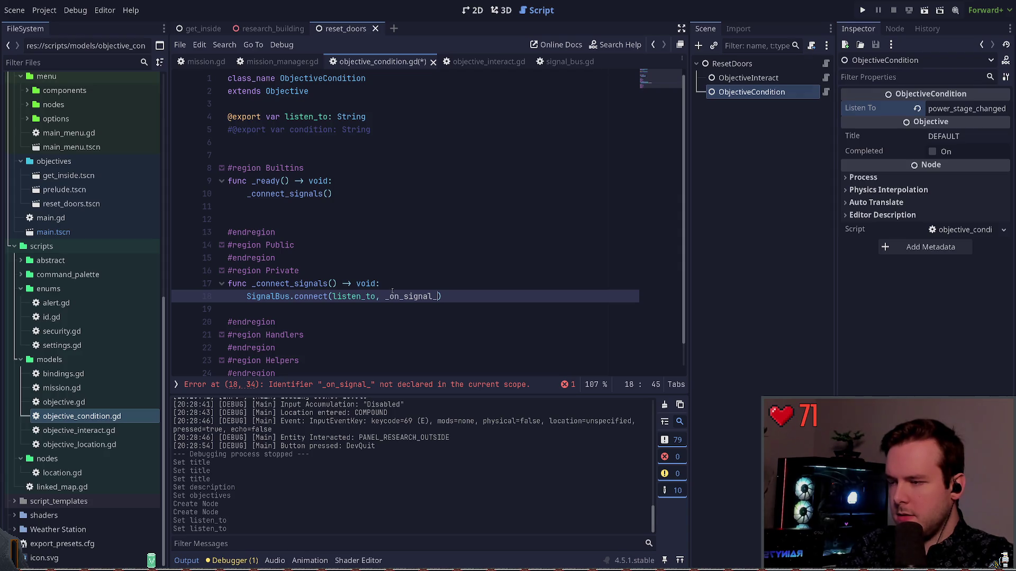
key(BackSpace)
text(ed)
key(BackSpace)
key(BackSpace)
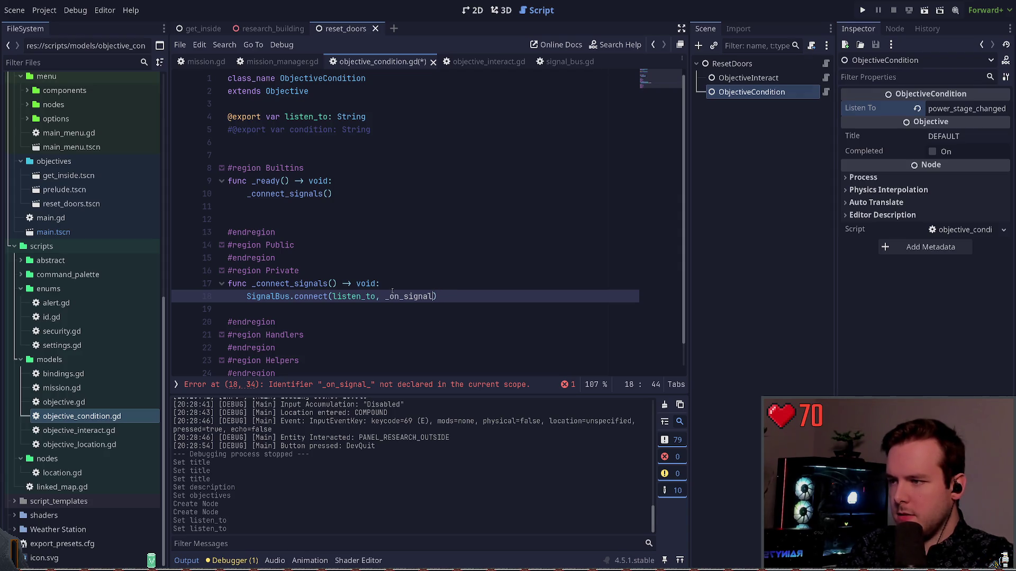
key(BackSpace)
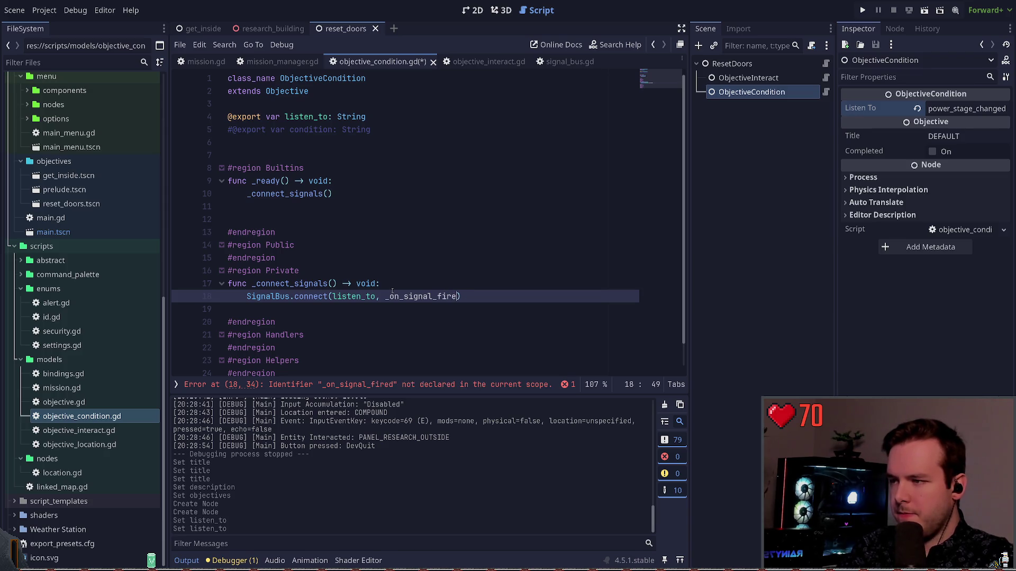
text(event)
Step: Begin a 'func _on_signal_event(args:' handler under the Handlers region
scroll(402, 297, down, 1)
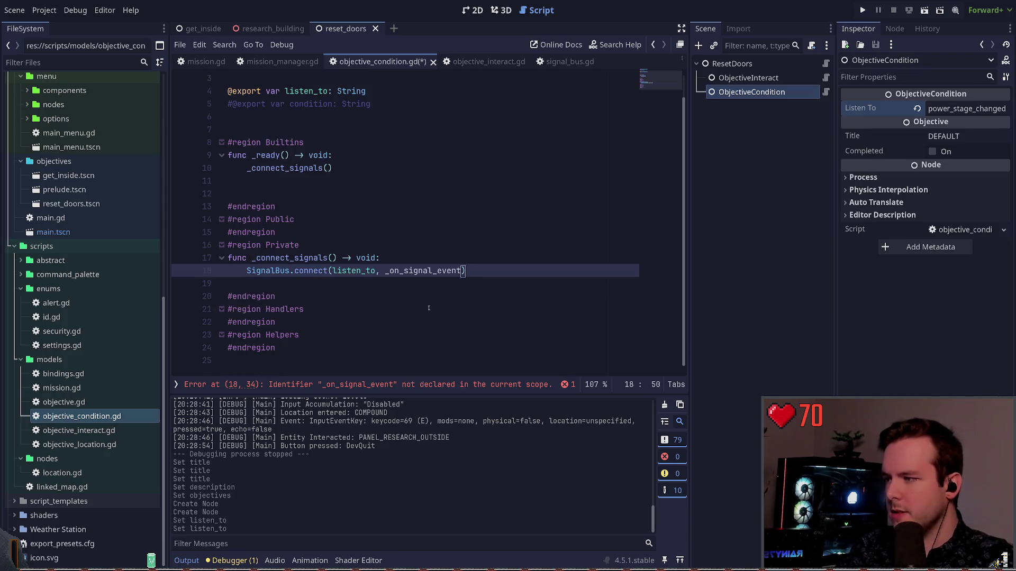
click(410, 311)
key(Return)
key(Return)
scroll(412, 306, down, 1)
click(412, 306)
text(func _on_)
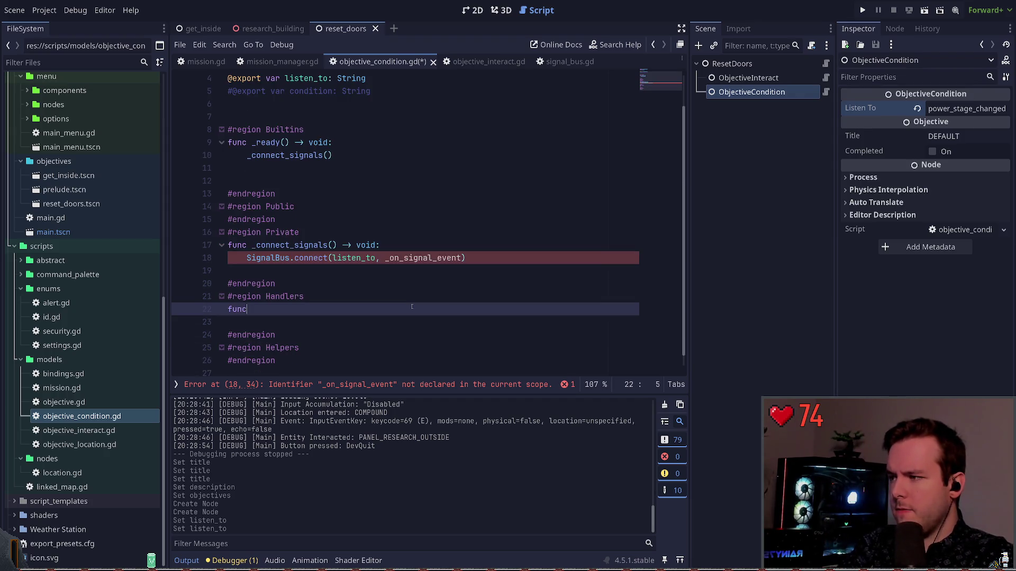
text(signal_event)
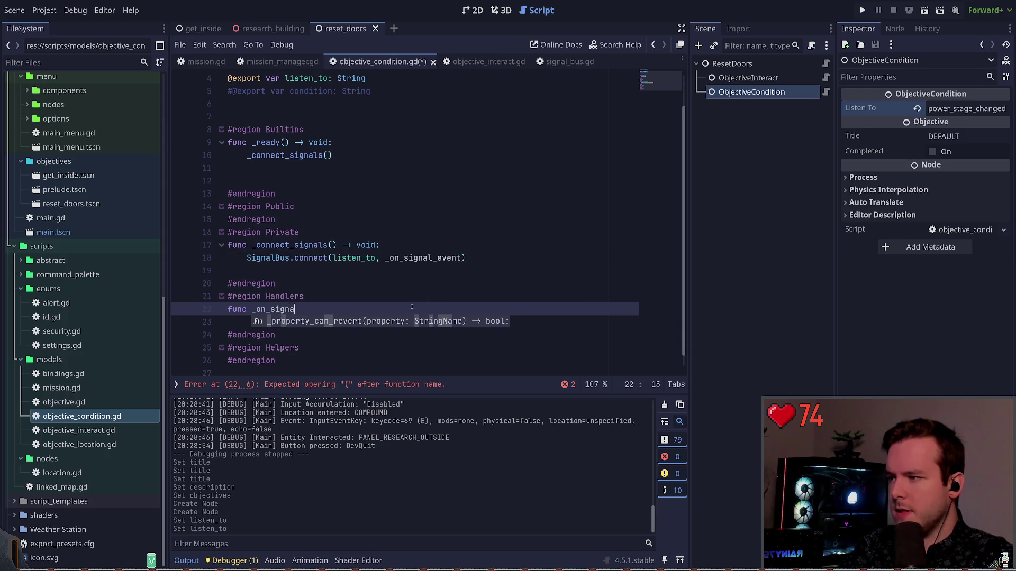
text((ar)
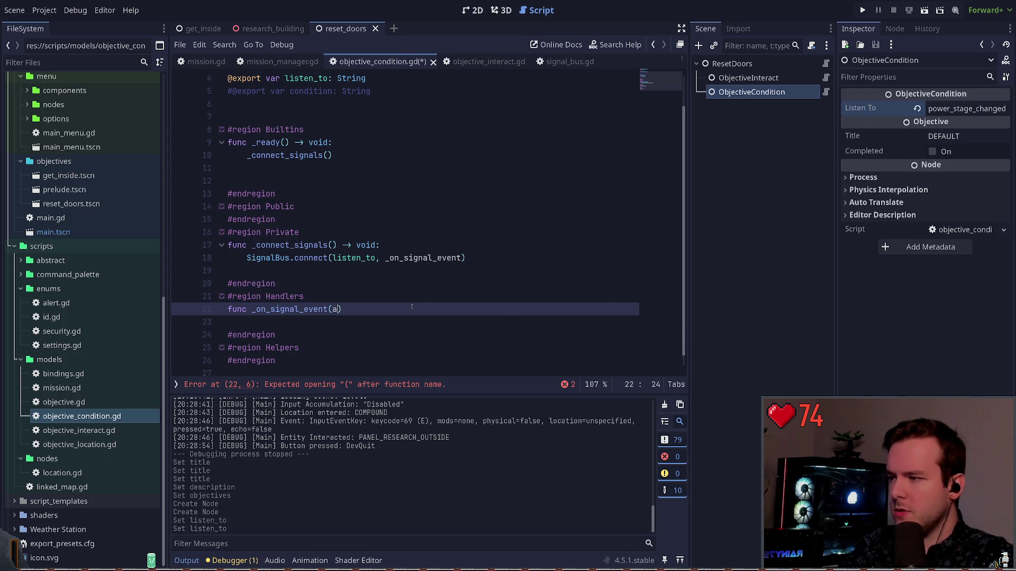
text(gs:)
key(Escape)
key(ctrl+s)
Step: Complete the handler as (args: Variant...) -> void with a pass body and save
key(Left)
key(Left)
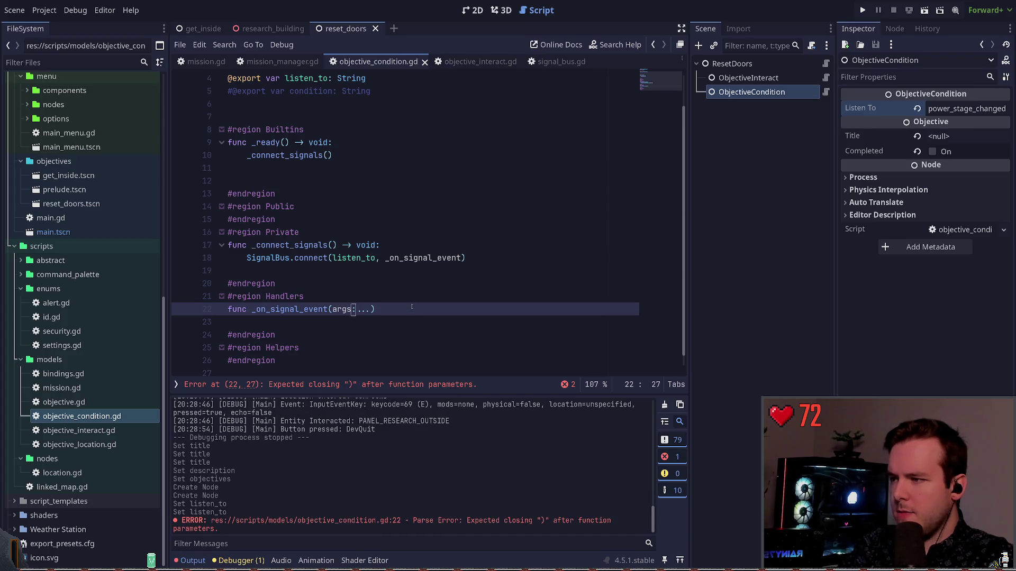
text(Variant)
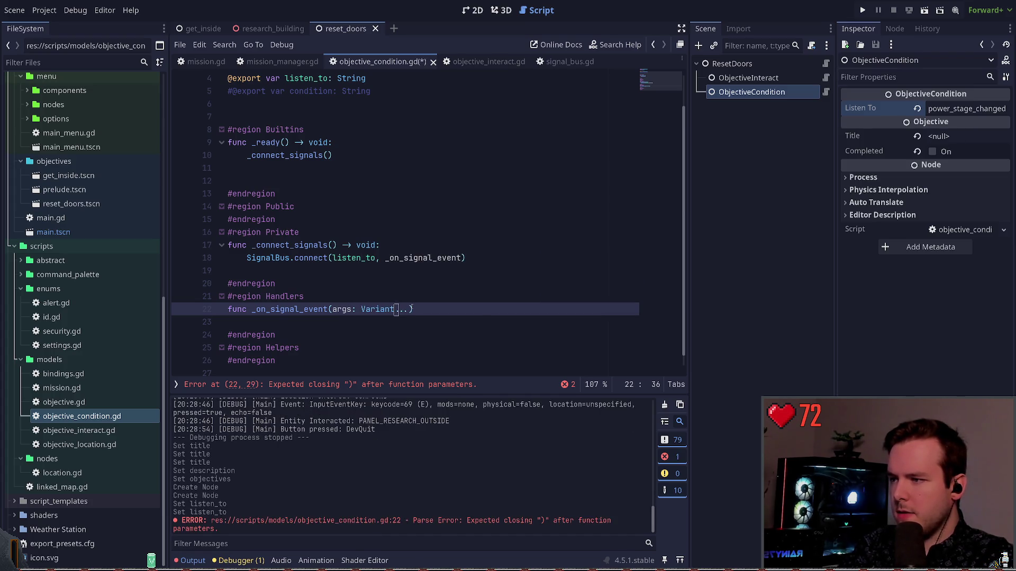
key(ctrl+s)
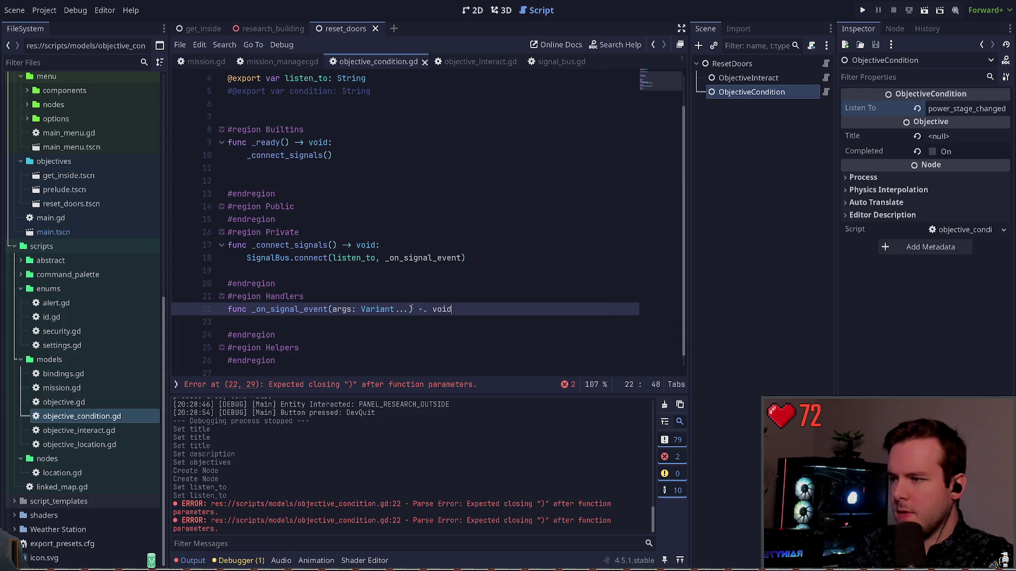
key(BackSpace)
key(BackSpace)
text(> void:)
key(Return)
text(pass)
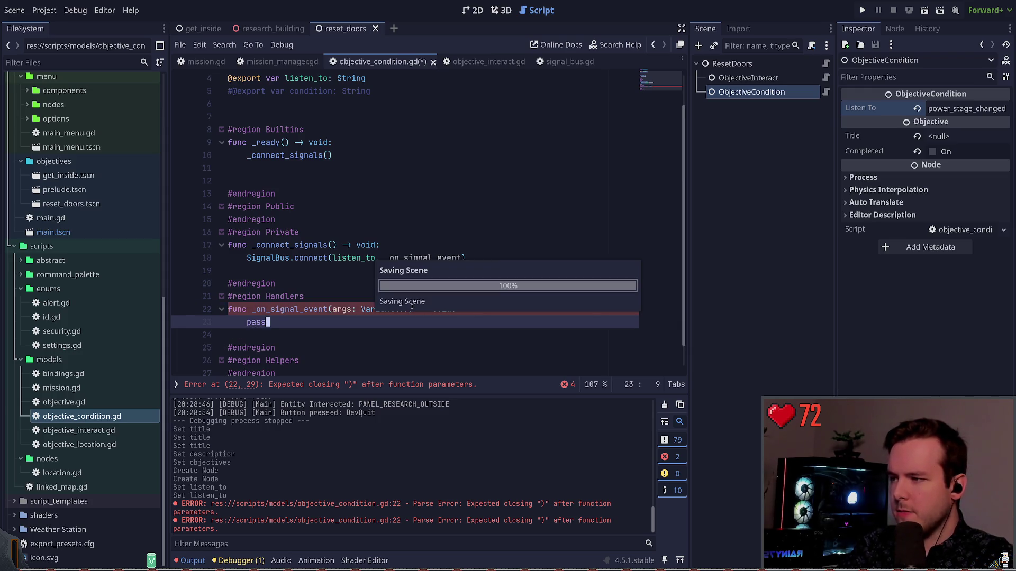
key(ctrl+s)
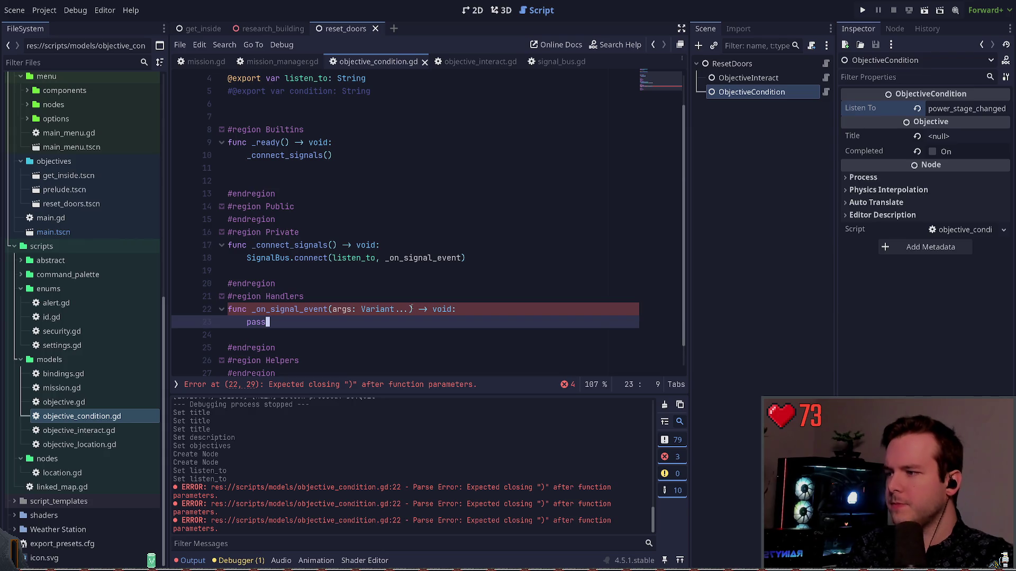
scroll(391, 315, down, 1)
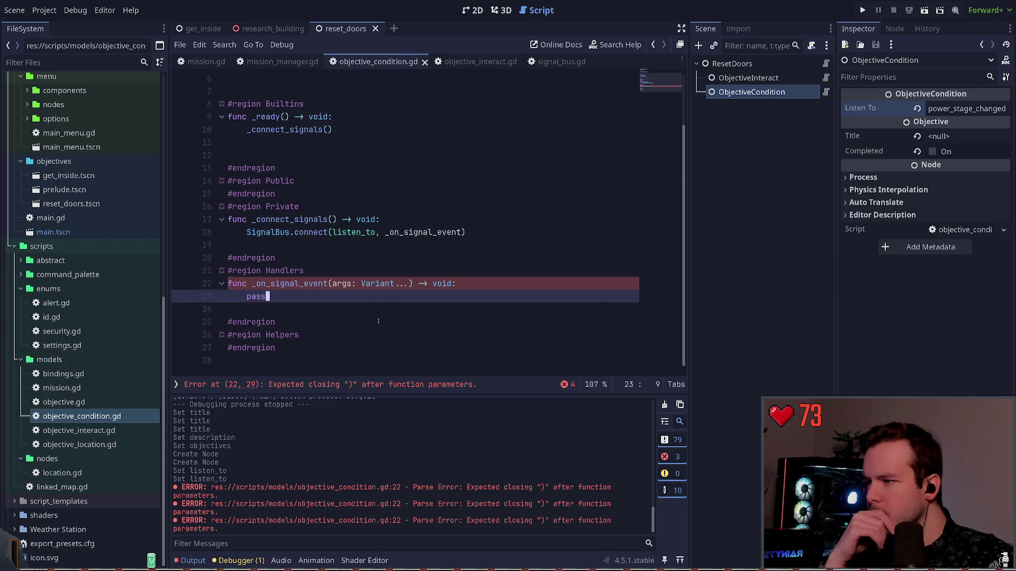
click(408, 284)
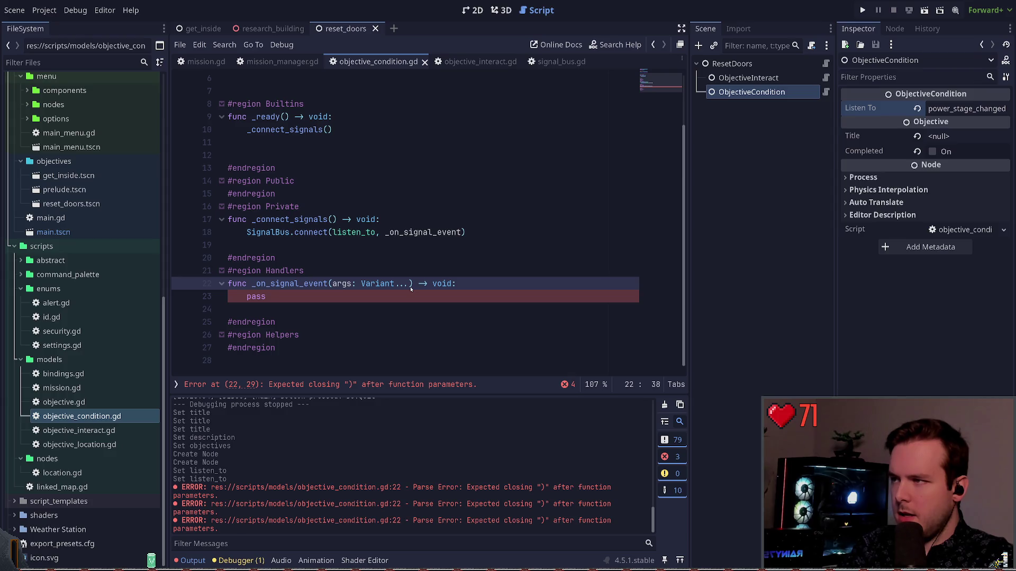
scroll(12, 120, up, 10)
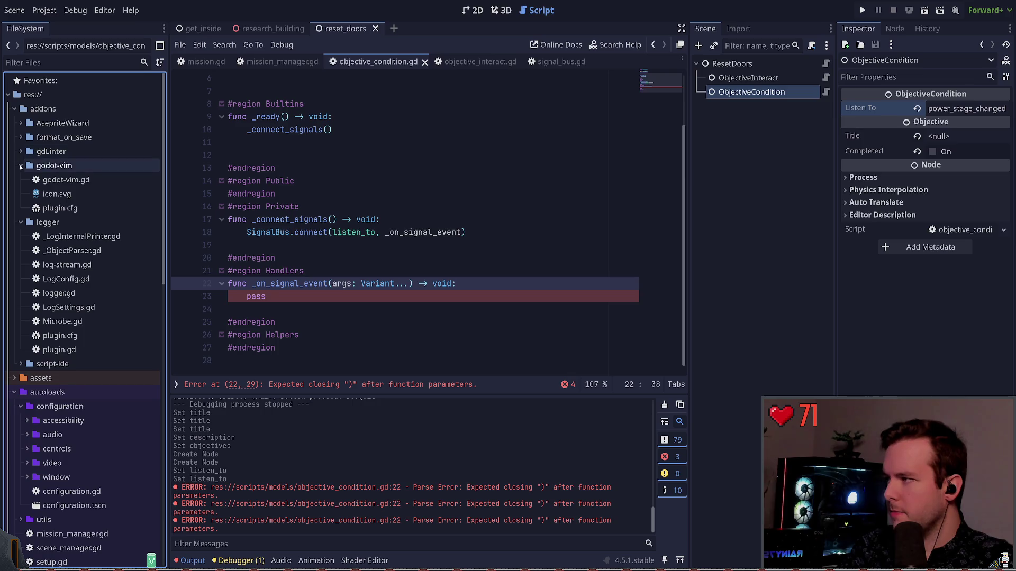
Step: Look up the errors function on line 83 of the logger addon's log-stream.gd for reference
click(20, 165)
click(20, 167)
click(20, 165)
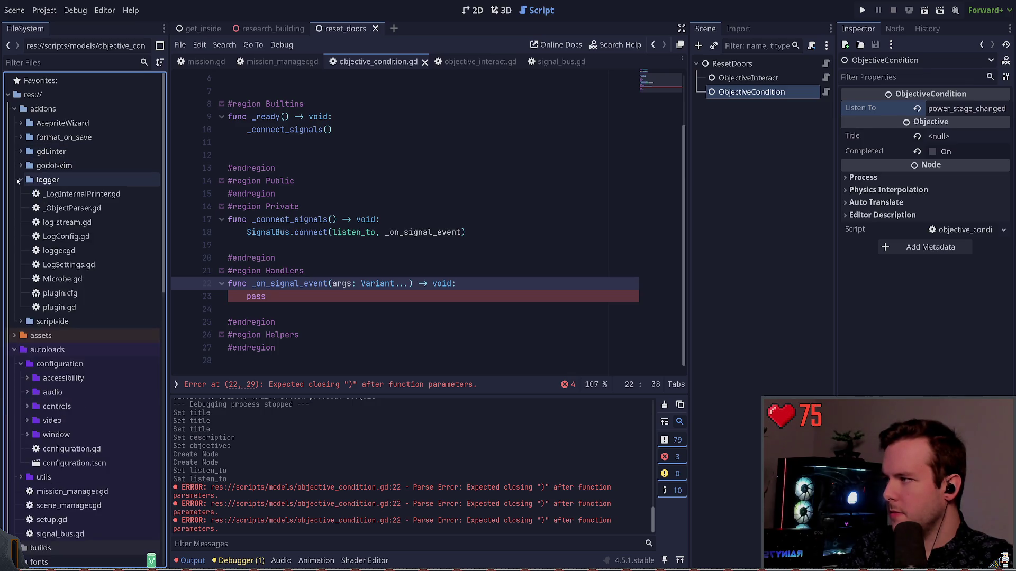
double_click(67, 223)
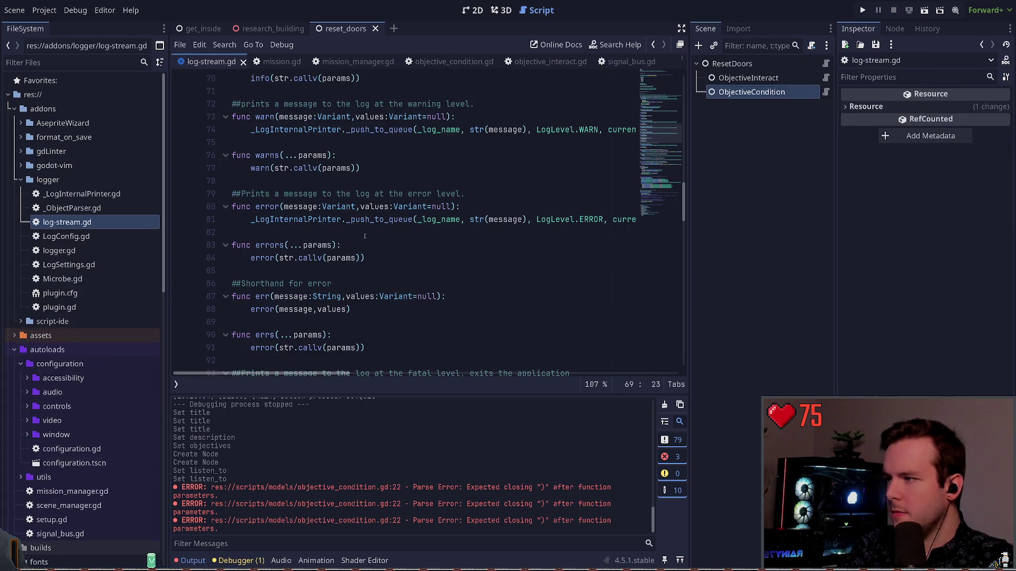
click(306, 245)
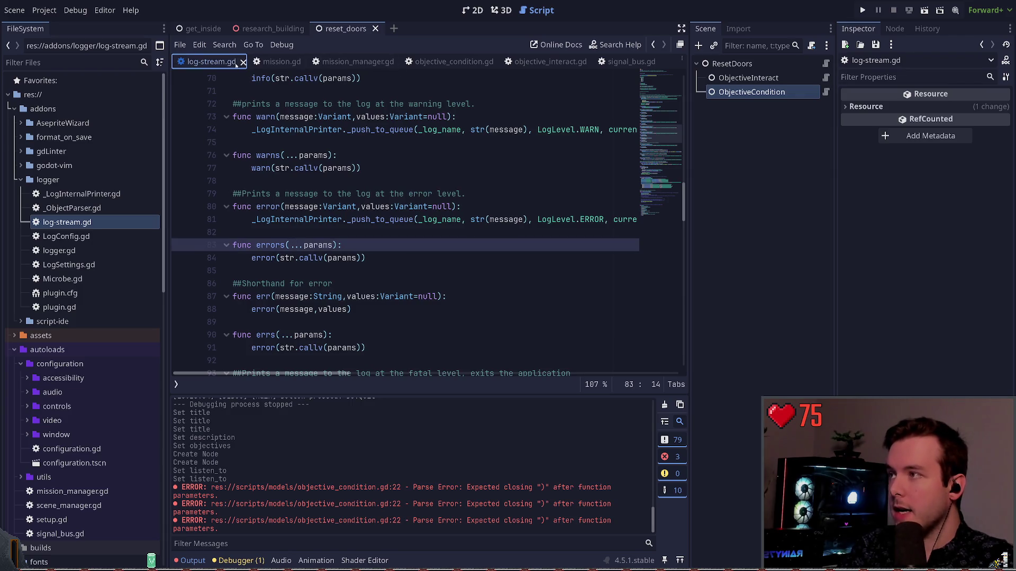
click(244, 62)
Step: Try prefixing the handler's Variant parameter with ... and save to recheck errors
click(362, 284)
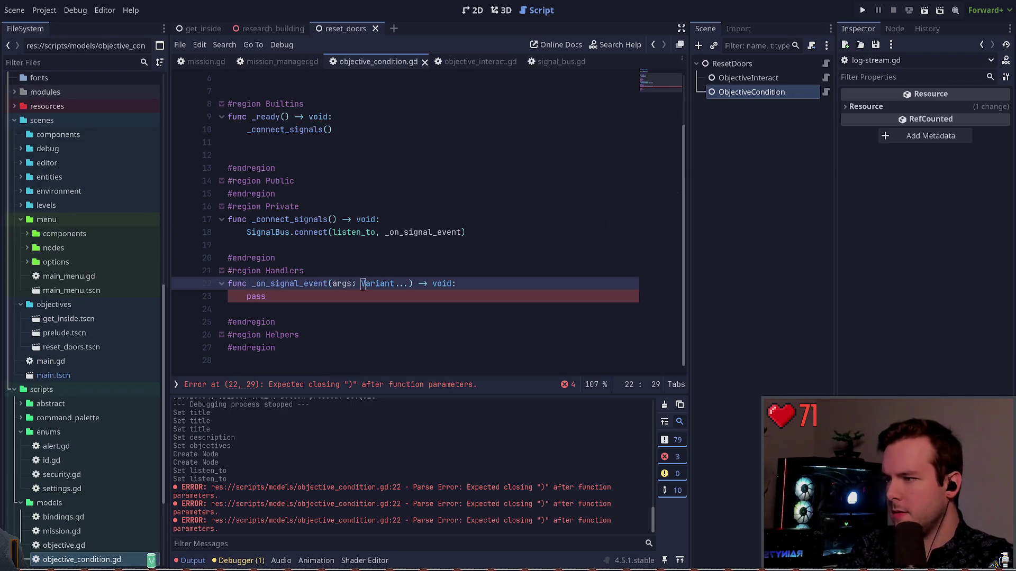
text(...)
key(ctrl+Right)
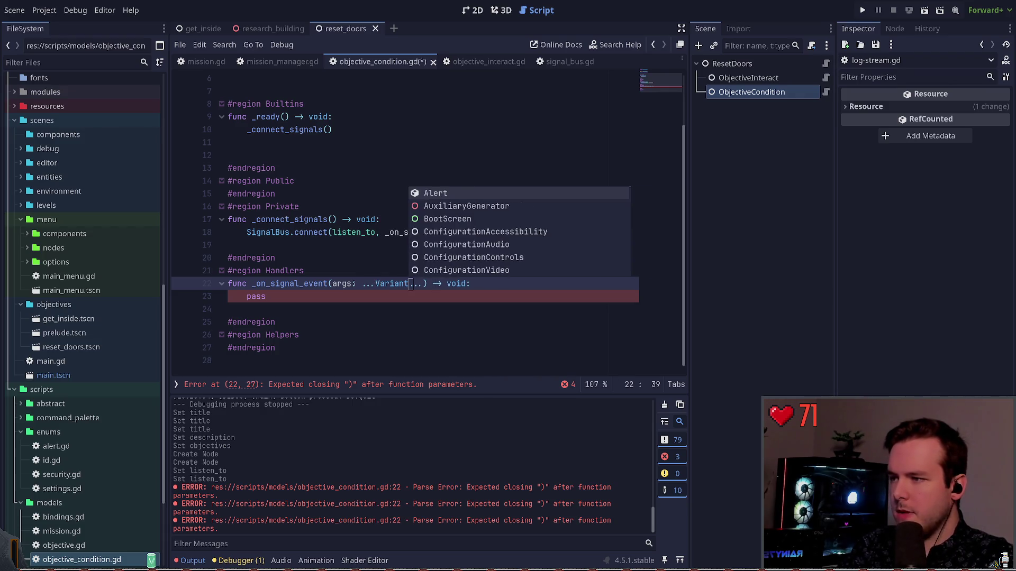
key(Delete)
key(Delete)
key(Delete)
key(Escape)
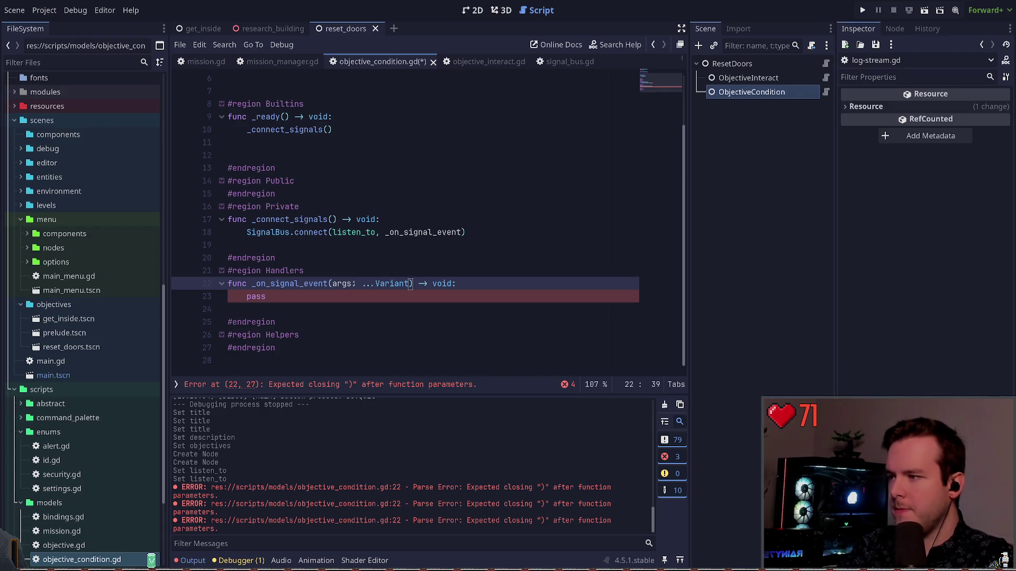
key(ctrl+s)
click(309, 297)
click(357, 319)
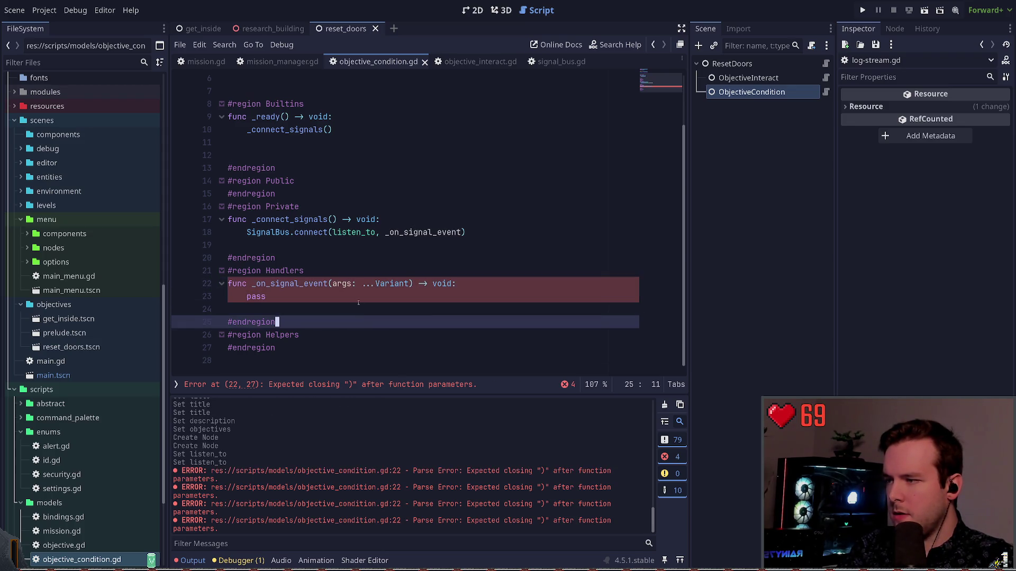
Step: Rewrite the parameter as variadic ...args with a [Variant] type and save
click(343, 283)
text(...)
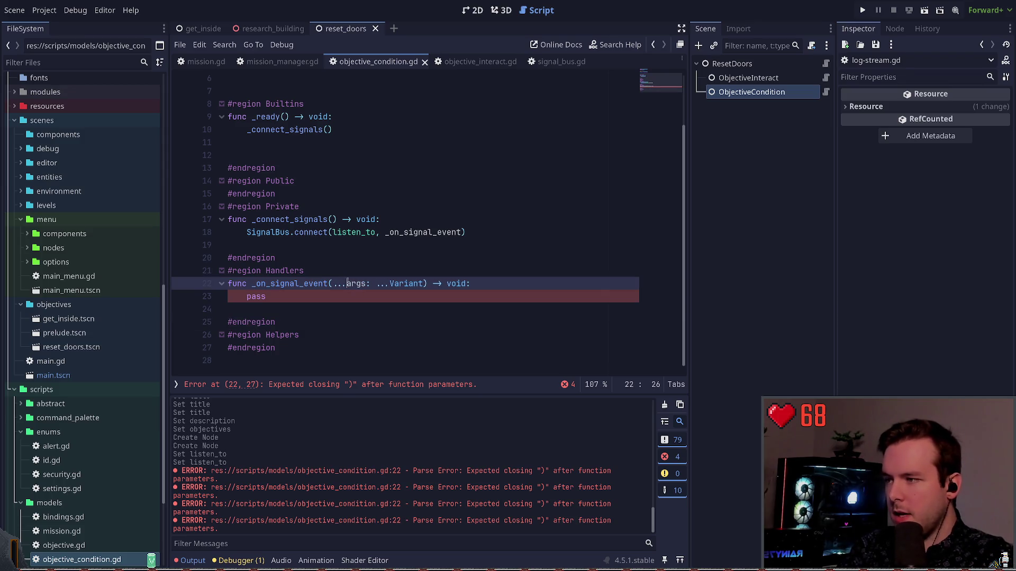
key(ctrl+Right)
key(Delete)
key(Delete)
key(Delete)
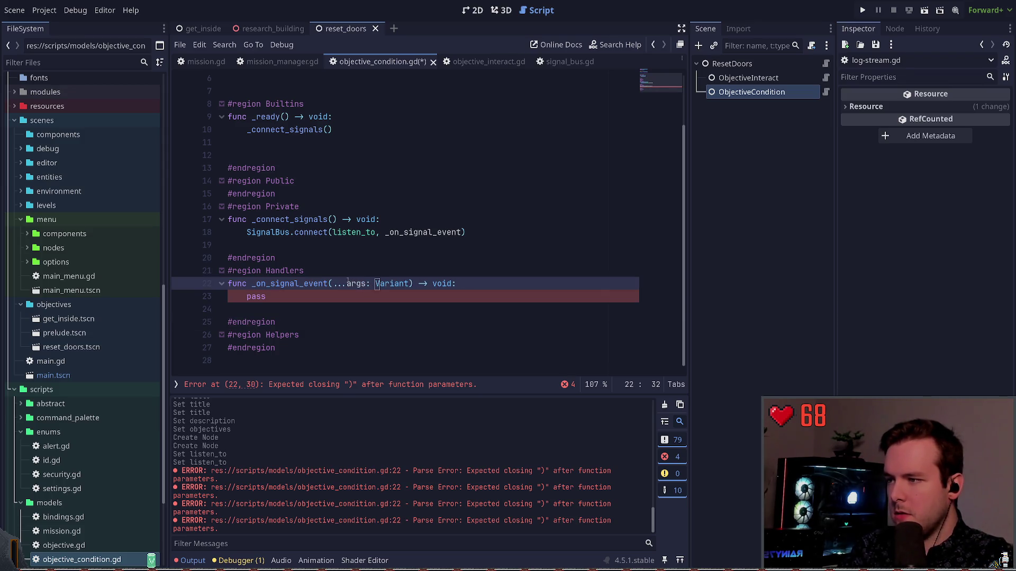
text([)
key(ctrl+Right)
text(])
key(ctrl+s)
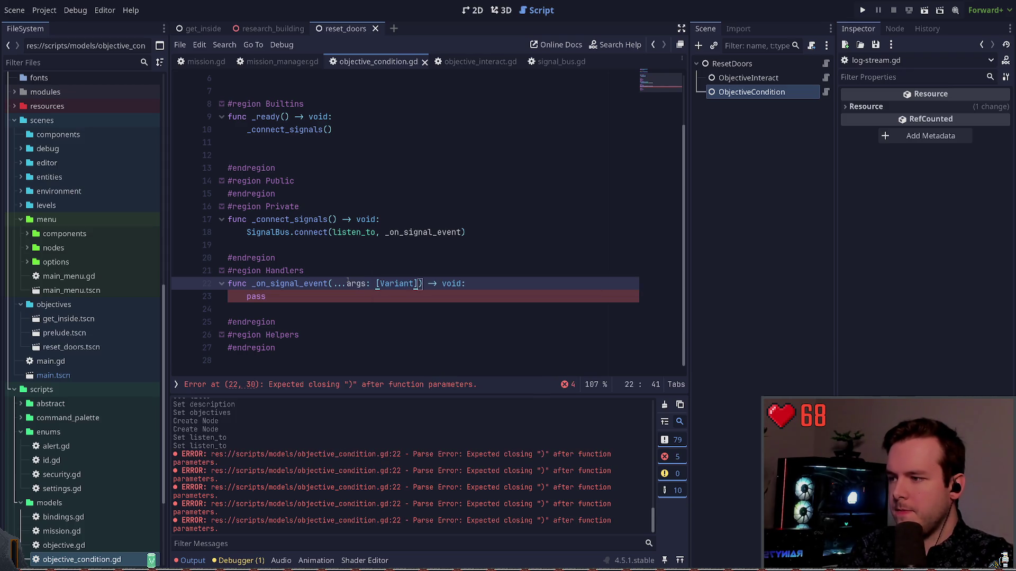
key(Down)
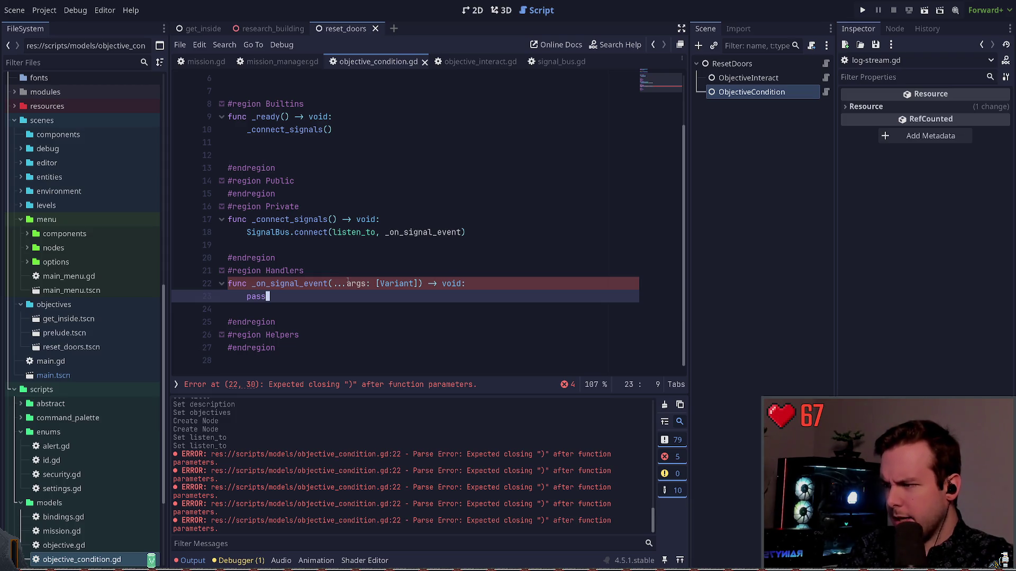
scroll(70, 211, up, 10)
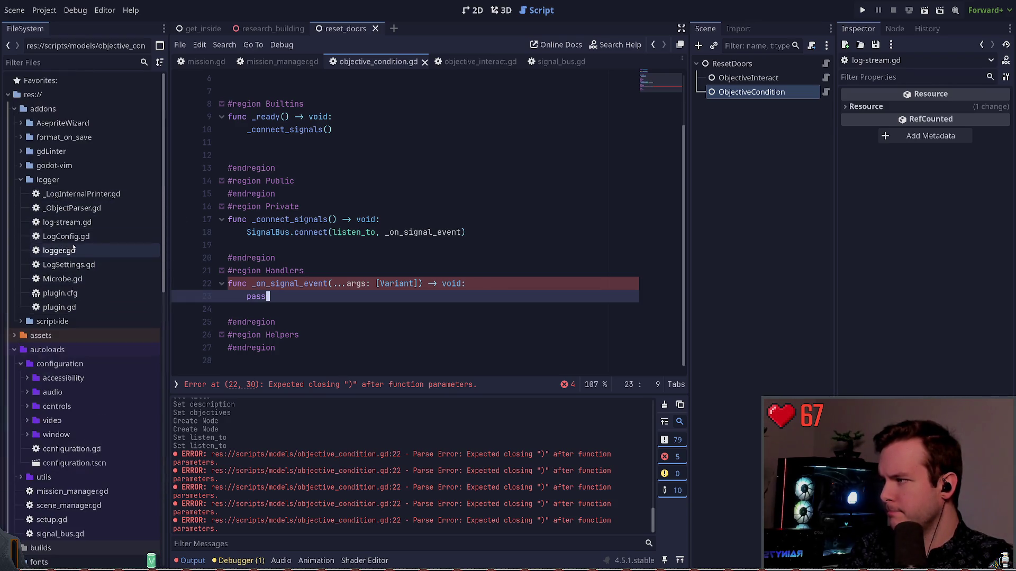
Step: Check log-stream.gd's variadic syntax, then reshape line 22 to ...args with -> void: and save
double_click(67, 223)
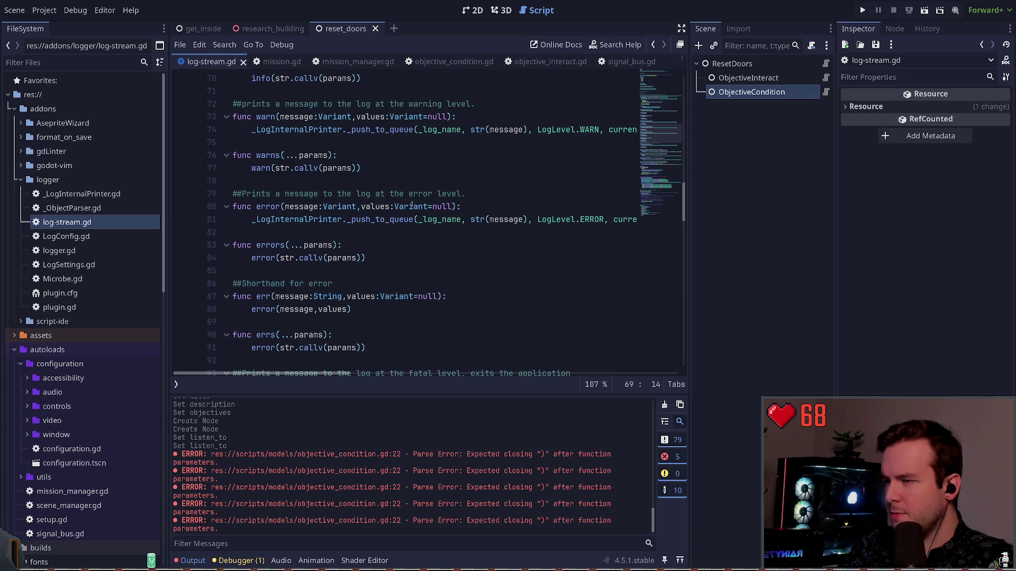
click(244, 62)
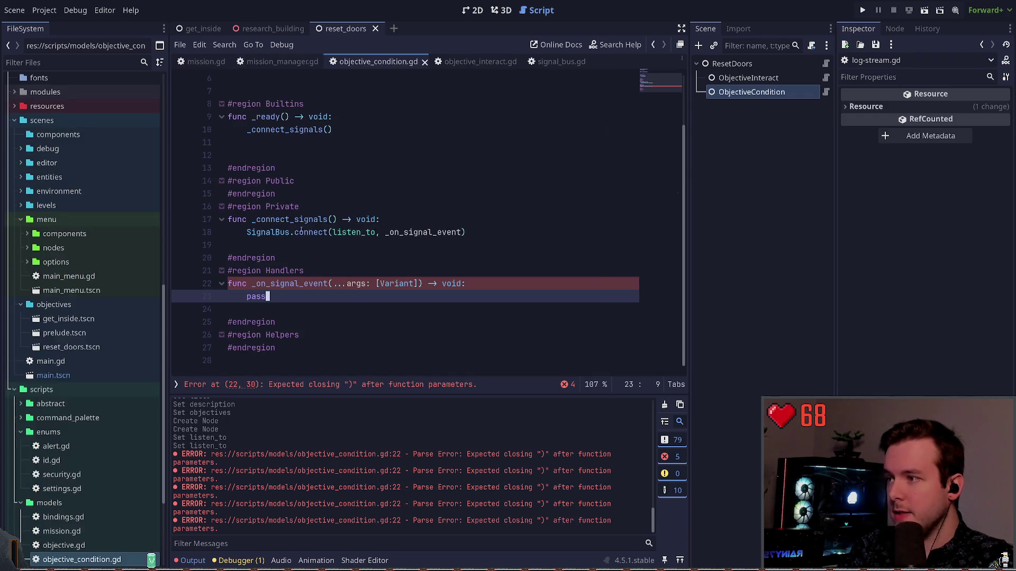
click(363, 284)
key(ctrl+s)
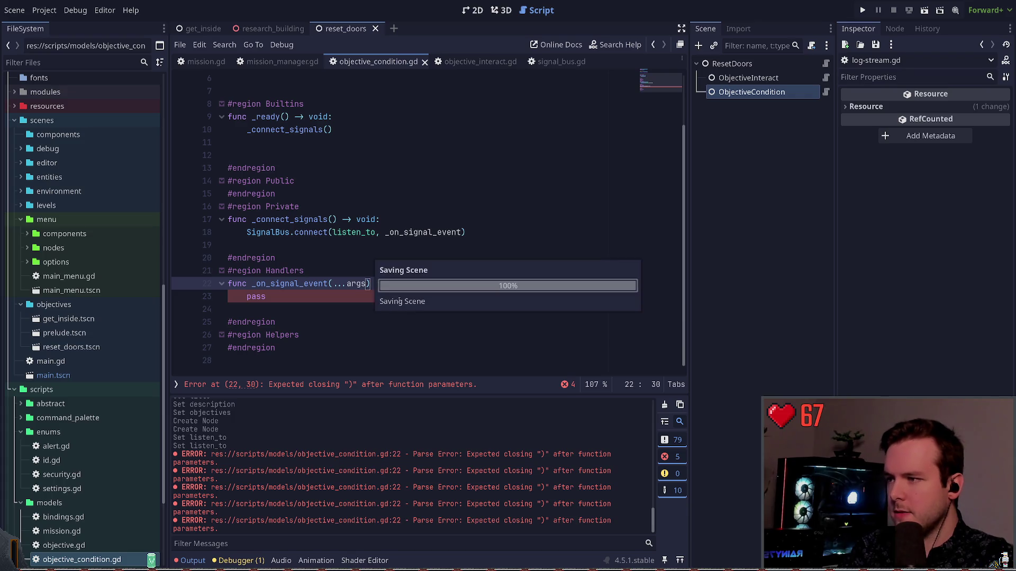
text(-> void:)
key(Down)
key(Up)
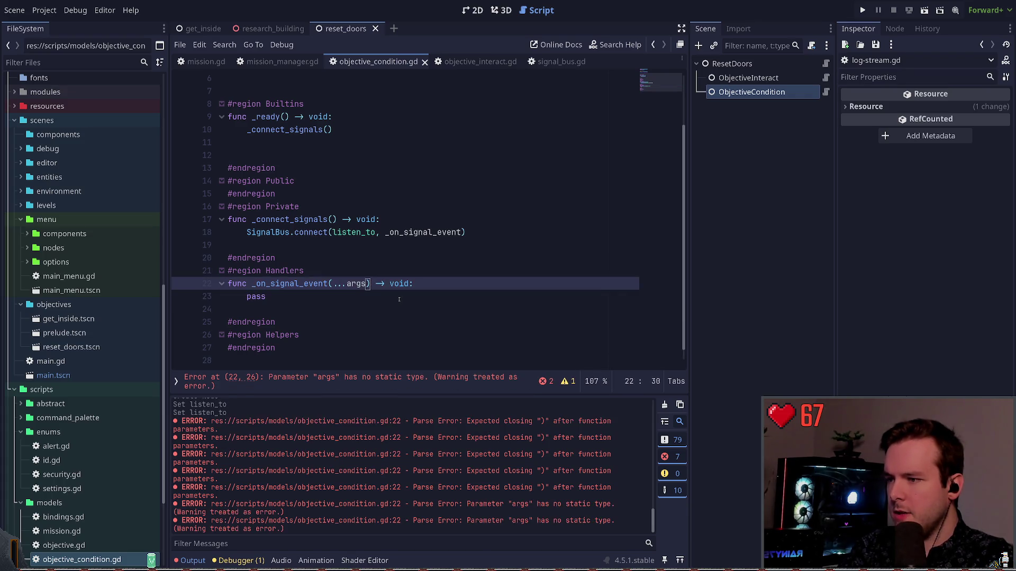
text(: [)
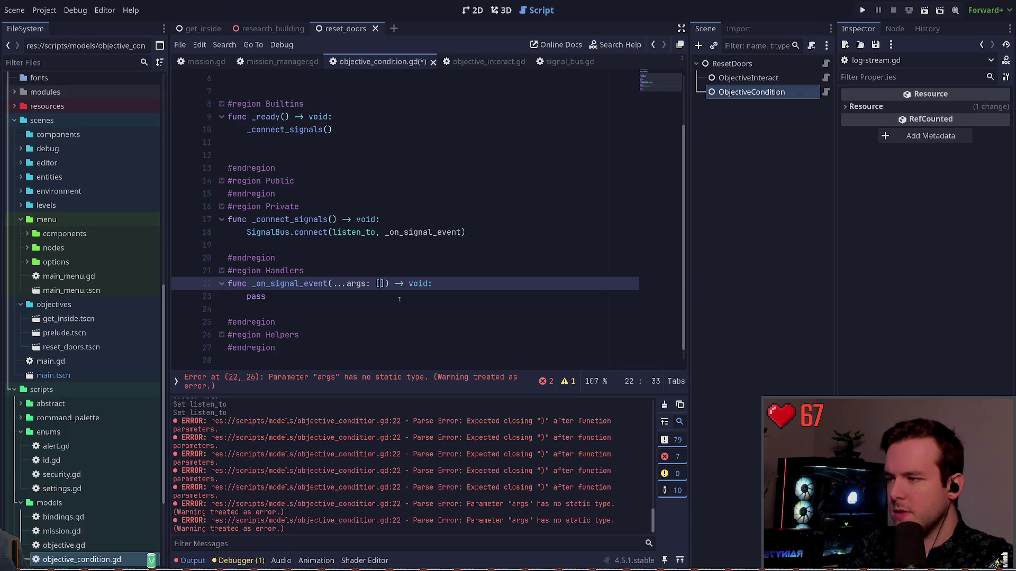
key(ctrl+s)
Step: Type the parameter as ...args: Array, save, and select the ObjectiveCondition node
key(BackSpace)
key(Delete)
text(Array)
key(ctrl+s)
key(Down)
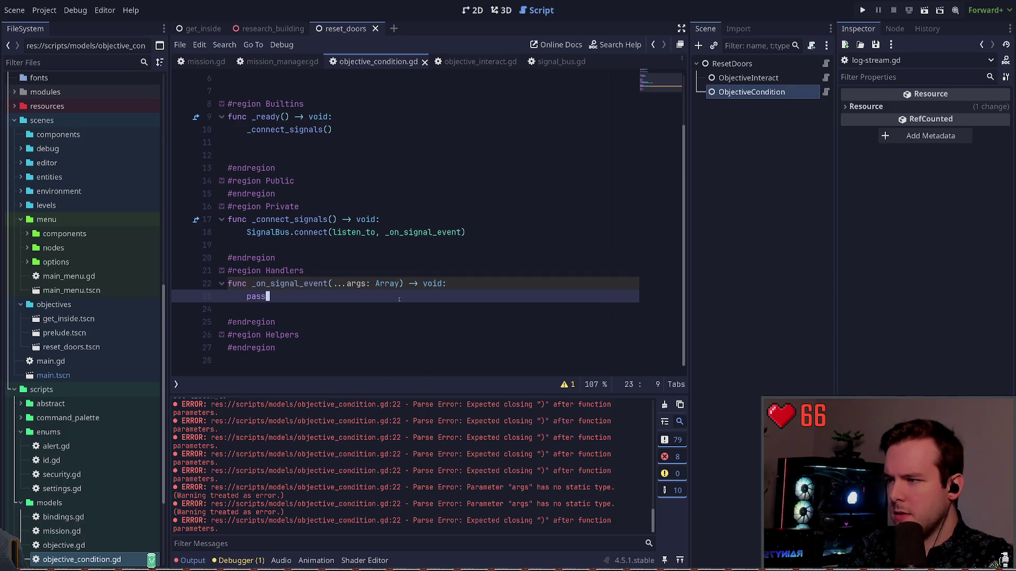
key(Up)
text([)
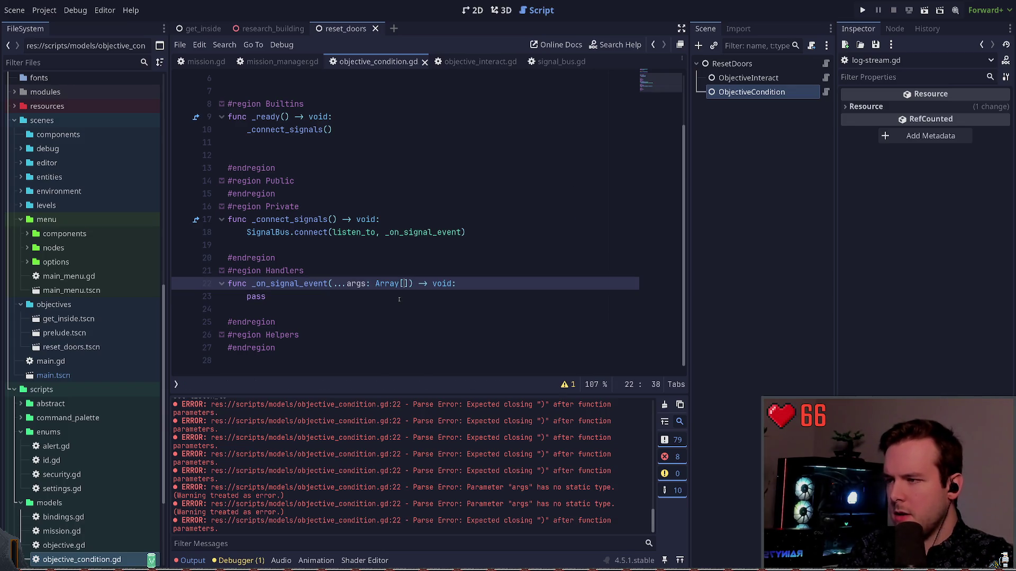
text(Variant)
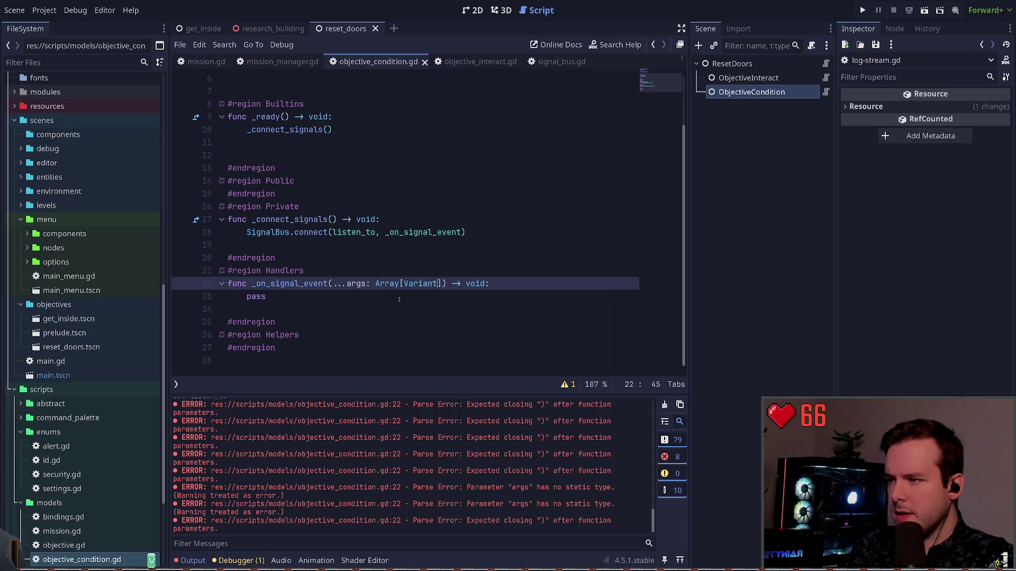
key(Escape)
key(BackSpace)
key(BackSpace)
key(BackSpace)
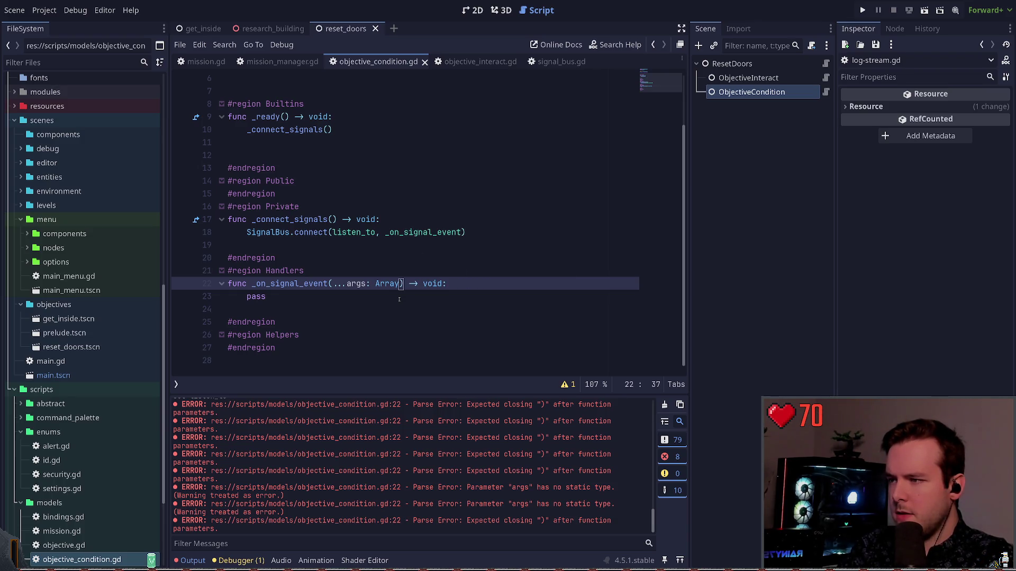
click(399, 300)
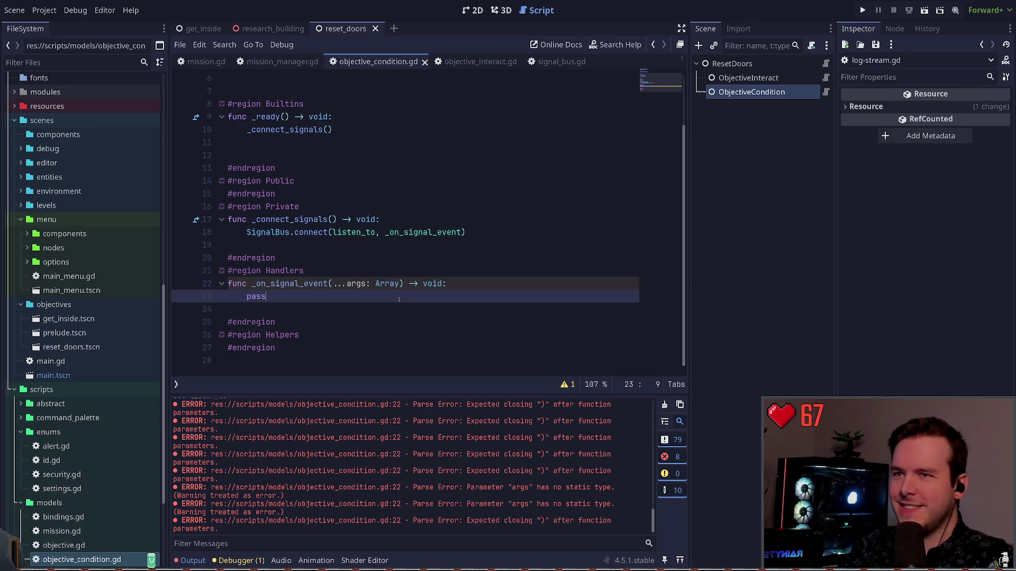
click(765, 93)
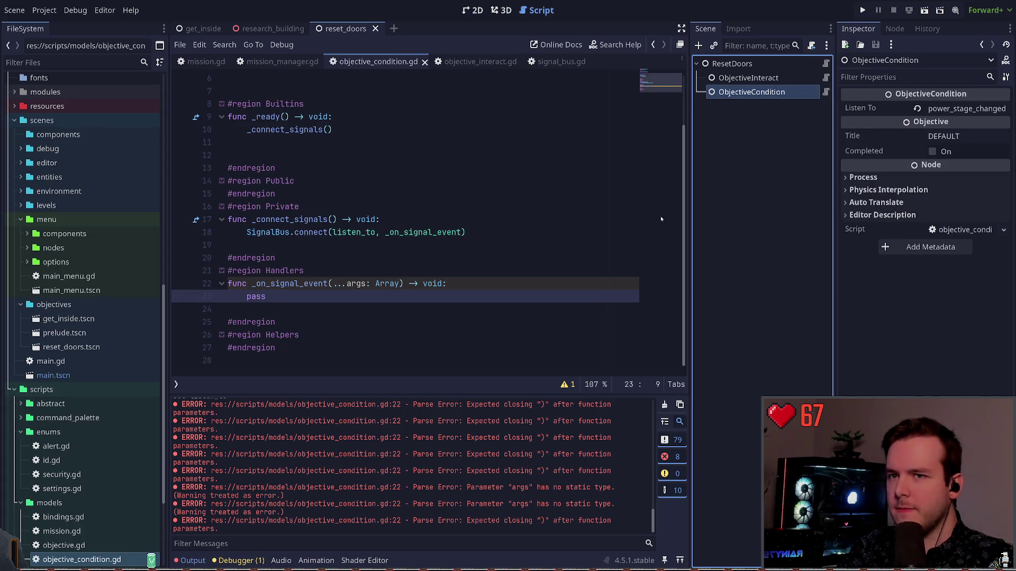
click(372, 299)
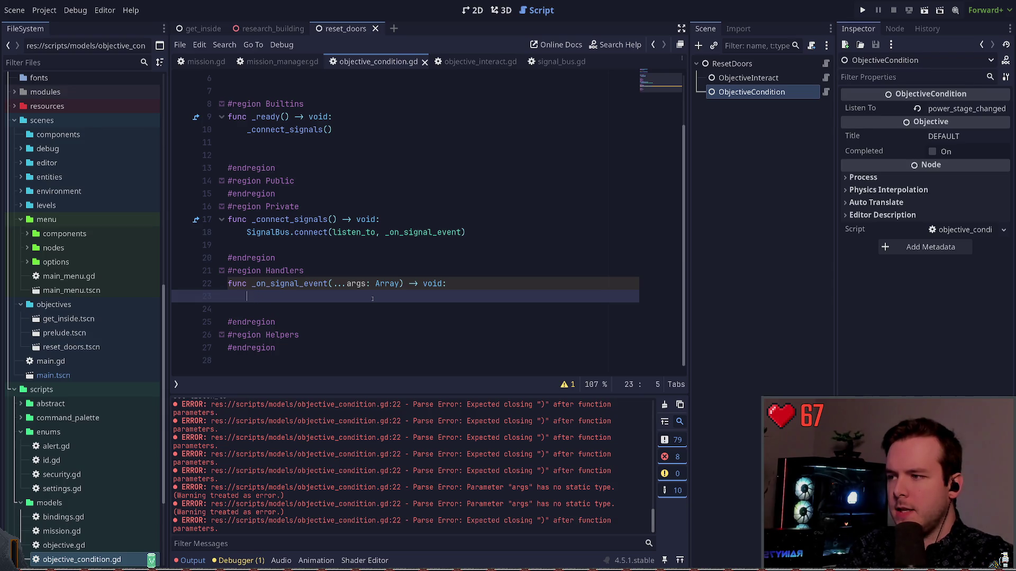
text(if)
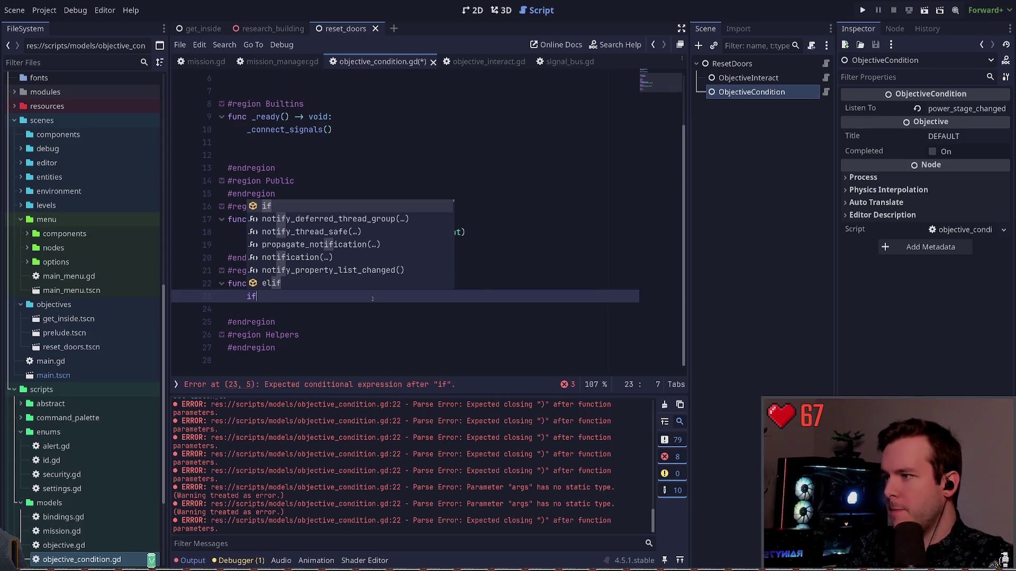
text( condition.)
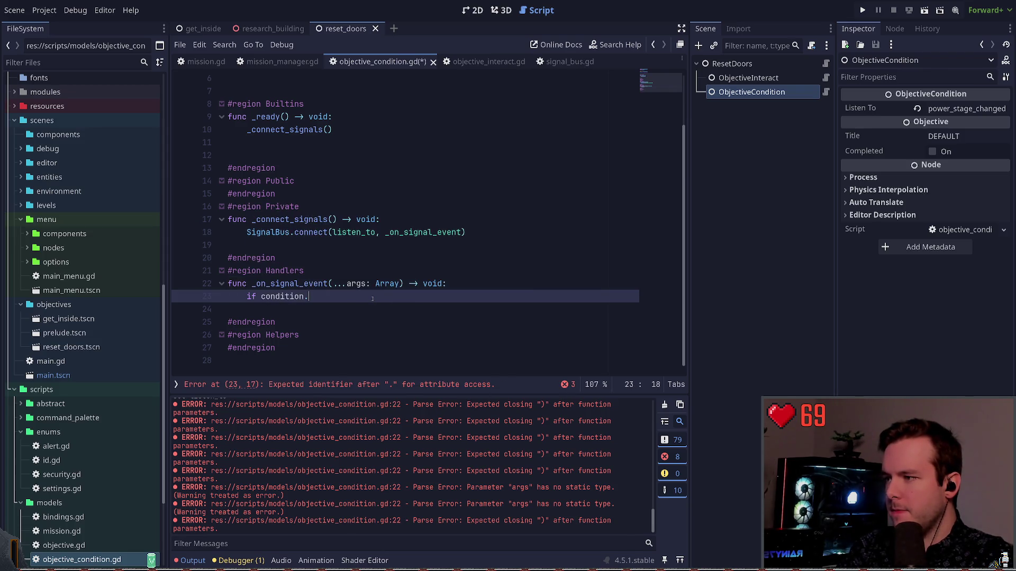
key(BackSpace)
key(BackSpace)
key(BackSpace)
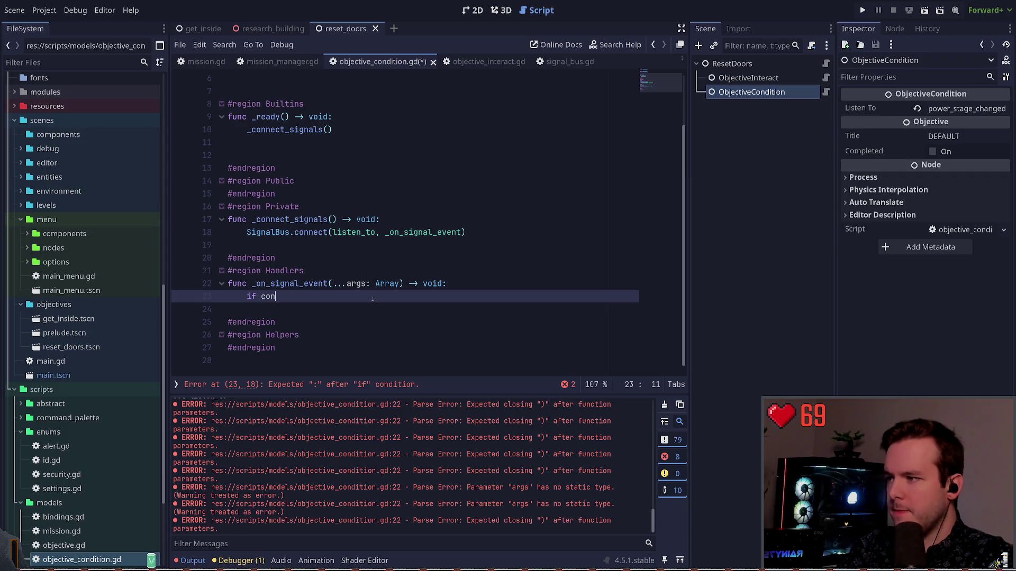
scroll(372, 299, up, 2)
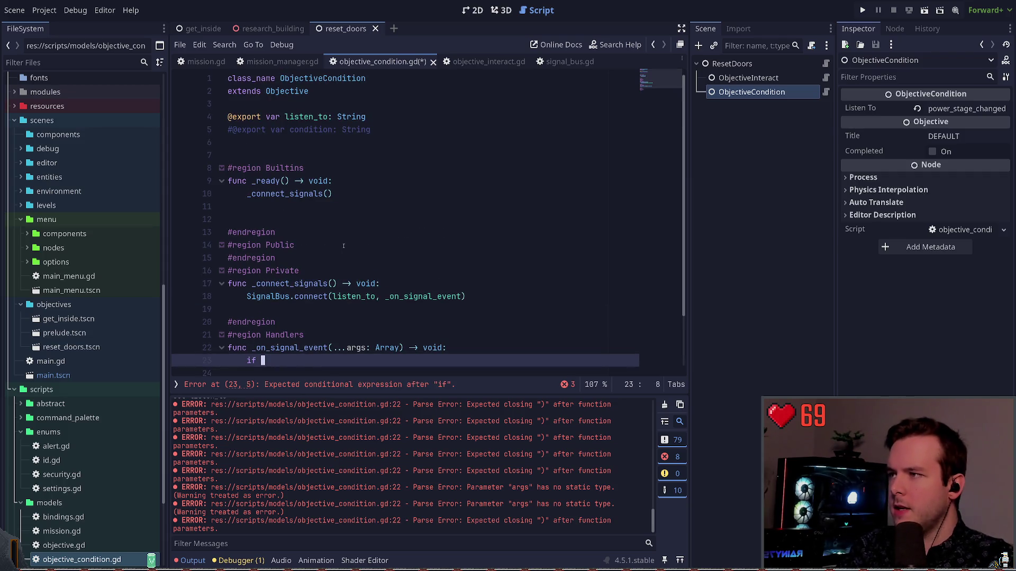
click(401, 132)
key(ctrl+k)
key(Down)
key(Down)
key(Down)
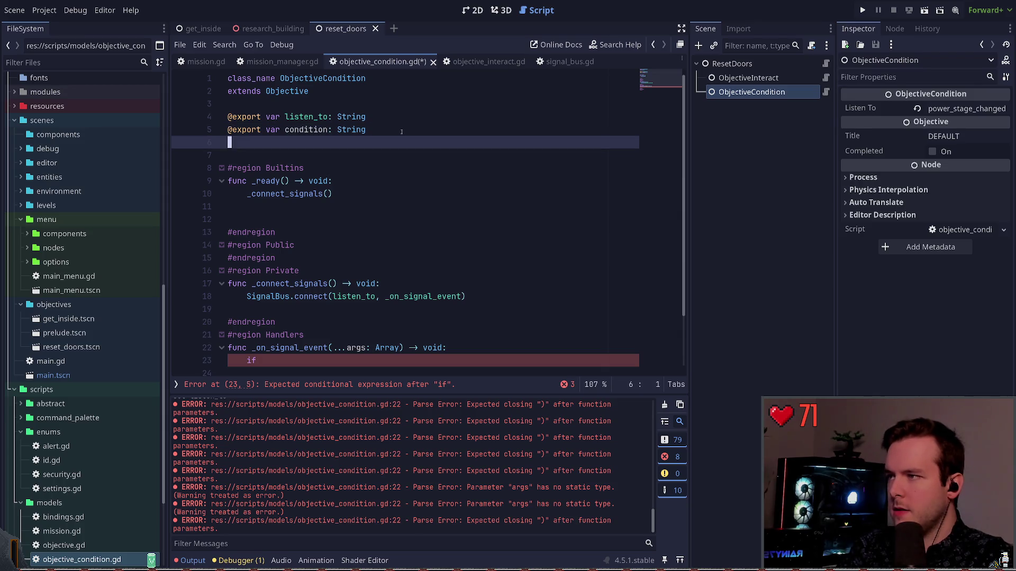
key(ctrl+s)
key(Down)
key(Down)
key(Down)
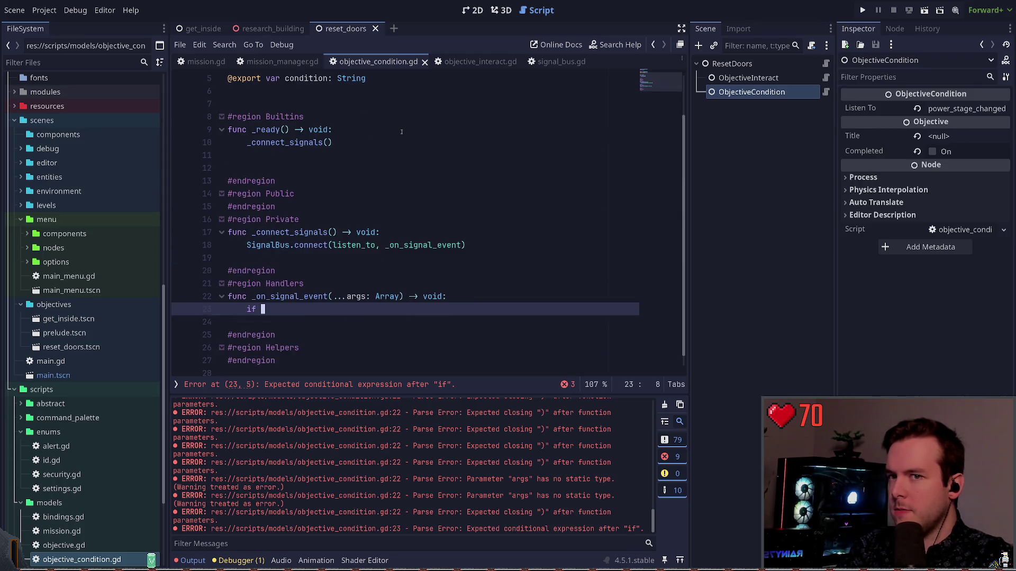
text(dition.eval)
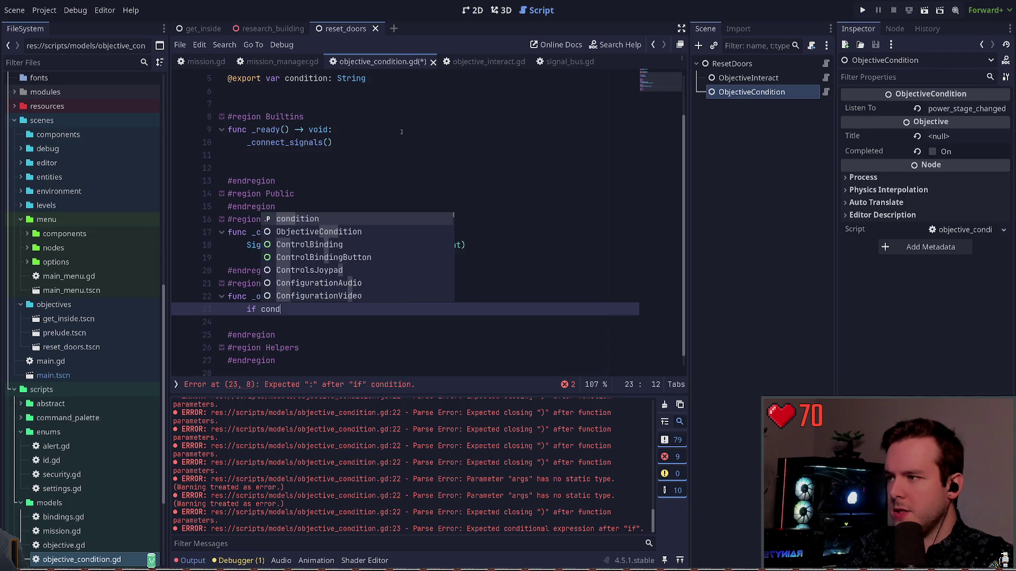
key(BackSpace)
key(BackSpace)
key(BackSpace)
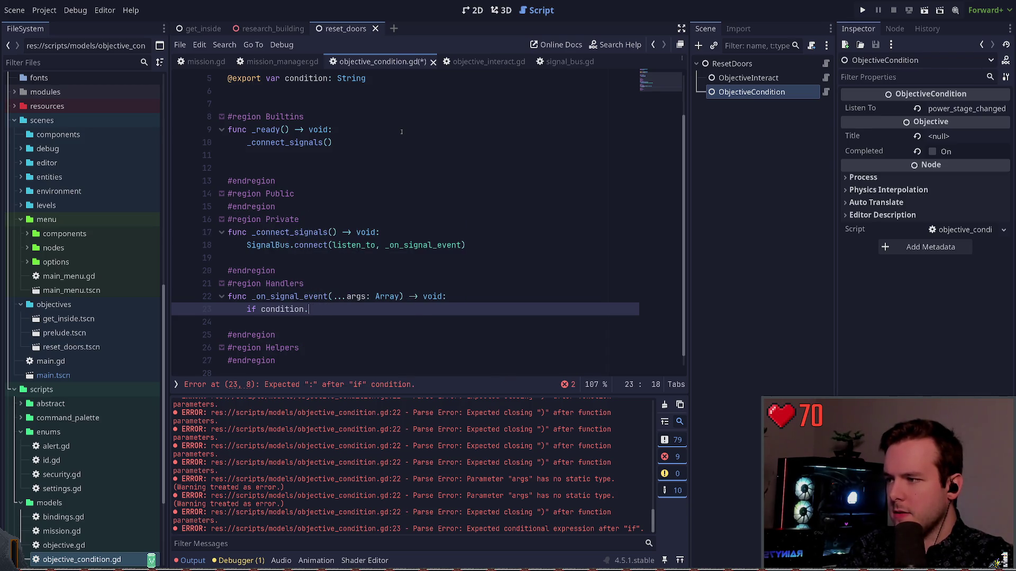
text(eval)
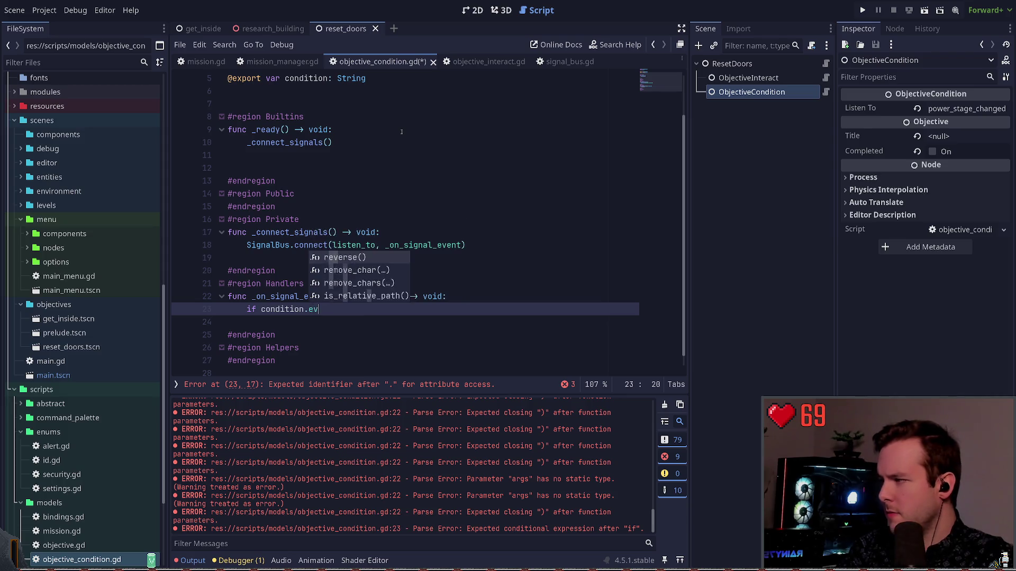
key(BackSpace)
key(BackSpace)
key(BackSpace)
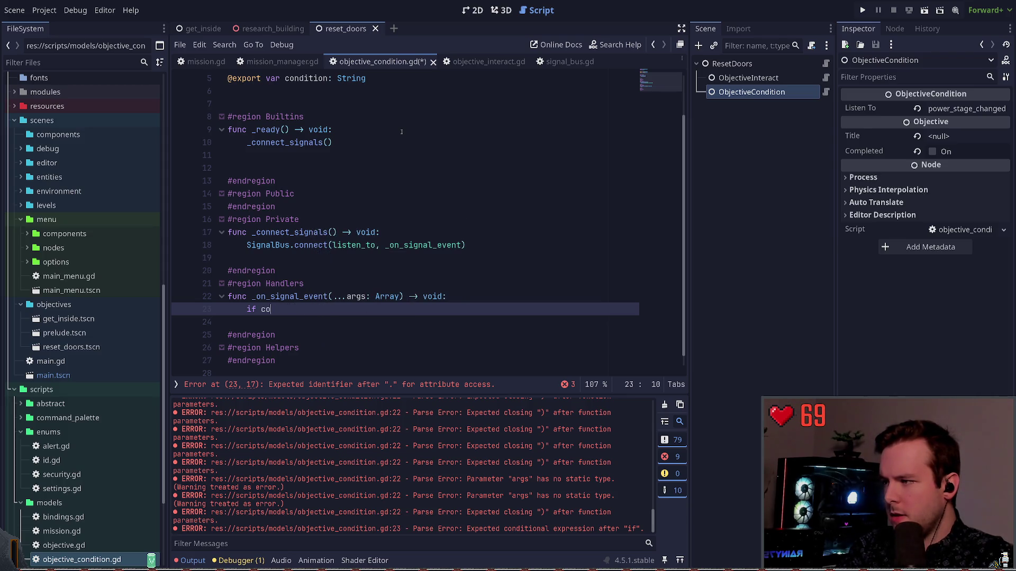
text(eval)
key(BackSpace)
key(BackSpace)
key(BackSpace)
text(String.e)
key(BackSpace)
key(BackSpace)
key(BackSpace)
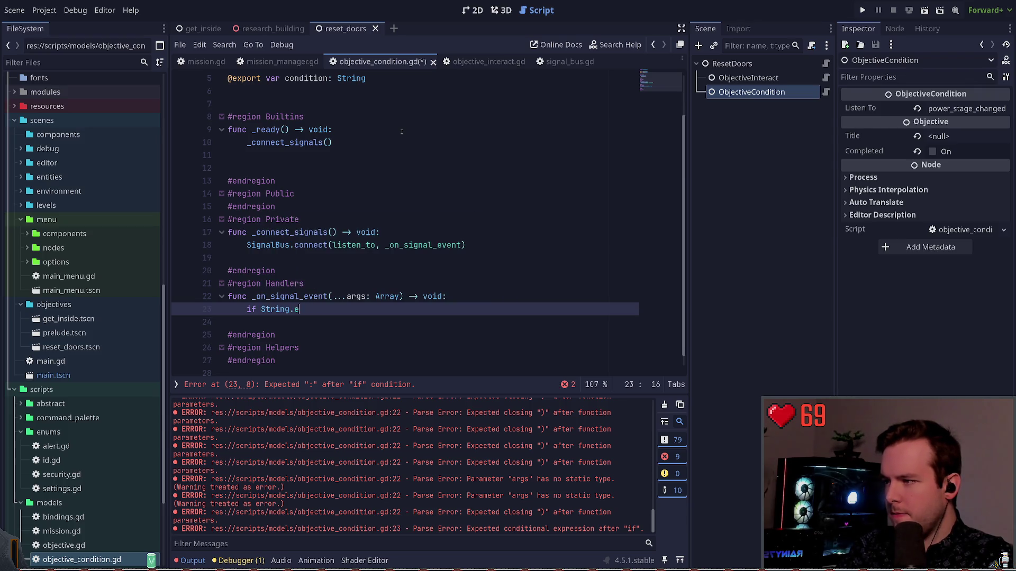
text(GDScript.eval)
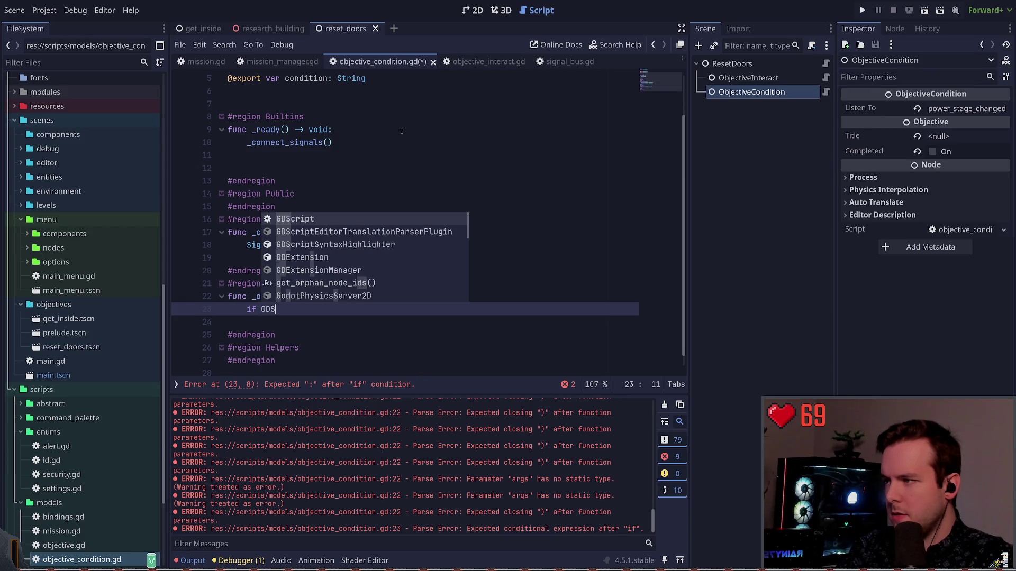
key(BackSpace)
key(BackSpace)
key(BackSpace)
text(n)
key(Return)
text(.ev)
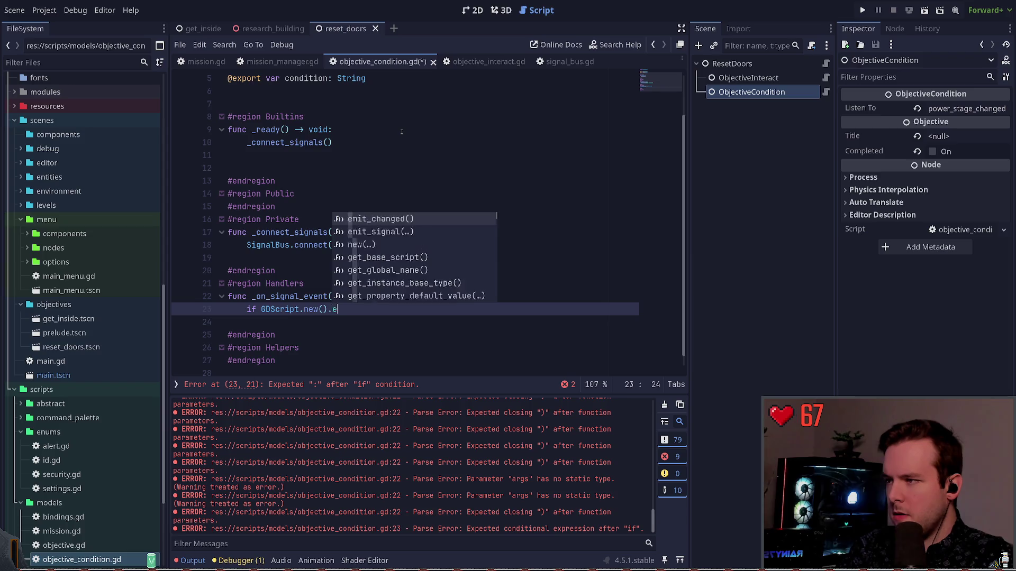
key(BackSpace)
key(BackSpace)
key(BackSpace)
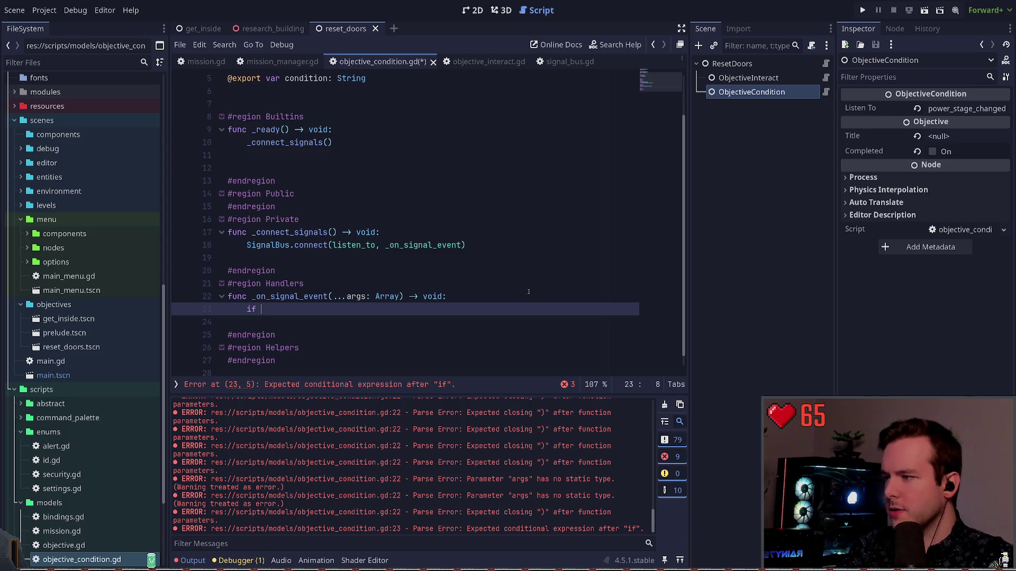
Step: Add 'var exp: Expression = Expression.new()' on a new line above the if
key(ctrl+shift+Return)
text(var )
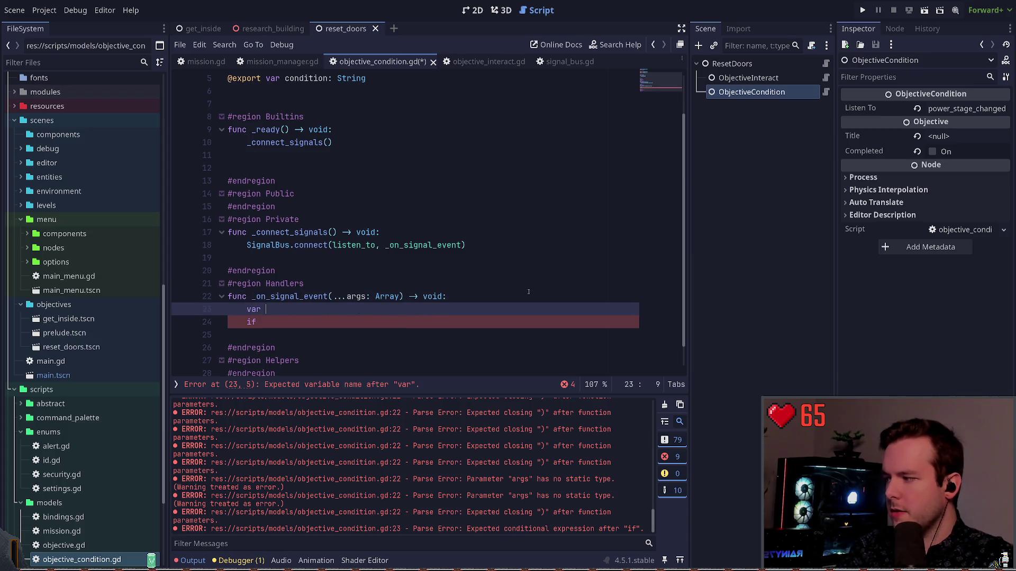
text(exp =)
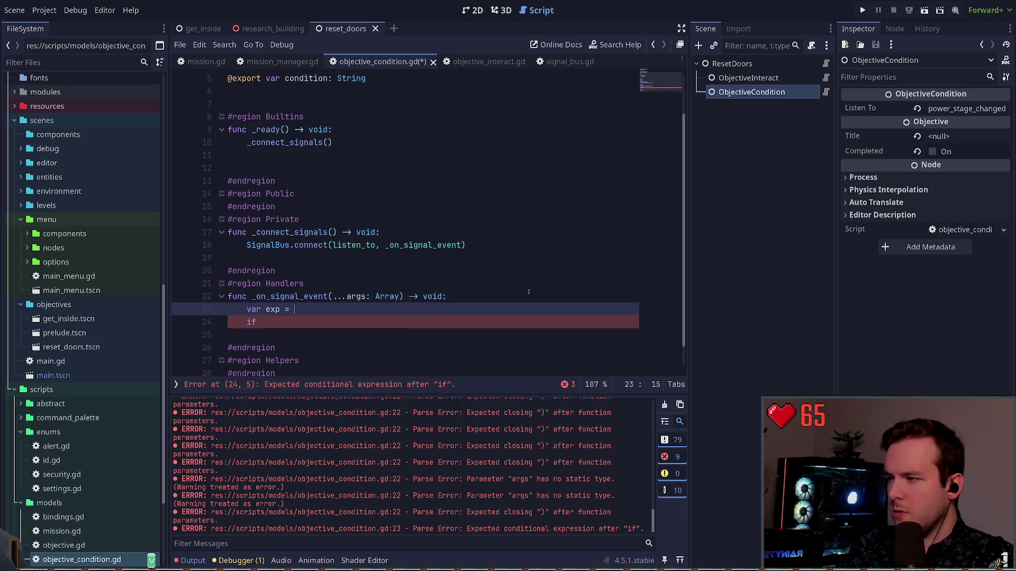
key(BackSpace)
key(BackSpace)
key(BackSpace)
text(: Expresiosn)
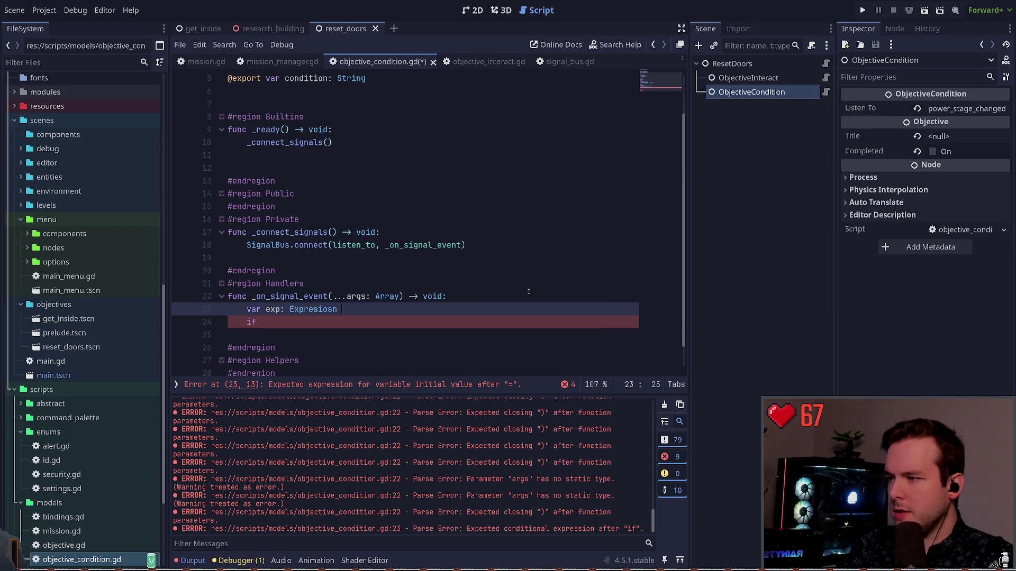
text(ion)
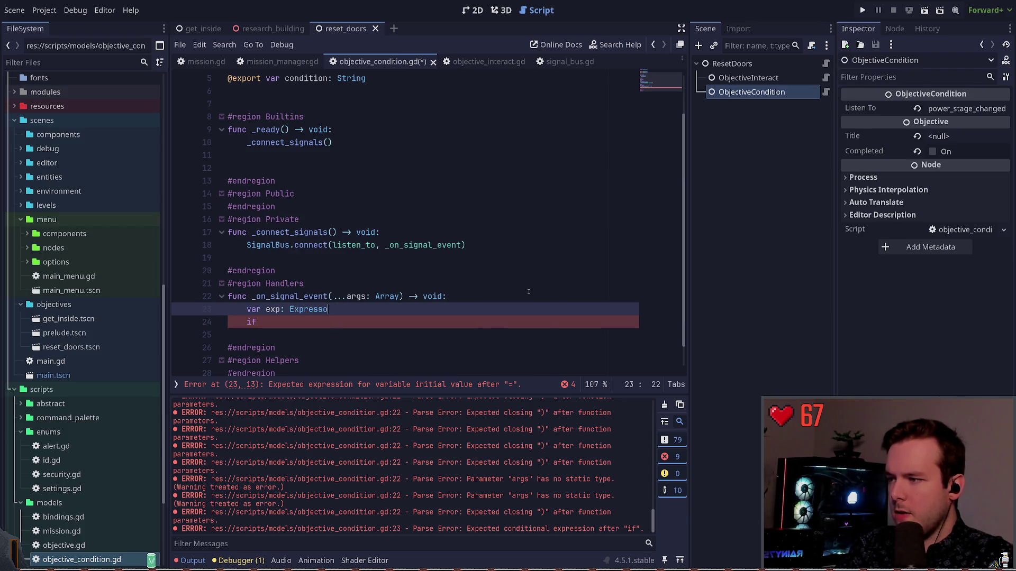
text( = Expression.new)
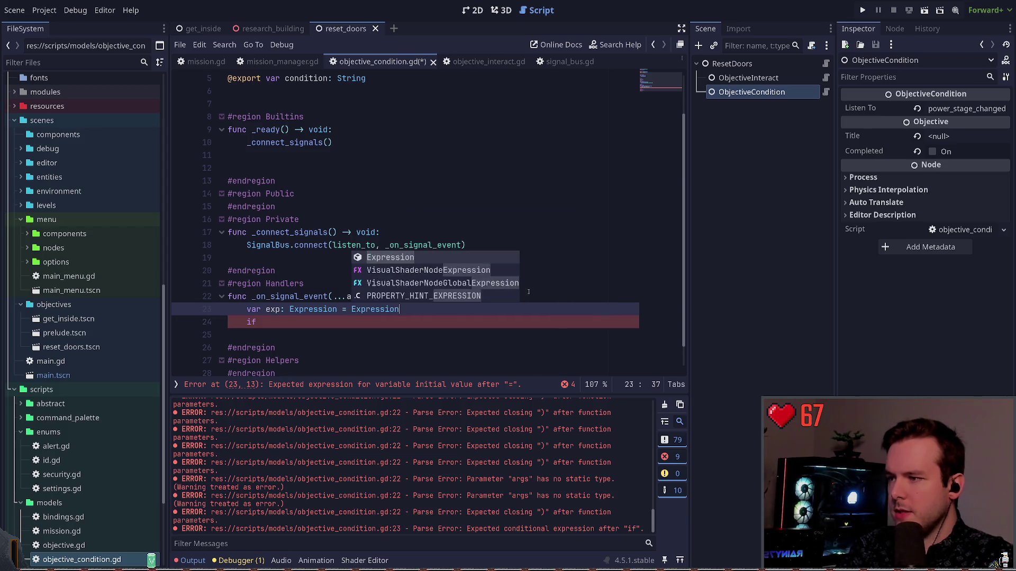
text(())
key(Down)
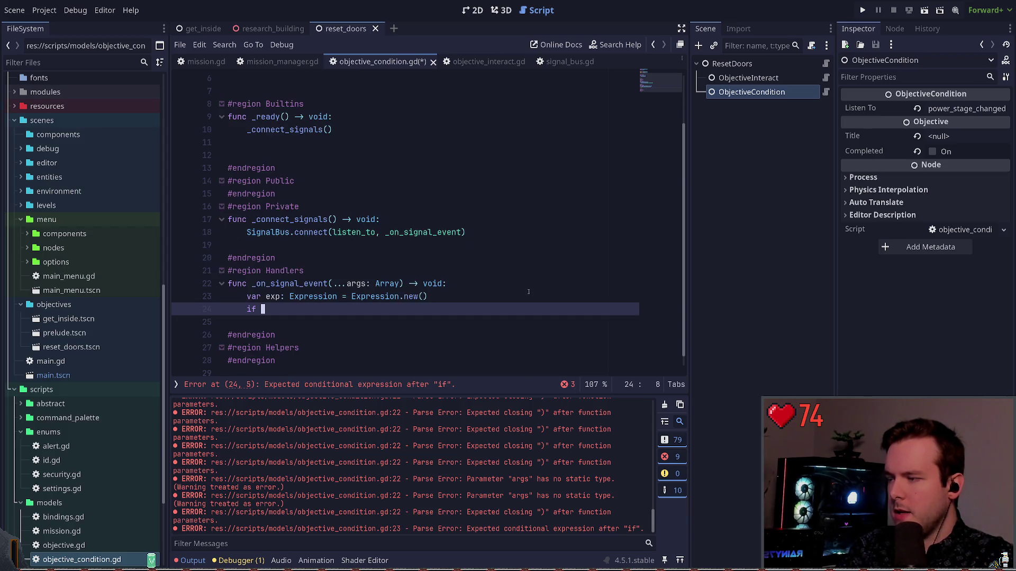
Step: Check the exported condition variable on line 5, briefly editing it and reverting
key(Up)
key(Up)
key(Up)
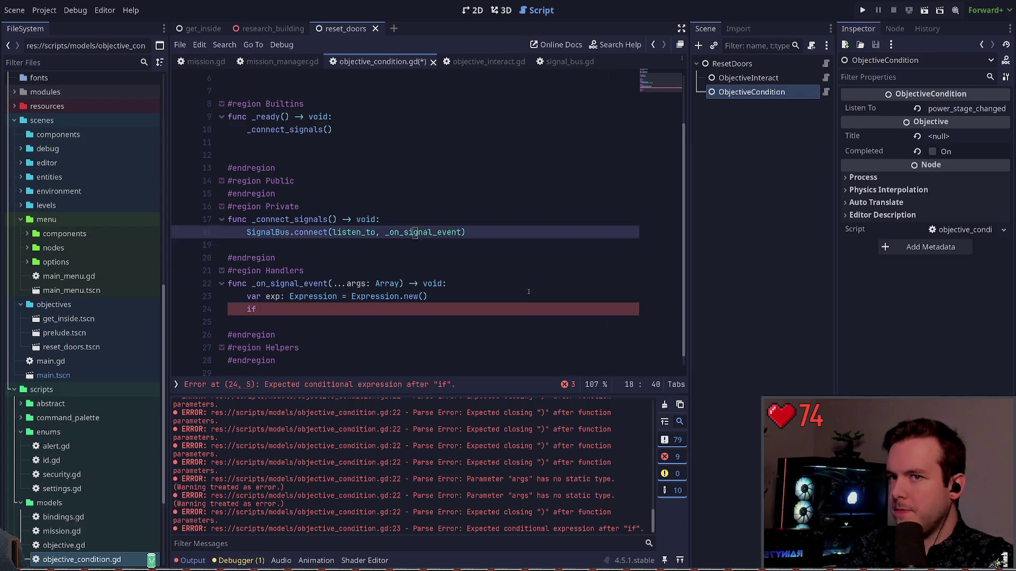
key(Down)
key(Down)
key(End)
key(ctrl+Left)
key(ctrl+Left)
key(ctrl+Left)
key(ctrl+Delete)
text(exp: Expre)
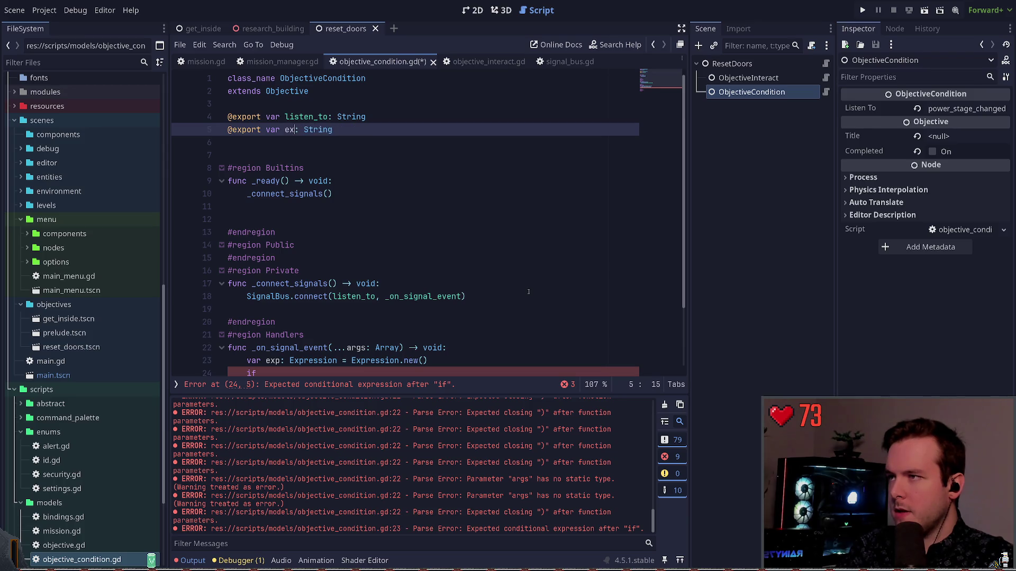
text(ssion)
key(Down)
key(Down)
key(Down)
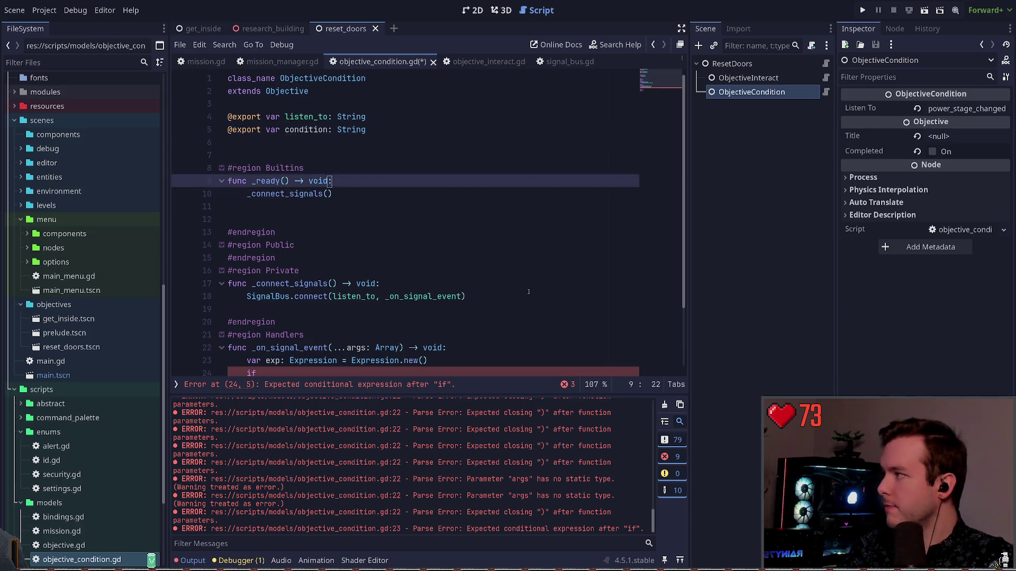
Step: Make the if test exp.parse(condition, args) using the parse autocomplete suggestion
key(Up)
text(exp.)
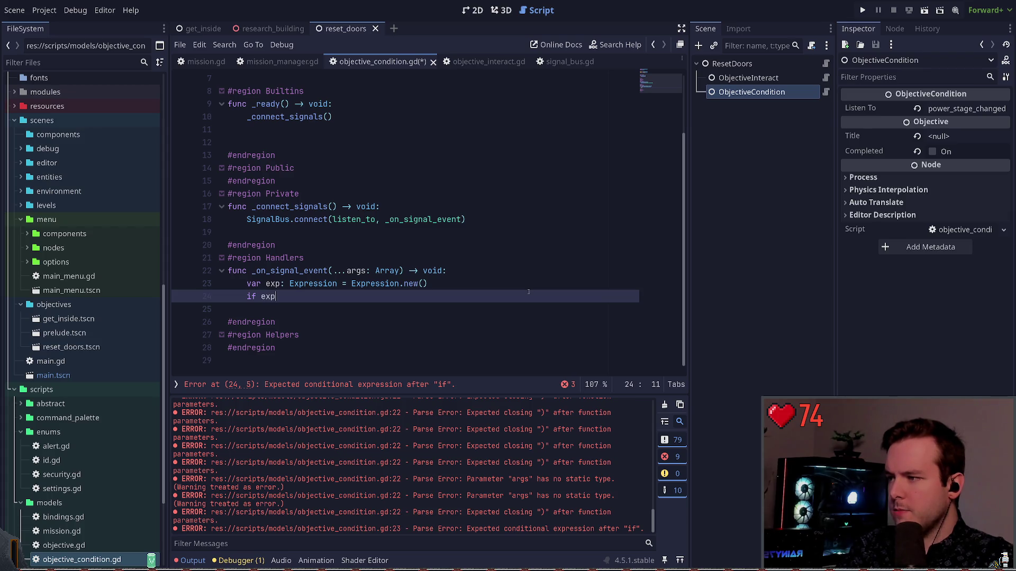
text(p)
key(Return)
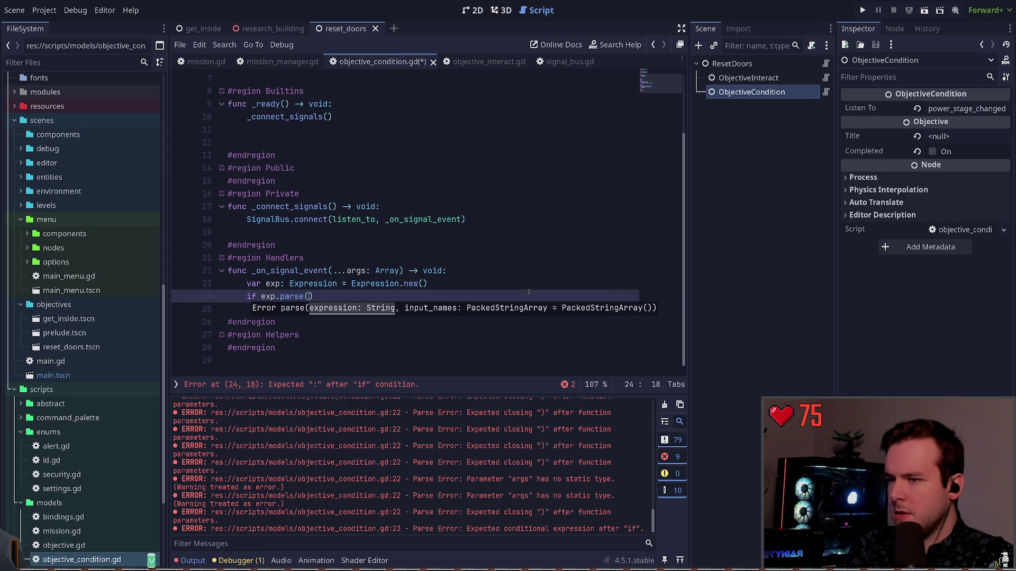
text(condition)
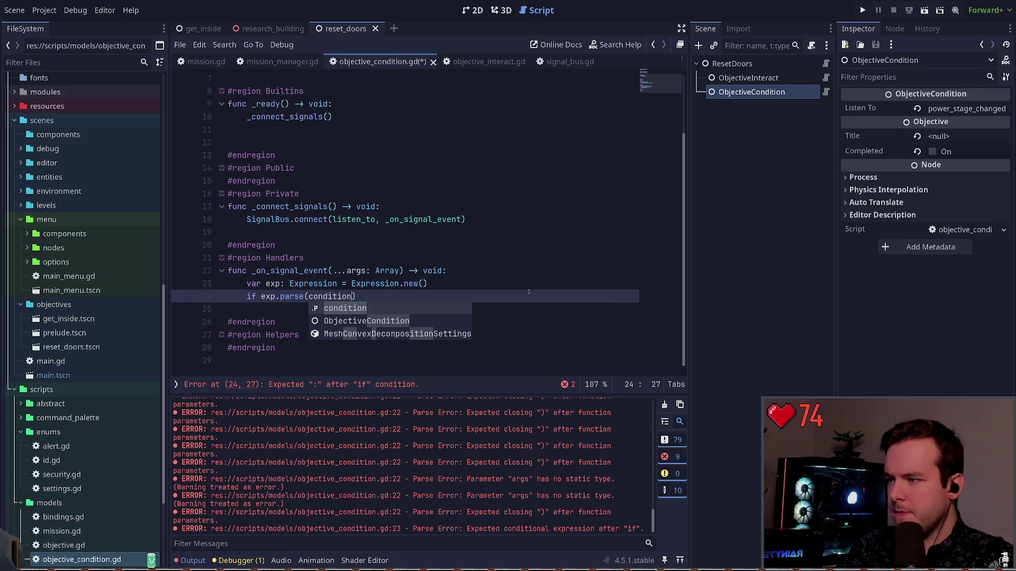
text(,)
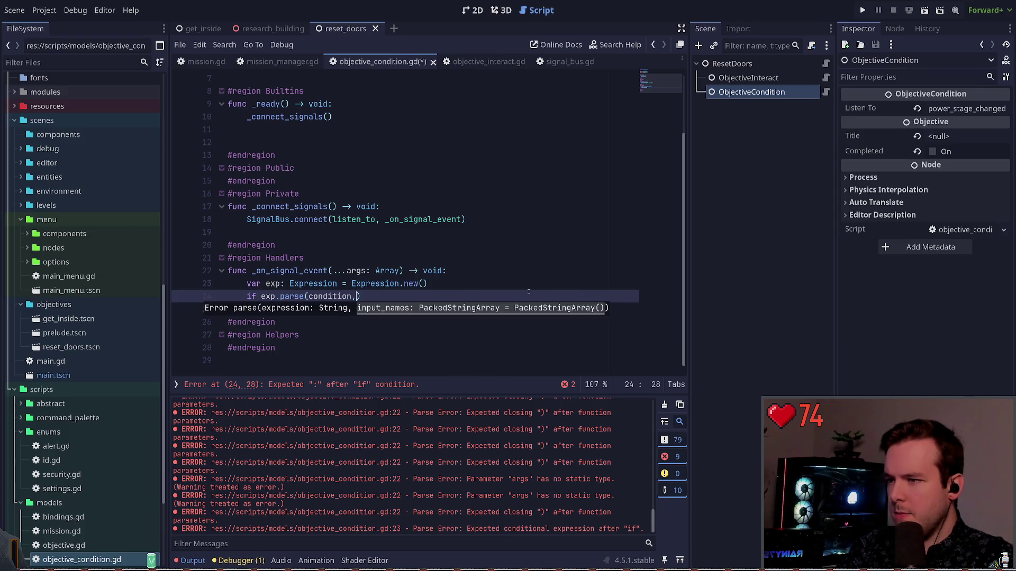
text( args)
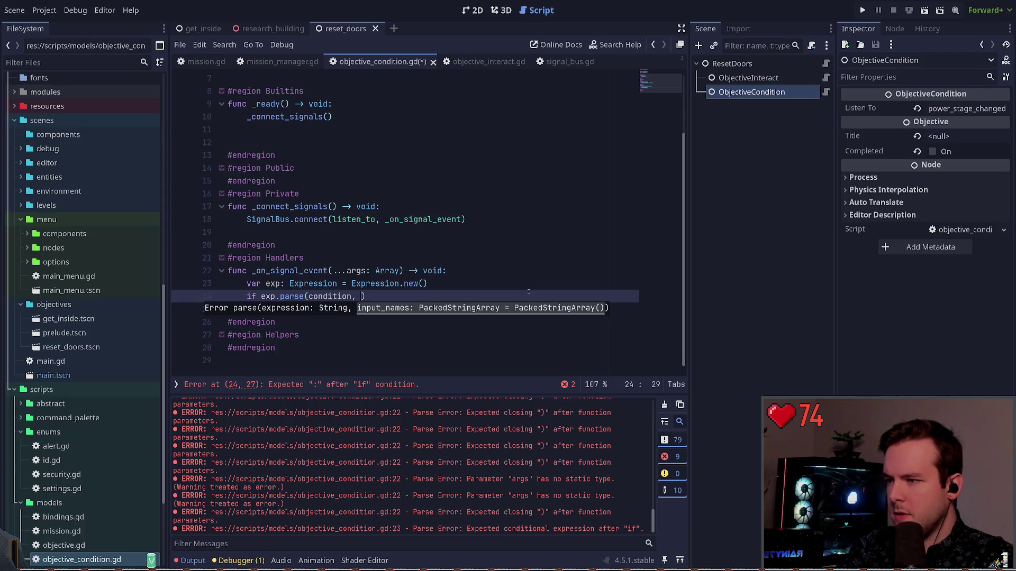
key(Escape)
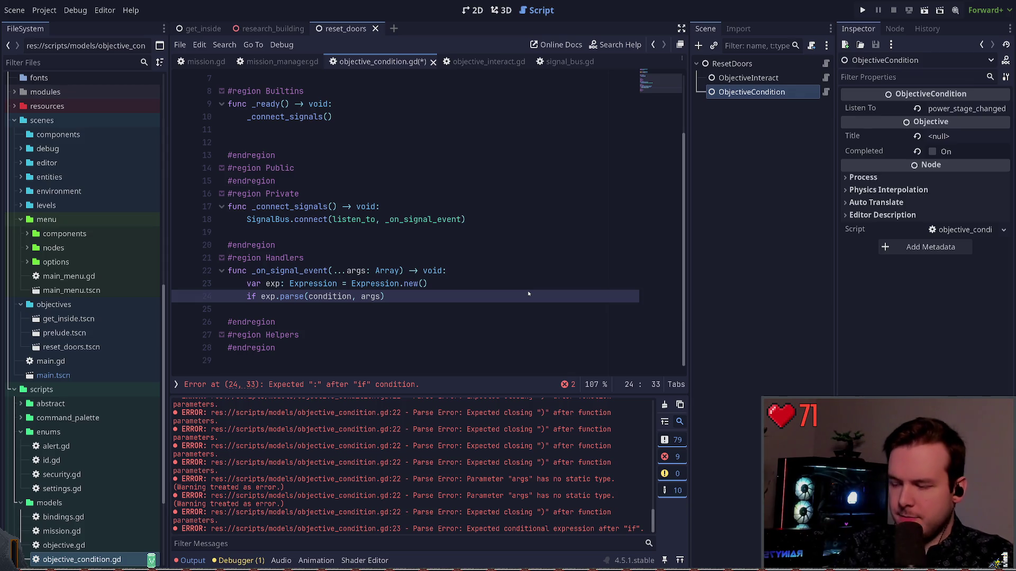
key(ctrl+Left)
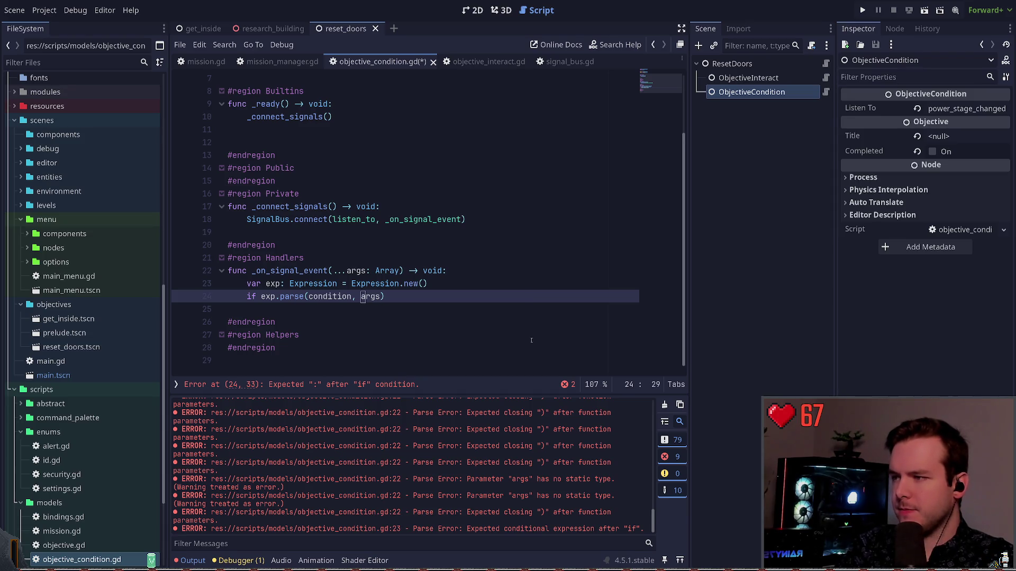
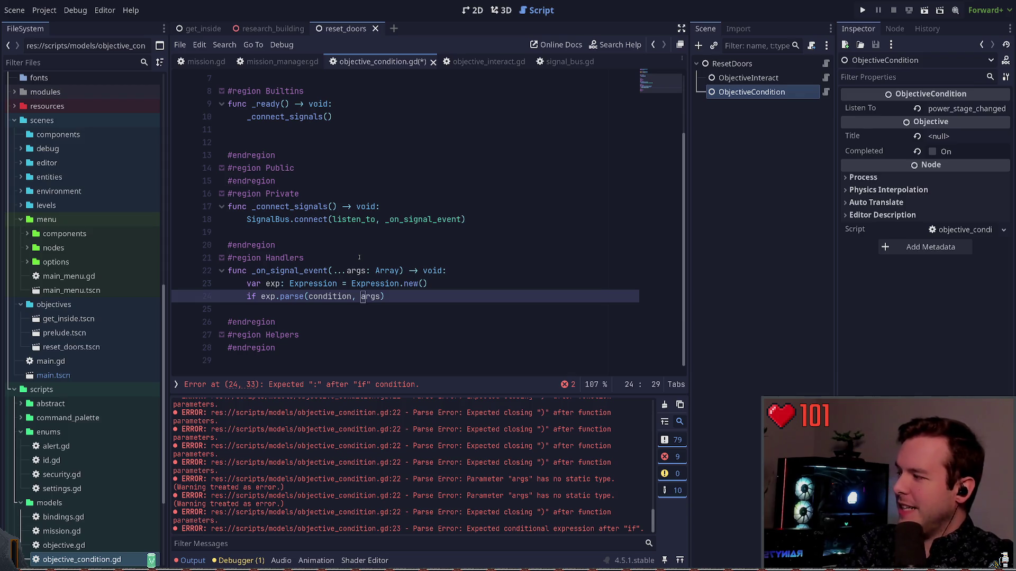
Step: Remove args from the exp.parse call and end the line with a '!= OK:' check
key(End)
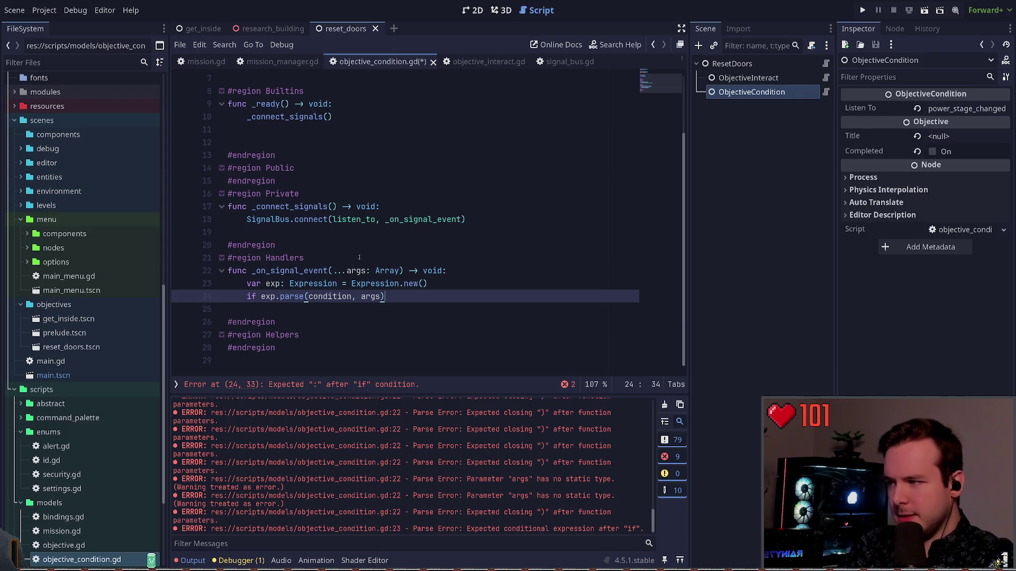
key(Left)
key(ctrl+BackSpace)
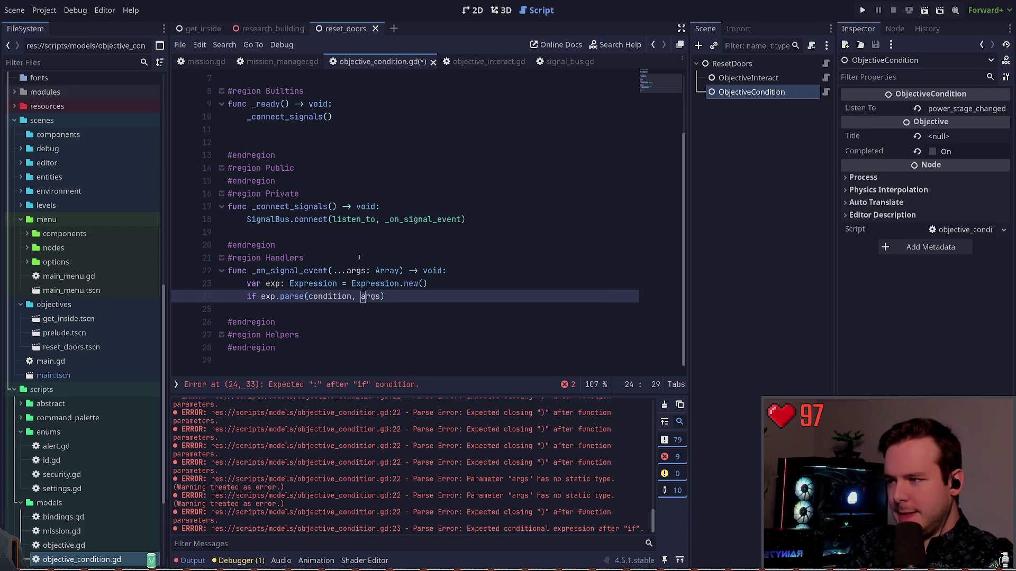
key(ctrl+z)
key(ctrl+z)
key(ctrl+y)
key(BackSpace)
key(BackSpace)
key(ctrl+Delete)
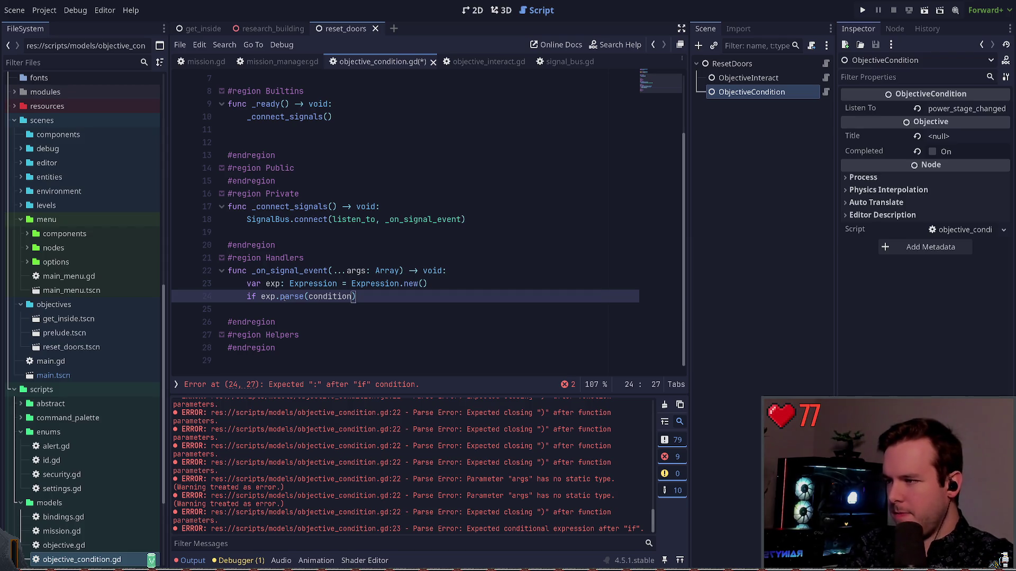
text(!== OK:)
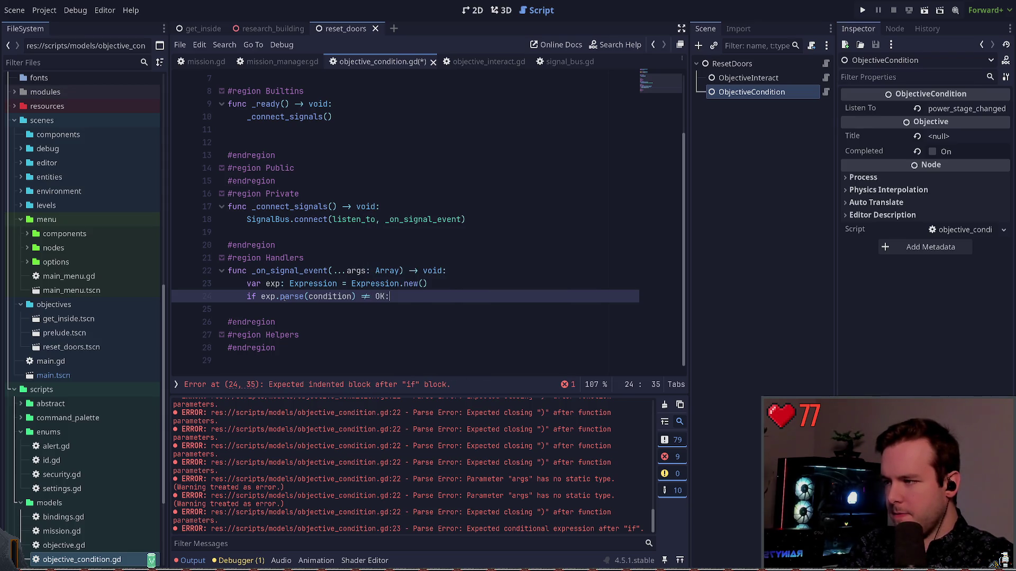
Step: Add a 'var exp' line above the if, then delete the duplicate exp declaration
key(ctrl+shift+Return)
text(var )
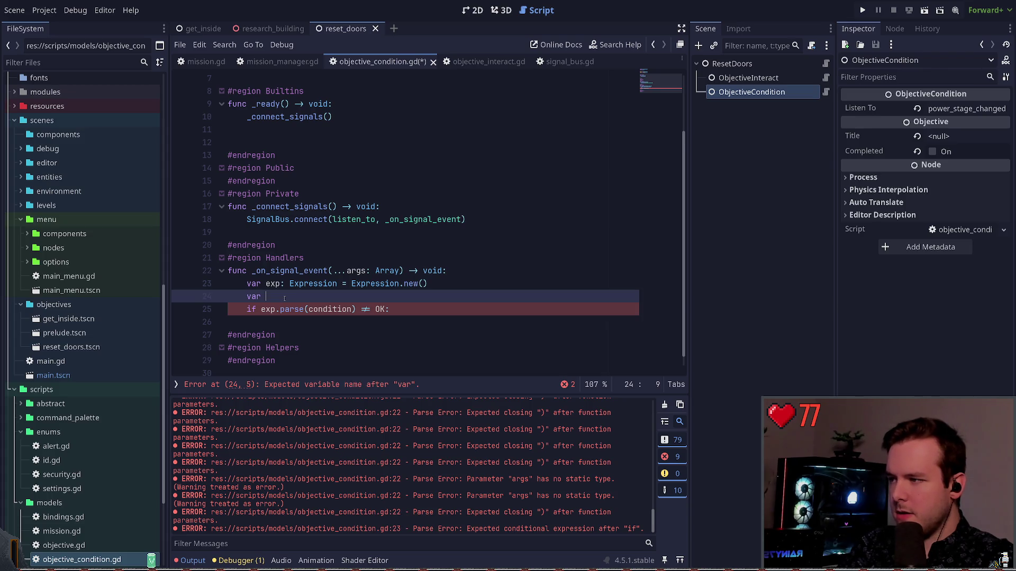
text(exp)
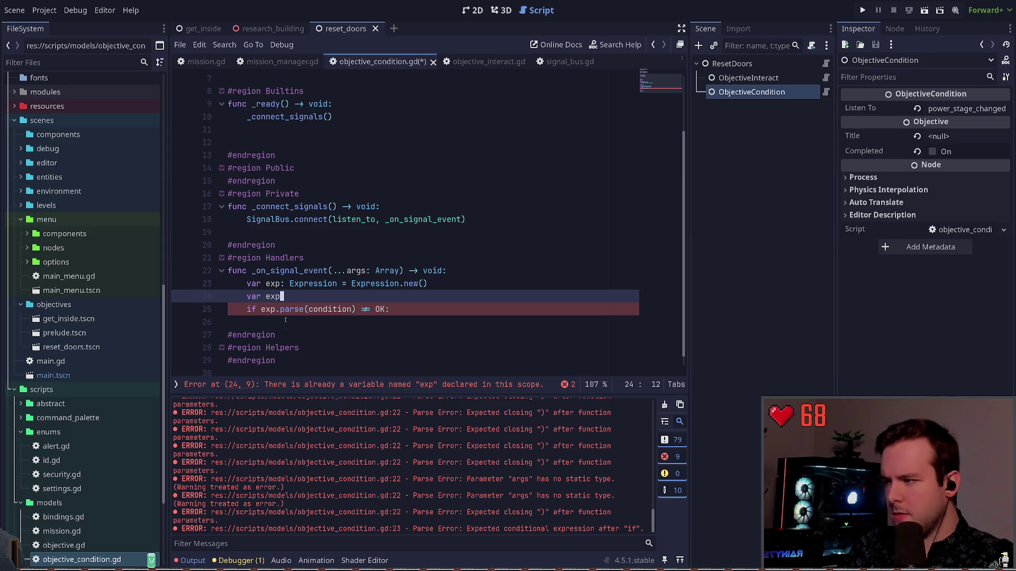
key(ctrl+k)
key(Down)
key(End)
key(ctrl+Left)
key(ctrl+Left)
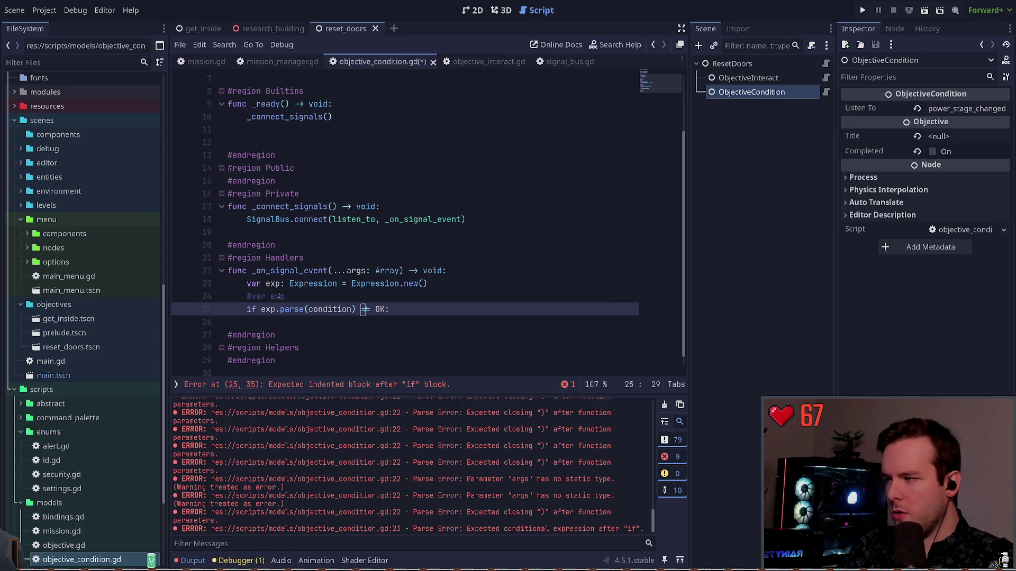
triple_click(279, 296)
key(BackSpace)
Step: Inside the if block, call Log.error("Failed to parse condition: %s" % condition) and return
key(End)
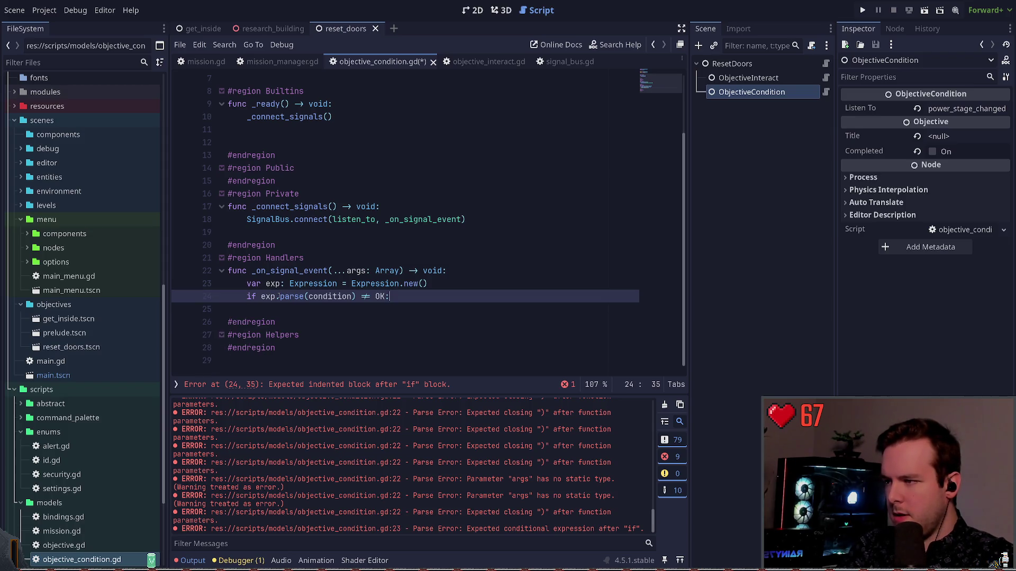
key(Return)
text(return)
key(ctrl+shift+Return)
text(Log.erro)
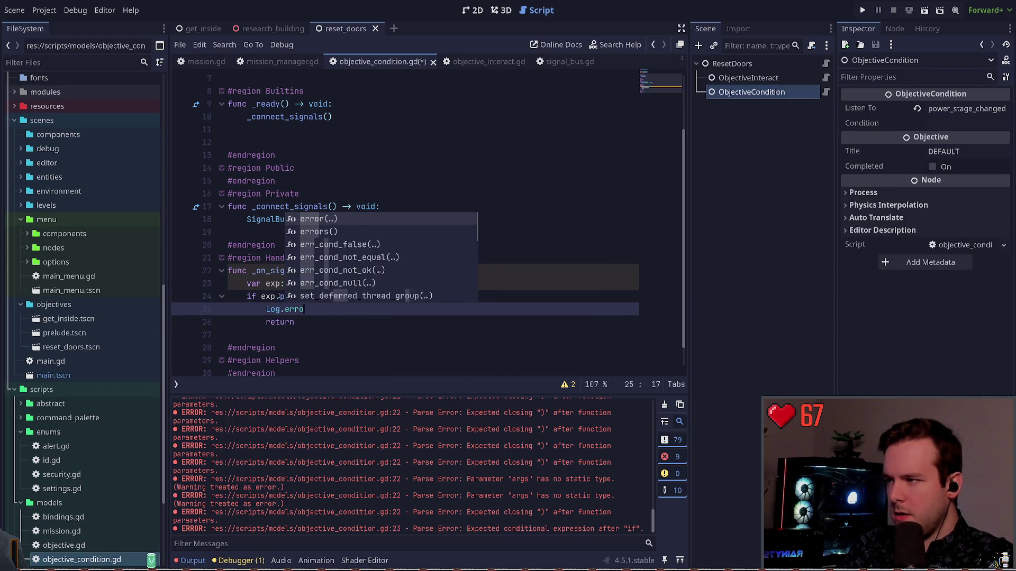
key(Return)
text(Failed to parse co)
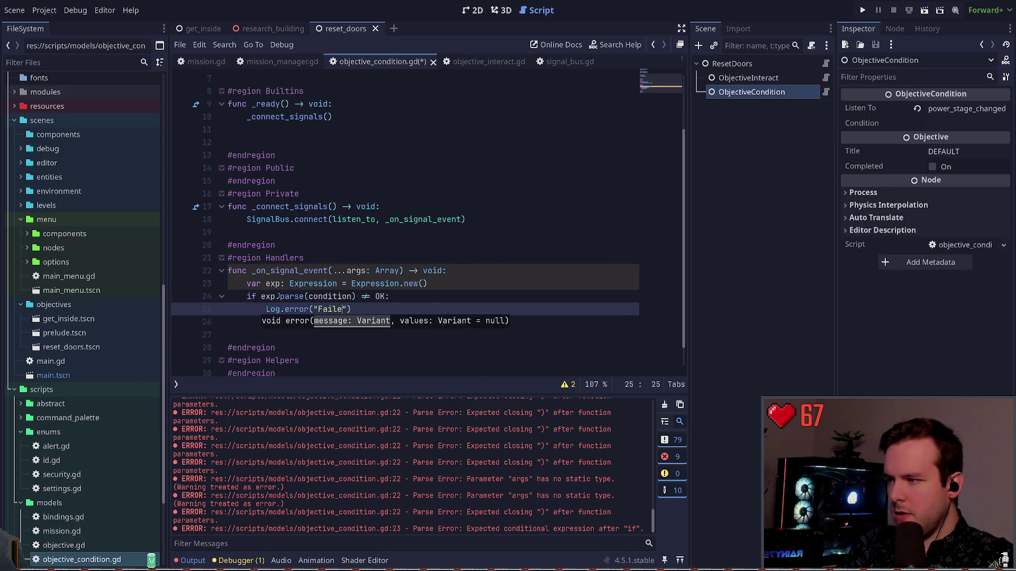
text(ndition: %s" % )
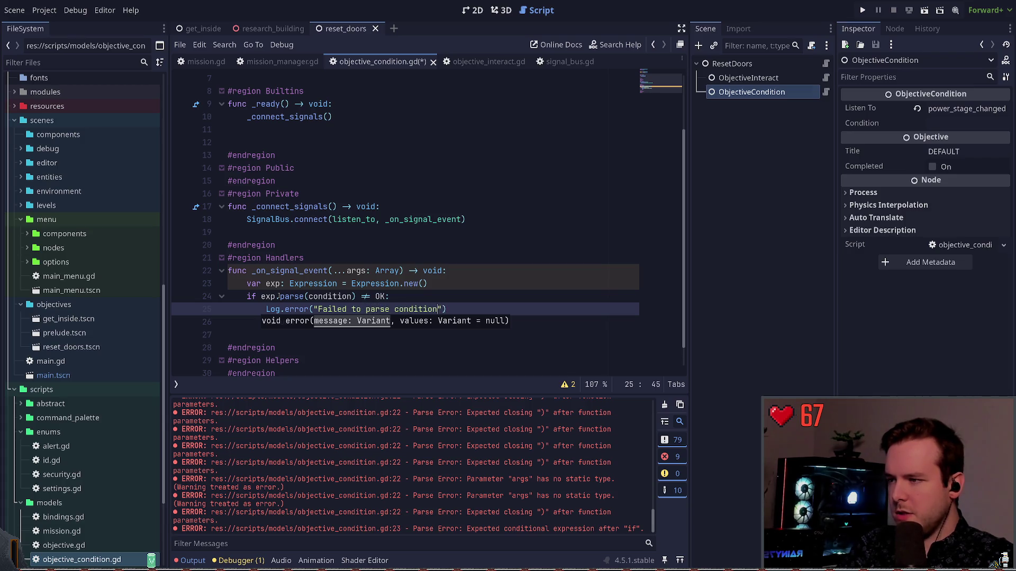
text(condition)
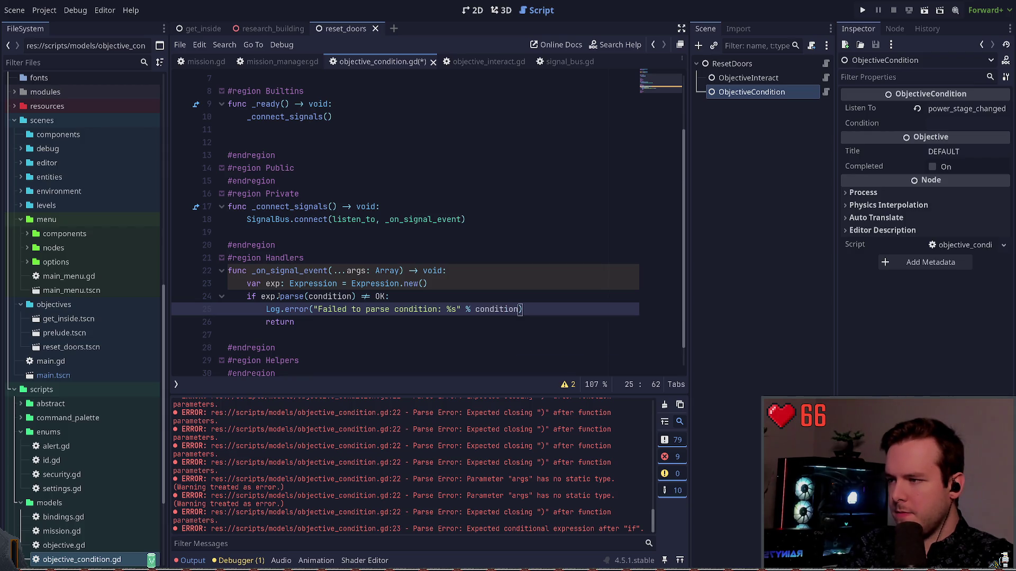
key(Up)
key(Home)
Step: Store the parse result in 'var err: Error' and add an 'if err != OK:' check
key(Delete)
key(Delete)
text(var E)
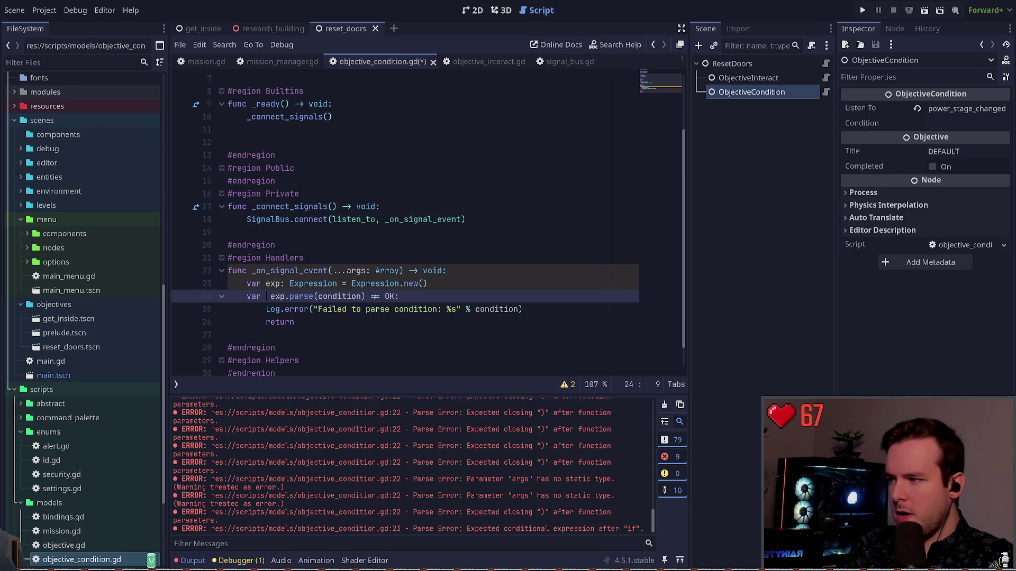
key(BackSpace)
text(err: Error =)
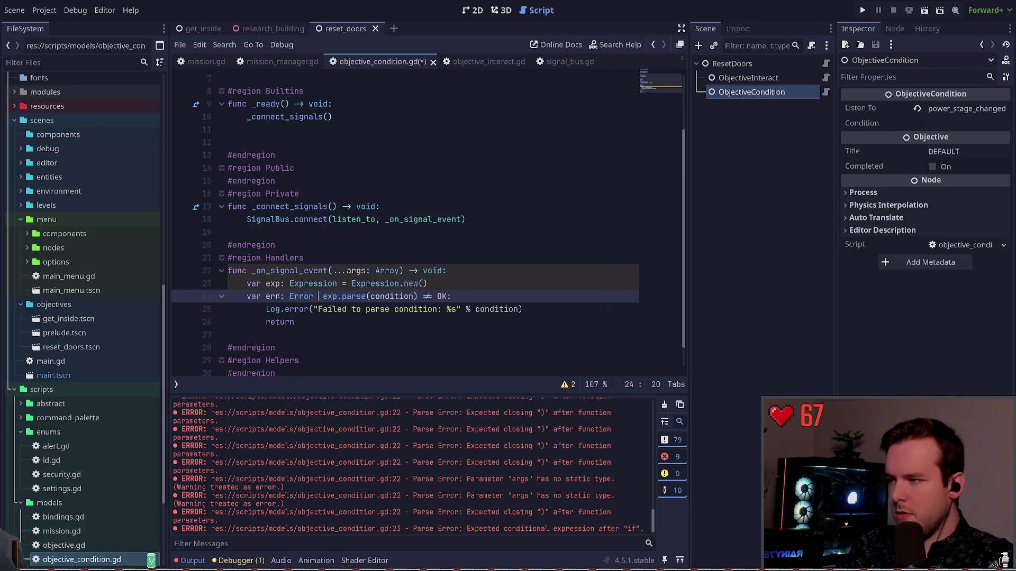
key(Escape)
key(End)
key(BackSpace)
key(BackSpace)
key(BackSpace)
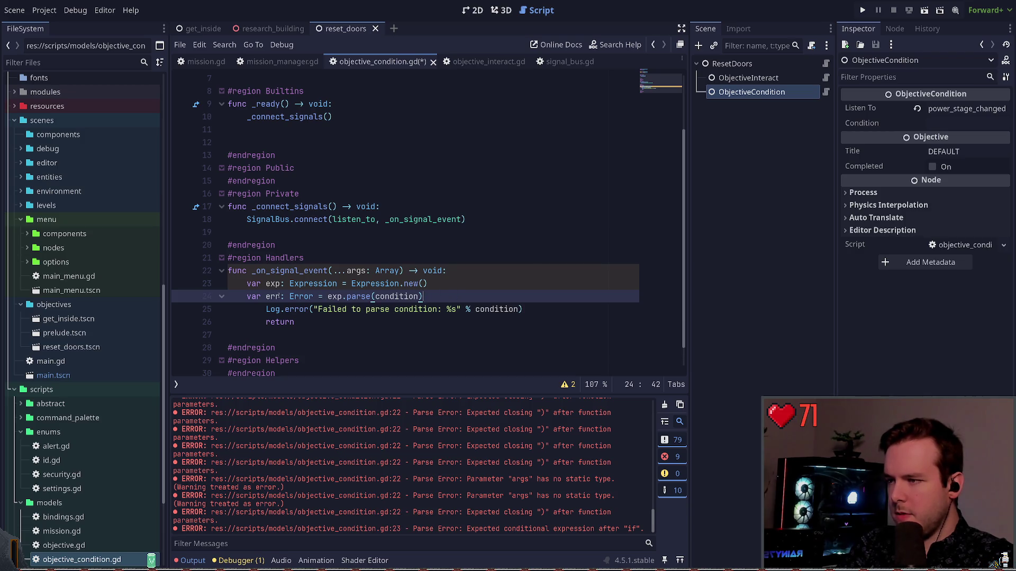
key(Return)
text(err != OK)
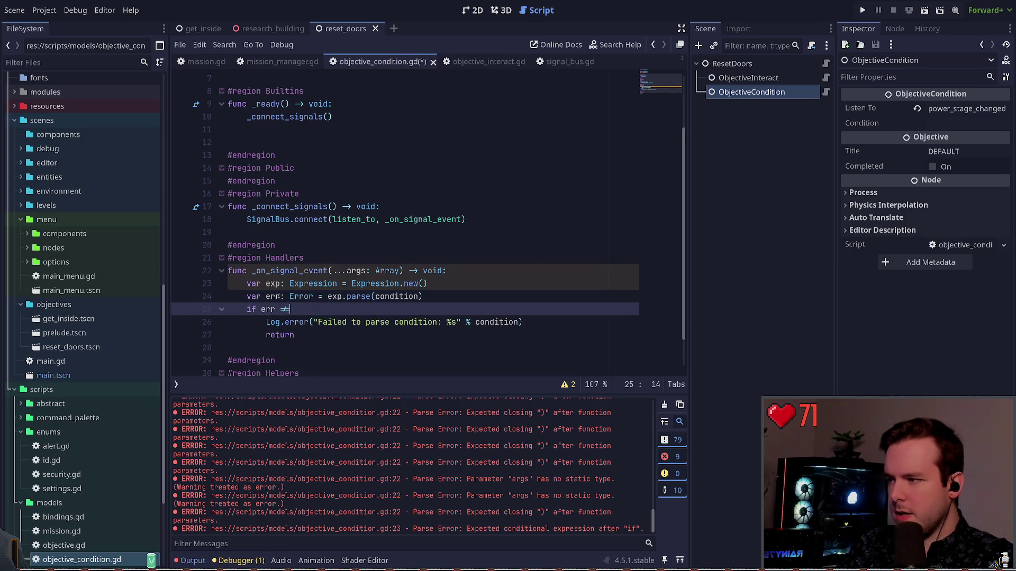
text(:)
Step: Reword the log message to quote the condition with escaped quotes and append 'with error: %s'
key(Down)
key(Right)
key(Right)
key(Right)
key(Right)
key(Right)
key(Right)
text(% [s)
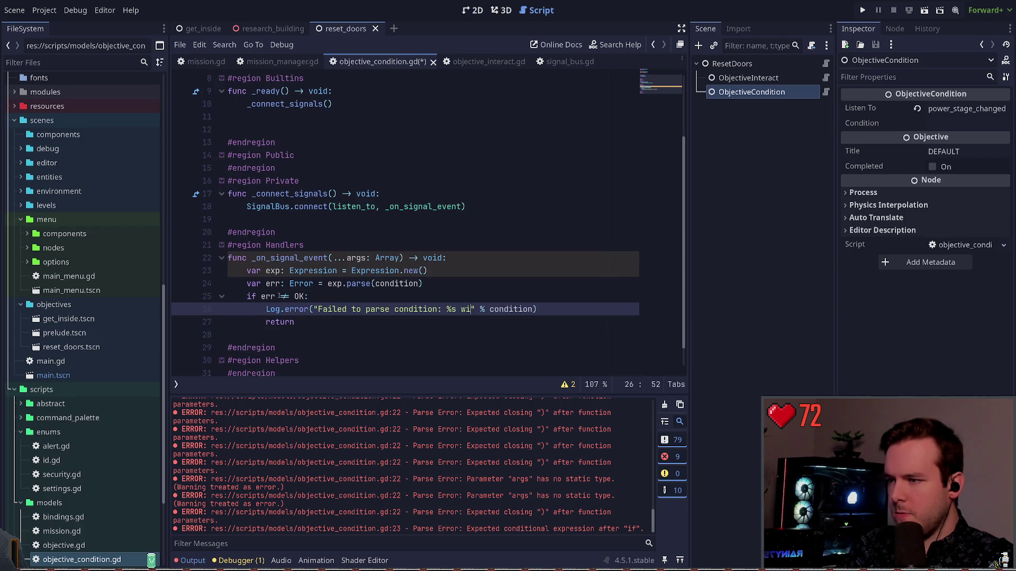
key(BackSpace)
key(BackSpace)
key(BackSpace)
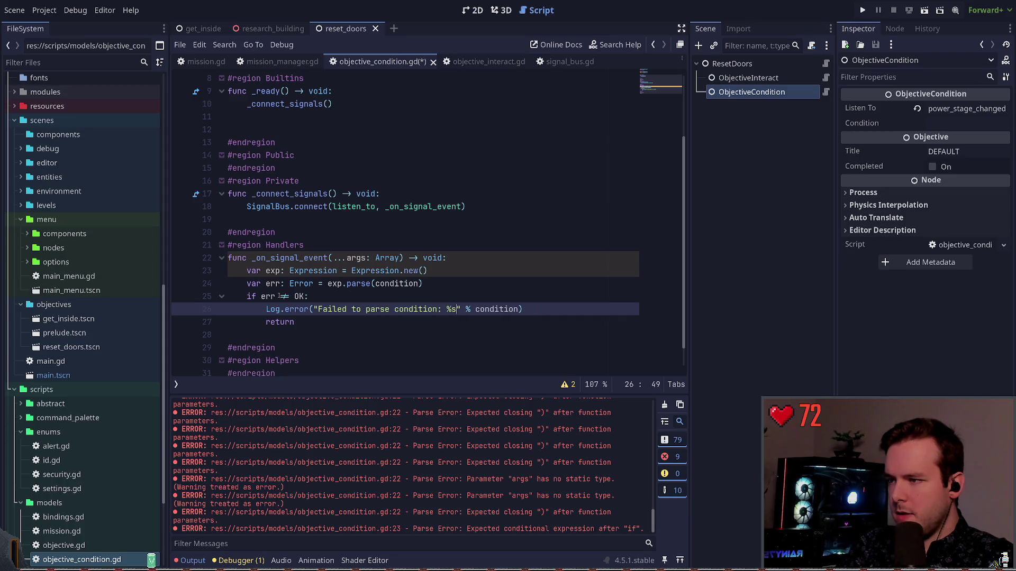
key(BackSpace)
key(BackSpace)
key(BackSpace)
key(BackSpace)
key(BackSpace)
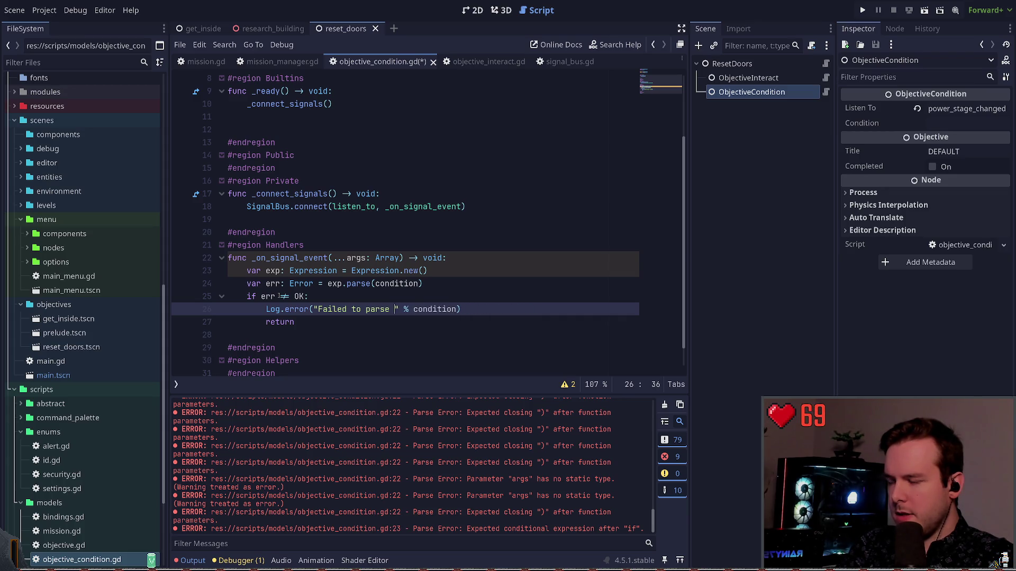
text(condition \)
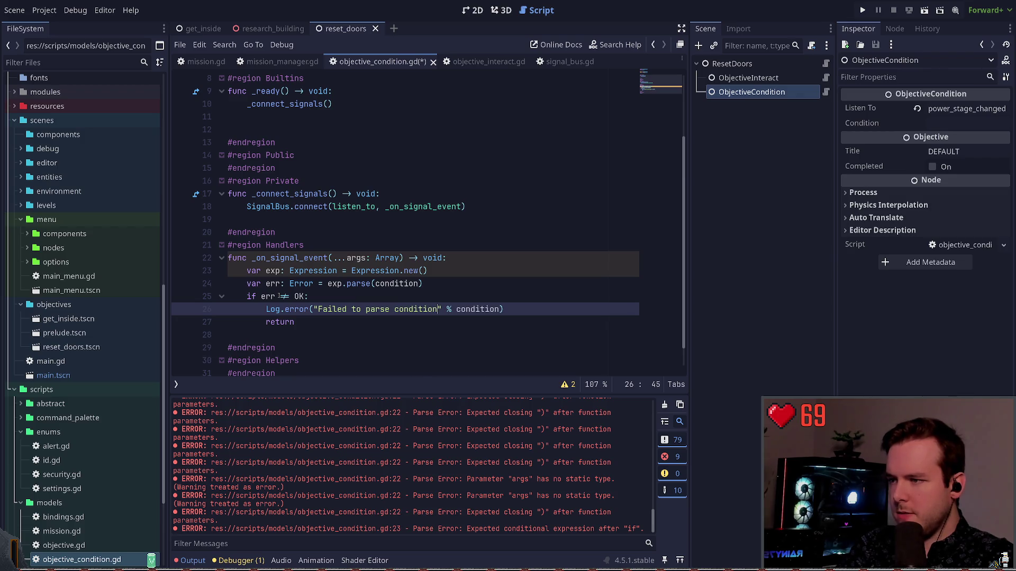
text("\"")
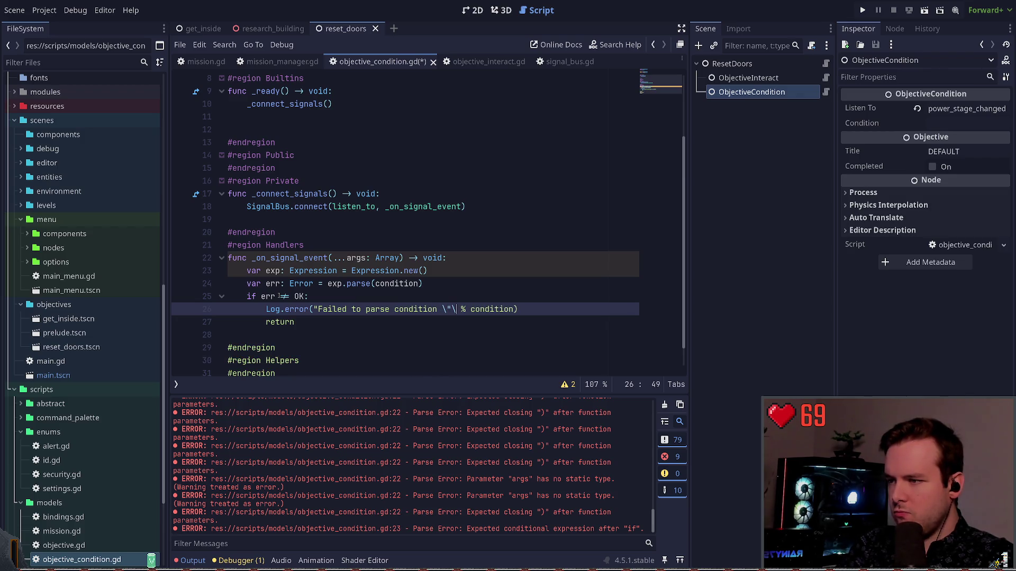
key(BackSpace)
text(with error: %s)
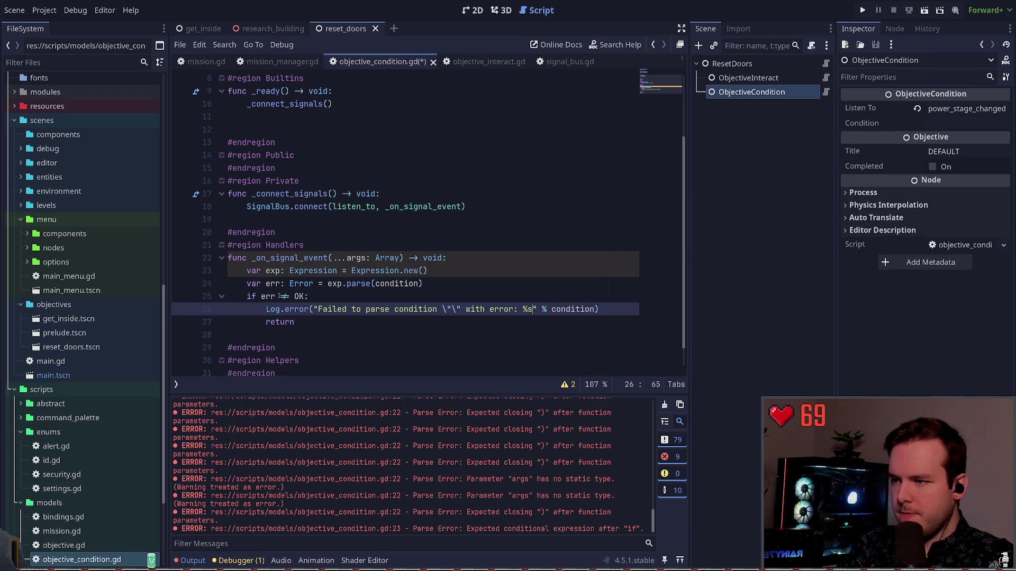
Step: Put %s inside the escaped quotes and format the message with [condition, …]
key(ctrl+Left)
key(ctrl+Left)
key(ctrl+Left)
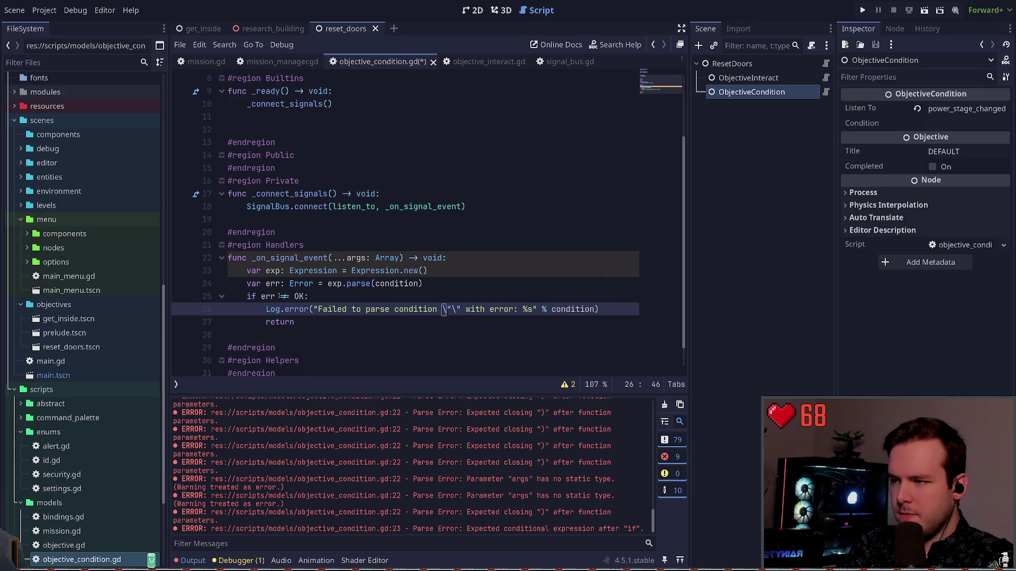
text(%s)
key(ctrl+Right)
key(ctrl+Right)
key(ctrl+Right)
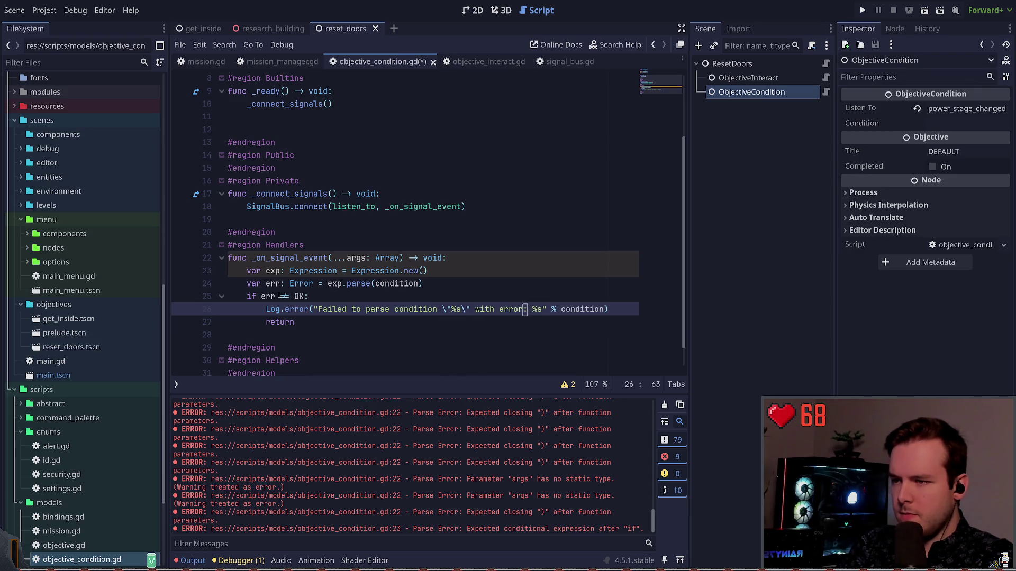
key(ctrl+Right)
key(ctrl+Right)
text([)
key(ctrl+Right)
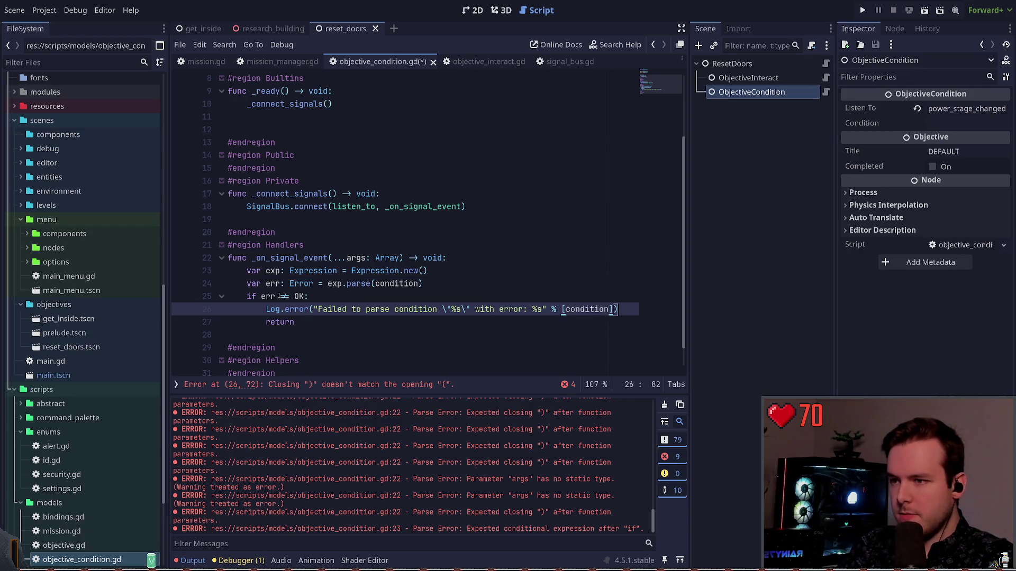
text(,)
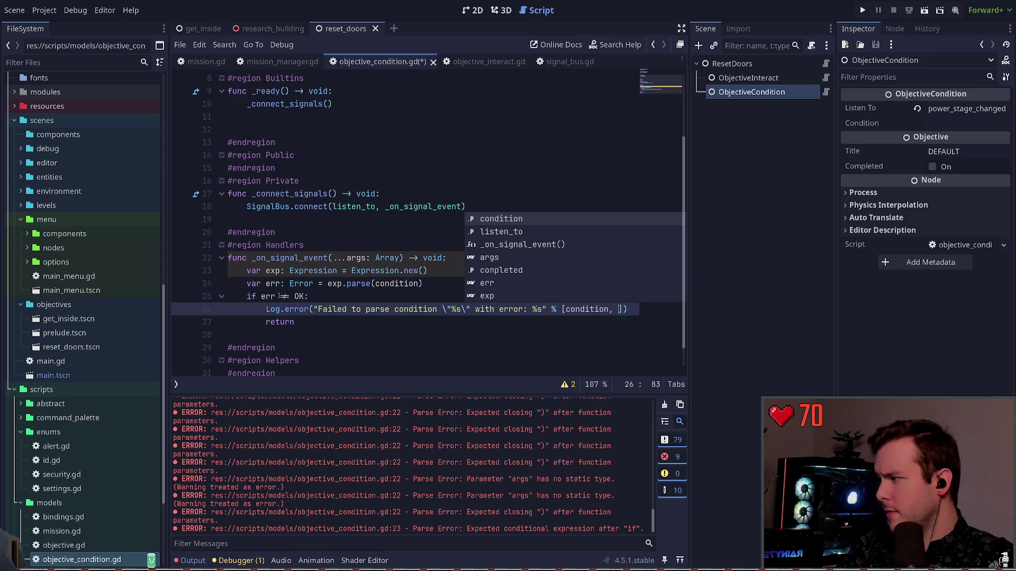